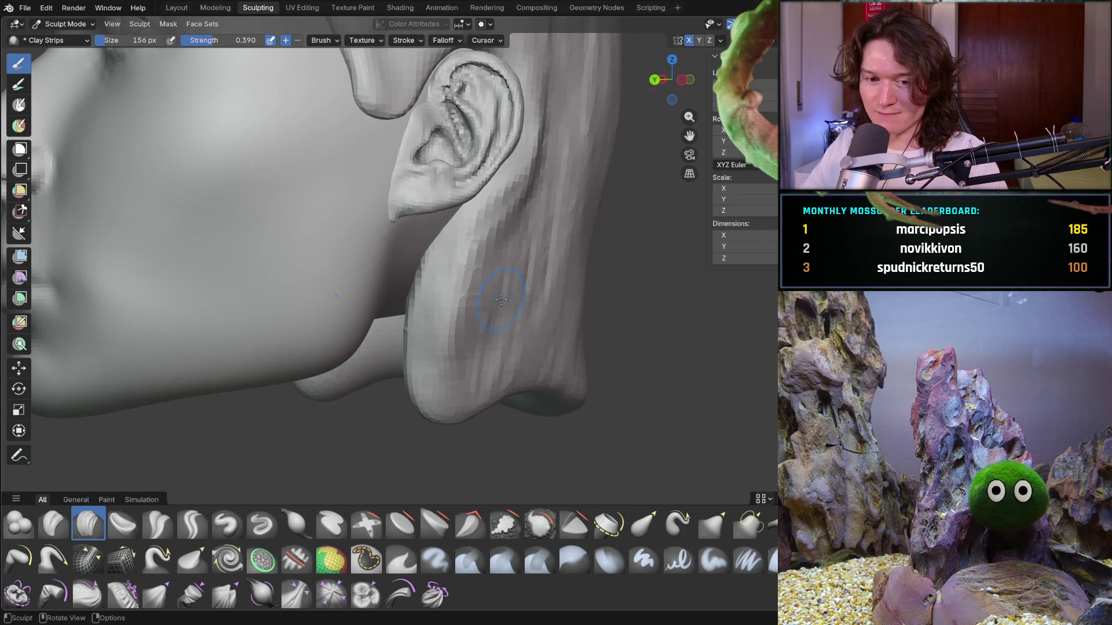
# Stroke Clay Strips along the neck edge below the ear, then cancel a brush resize
pyautogui.moveTo(406, 306); pyautogui.dragTo(409, 358)
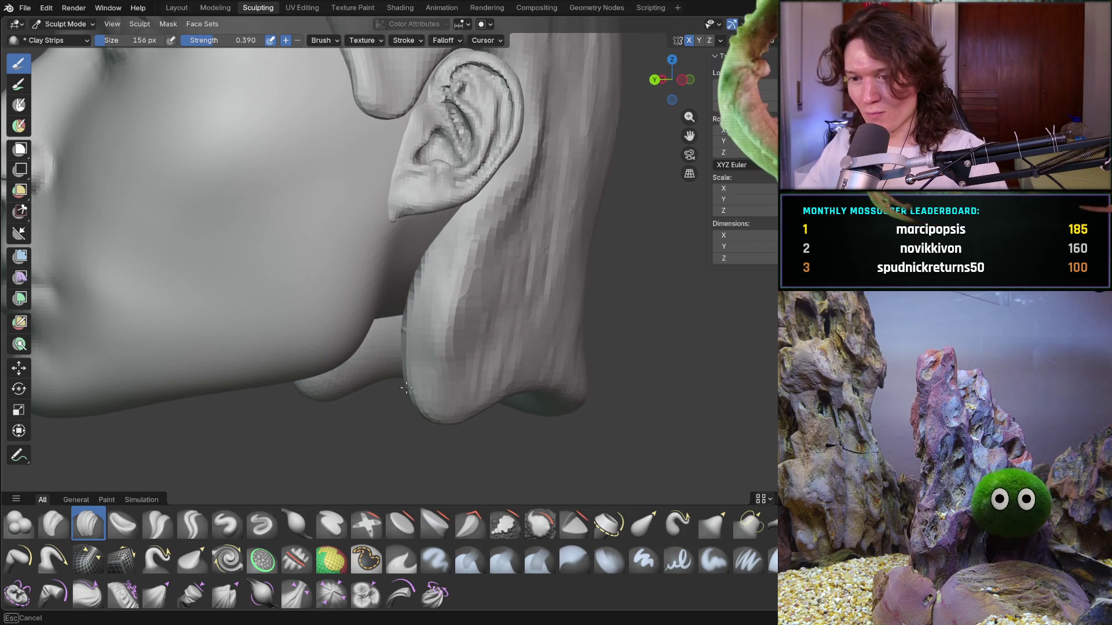
pyautogui.press('f')
pyautogui.click(438, 284)
pyautogui.press('f')
pyautogui.press('Escape')
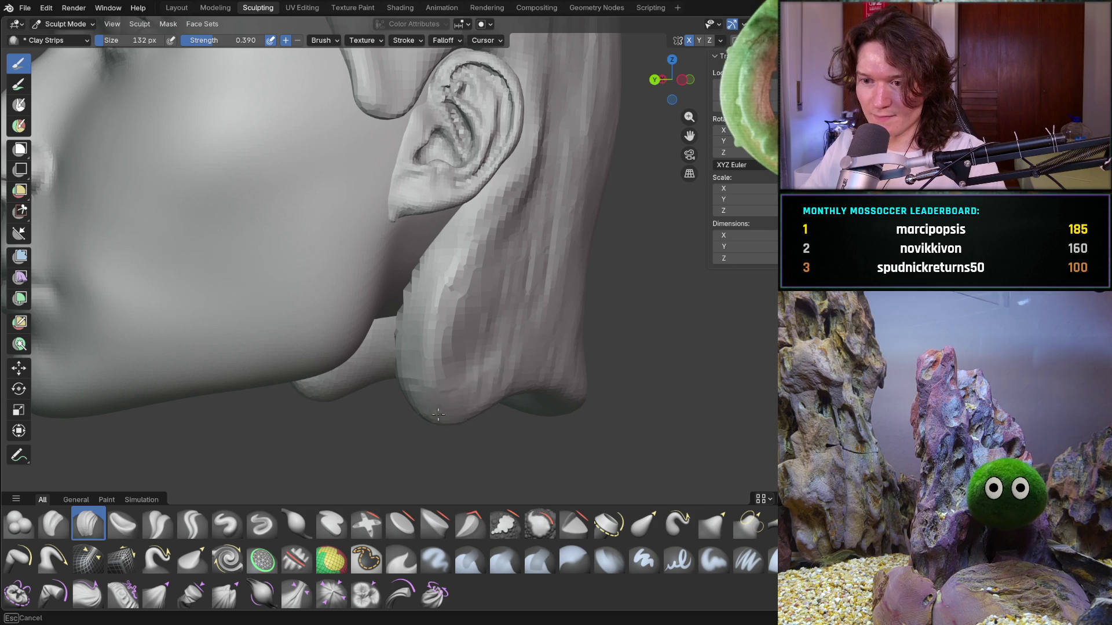
# Build up more clay strokes up the neck behind the ear
pyautogui.moveTo(481, 314); pyautogui.dragTo(506, 259)
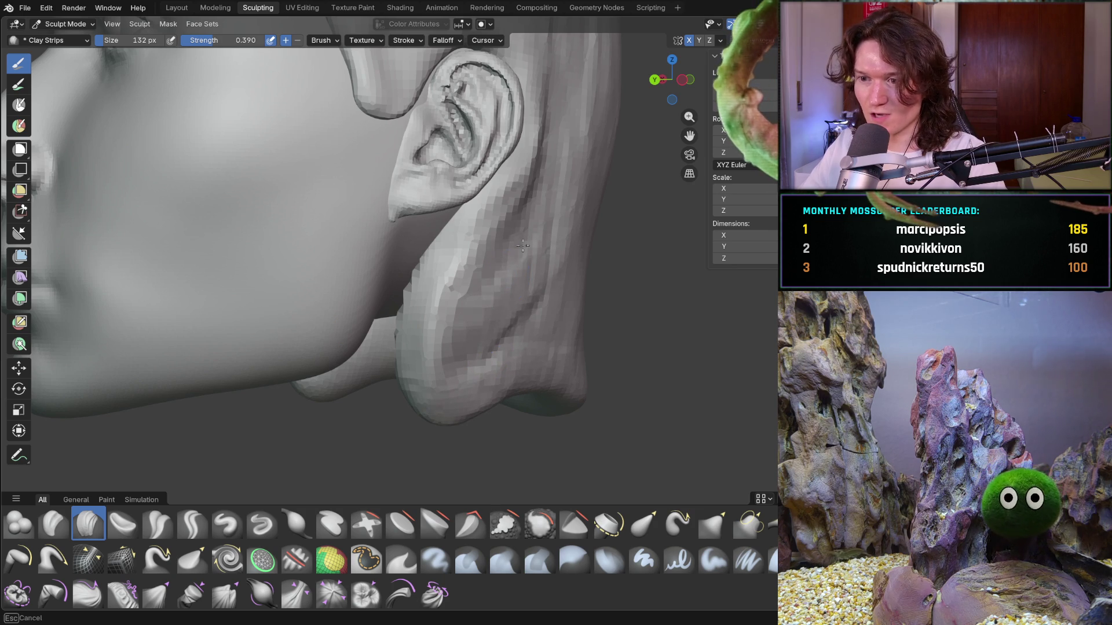
pyautogui.moveTo(573, 303); pyautogui.dragTo(511, 347, button='middle')
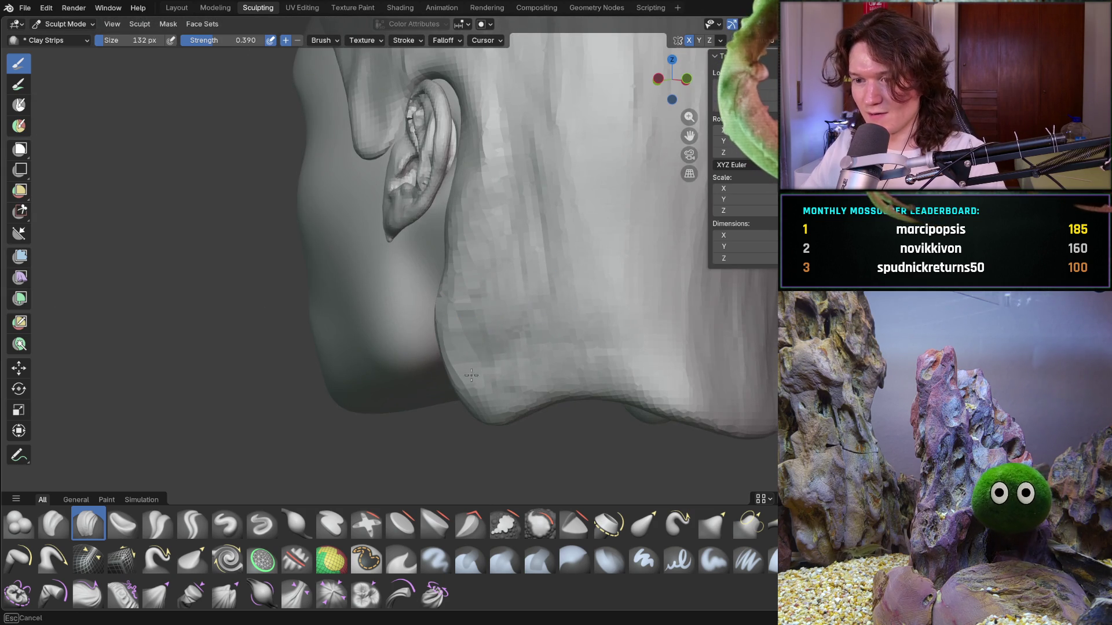
pyautogui.moveTo(480, 410)
pyautogui.mouseDown()
pyautogui.moveTo(519, 339)
pyautogui.moveTo(480, 282)
pyautogui.mouseUp()
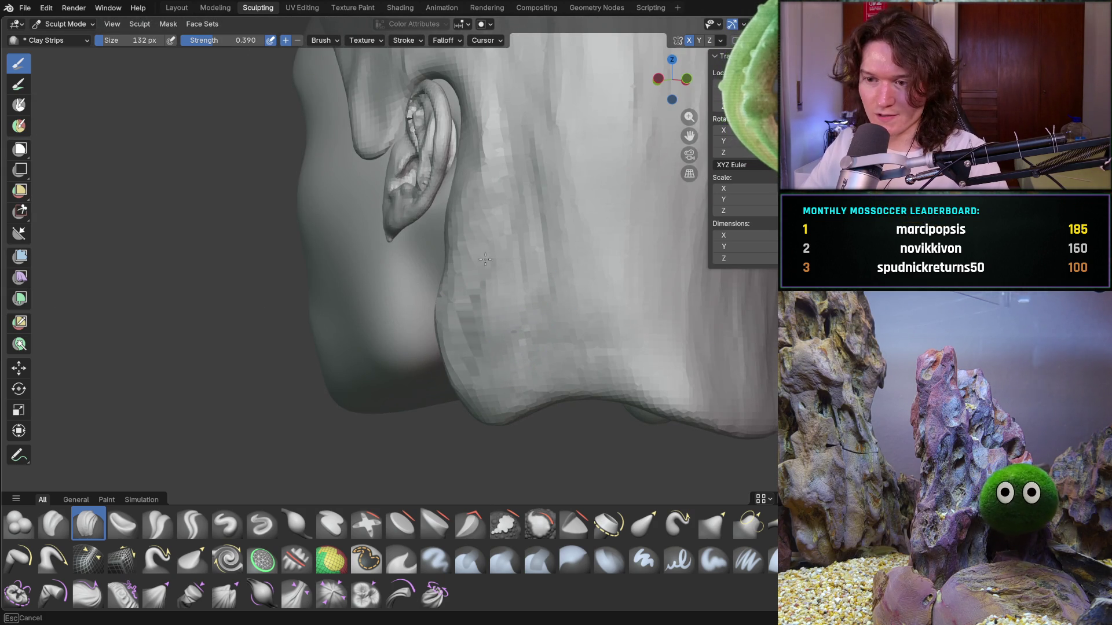
pyautogui.moveTo(462, 359); pyautogui.dragTo(463, 355)
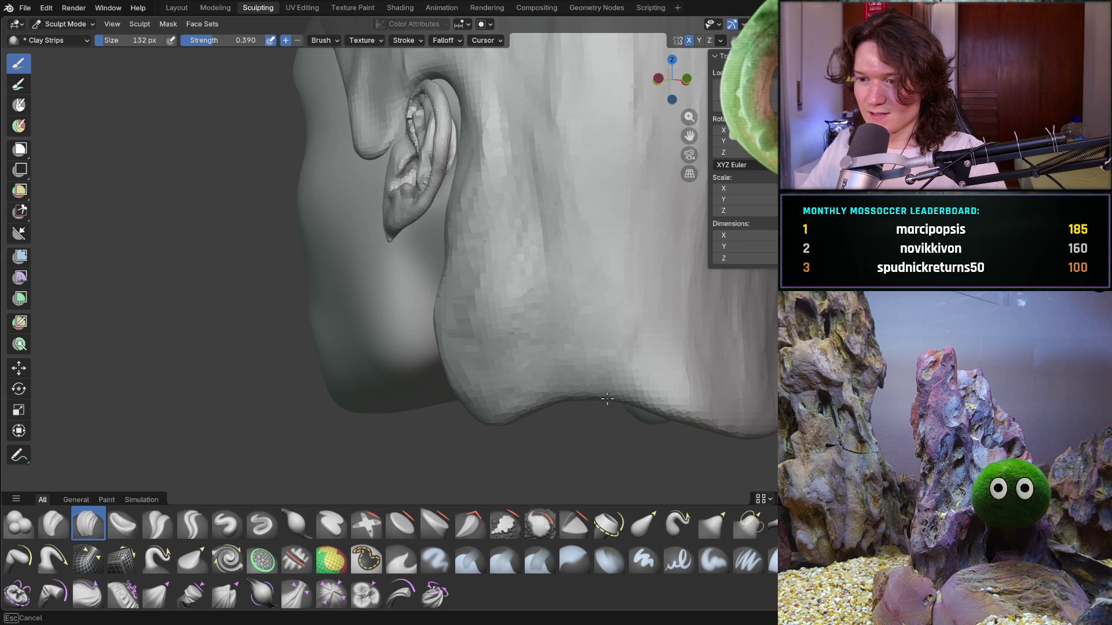
# From a side angle, add a clay stroke from the jaw up over the cheek
pyautogui.moveTo(648, 268); pyautogui.dragTo(630, 248, button='middle')
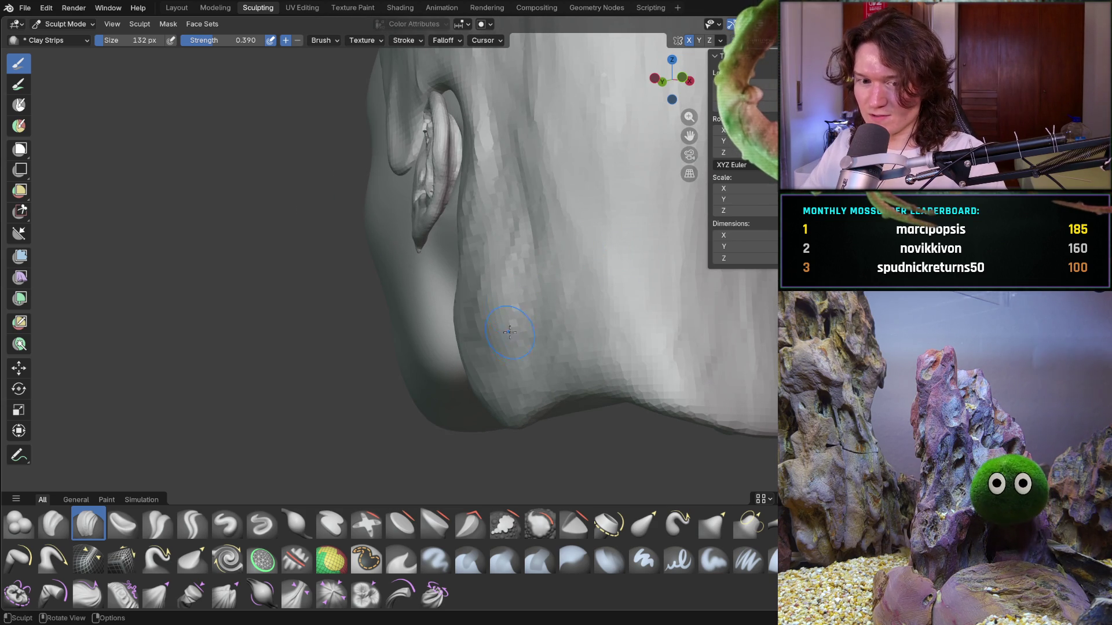
pyautogui.moveTo(509, 310); pyautogui.dragTo(559, 318)
pyautogui.moveTo(479, 301); pyautogui.dragTo(514, 151)
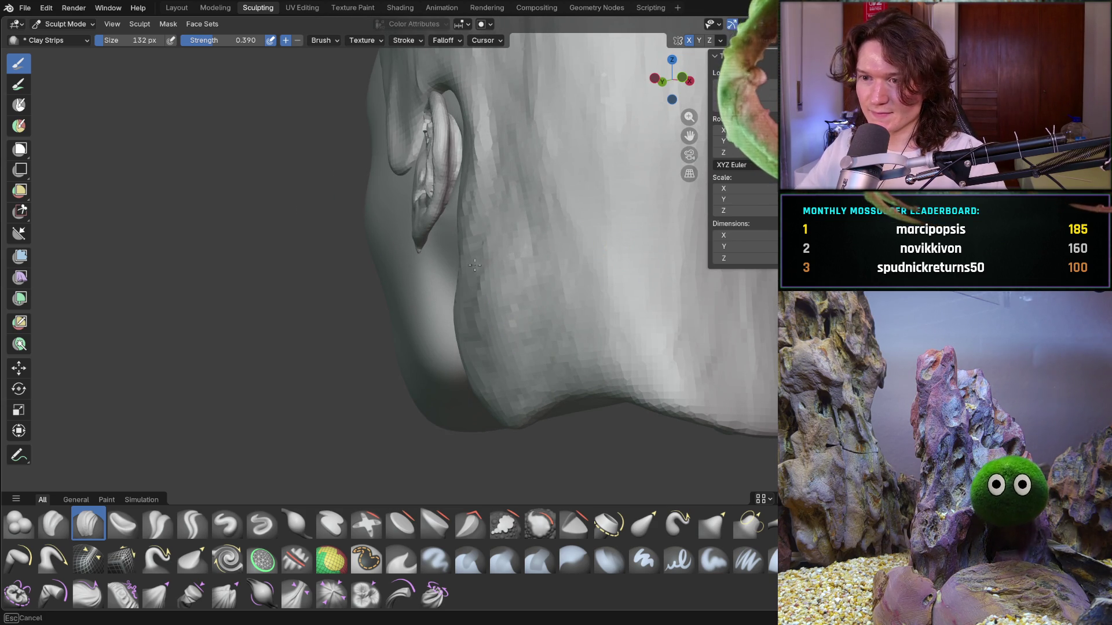
pyautogui.moveTo(531, 405); pyautogui.dragTo(517, 413, button='middle')
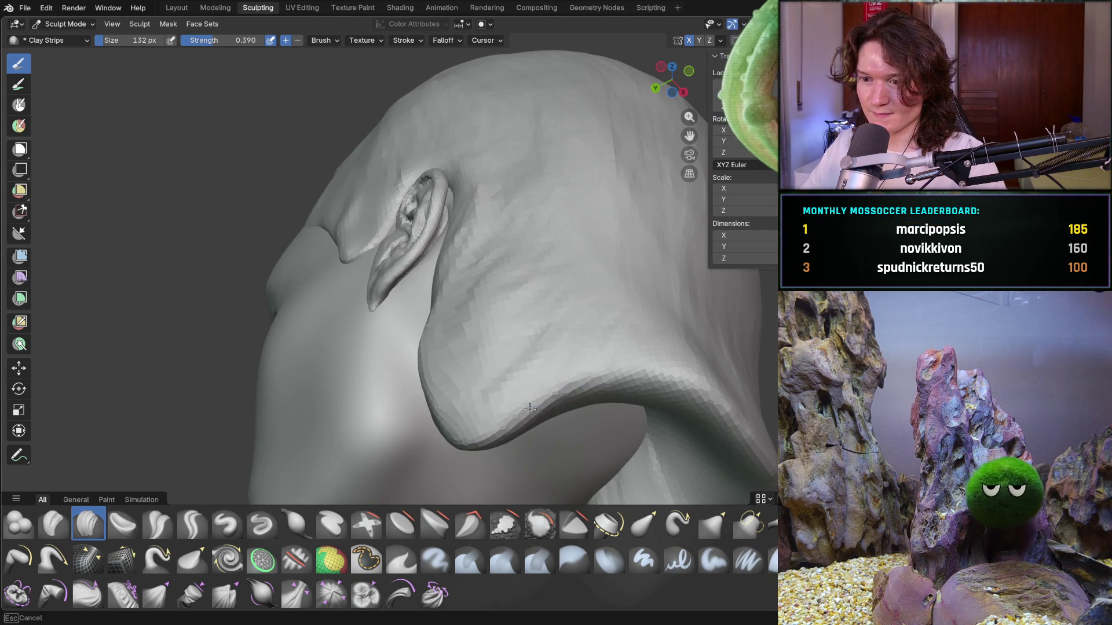
# Sculpt along the jaw line, then add a clay stroke along the head's top ridge
pyautogui.moveTo(626, 391)
pyautogui.mouseDown()
pyautogui.moveTo(613, 387)
pyautogui.moveTo(627, 393)
pyautogui.mouseUp()
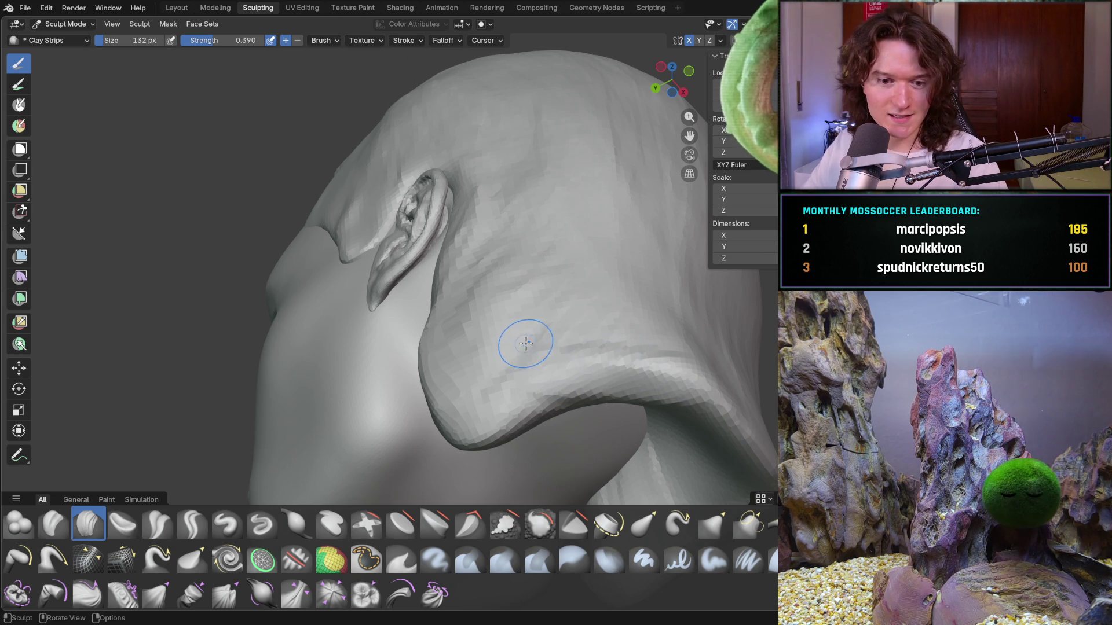
pyautogui.moveTo(538, 355); pyautogui.dragTo(508, 321, button='middle')
pyautogui.moveTo(230, 246); pyautogui.dragTo(339, 221)
pyautogui.moveTo(250, 250); pyautogui.dragTo(218, 273)
# Orbit and zoom in to inspect the cheek, ear and jaw up close
pyautogui.moveTo(260, 275)
pyautogui.mouseDown(button='middle')
pyautogui.moveTo(440, 334)
pyautogui.moveTo(596, 333)
pyautogui.mouseUp(button='middle')
pyautogui.scroll(-5, 324, 301)
pyautogui.moveTo(512, 354)
pyautogui.keyDown('ctrl'); pyautogui.mouseDown(button='middle')
pyautogui.moveTo(482, 288)
pyautogui.moveTo(485, 251)
pyautogui.moveTo(401, 323)
pyautogui.mouseUp(button='middle'); pyautogui.keyUp('ctrl')
pyautogui.moveTo(286, 362)
pyautogui.mouseDown(button='middle')
pyautogui.moveTo(298, 342)
pyautogui.moveTo(301, 392)
pyautogui.moveTo(316, 330)
pyautogui.mouseUp(button='middle')
pyautogui.moveTo(316, 374)
pyautogui.mouseDown(button='middle')
pyautogui.moveTo(324, 298)
pyautogui.moveTo(347, 319)
pyautogui.mouseUp(button='middle')
pyautogui.moveTo(378, 147)
pyautogui.mouseDown(button='middle')
pyautogui.moveTo(360, 211)
pyautogui.moveTo(311, 223)
pyautogui.moveTo(353, 202)
pyautogui.mouseUp(button='middle')
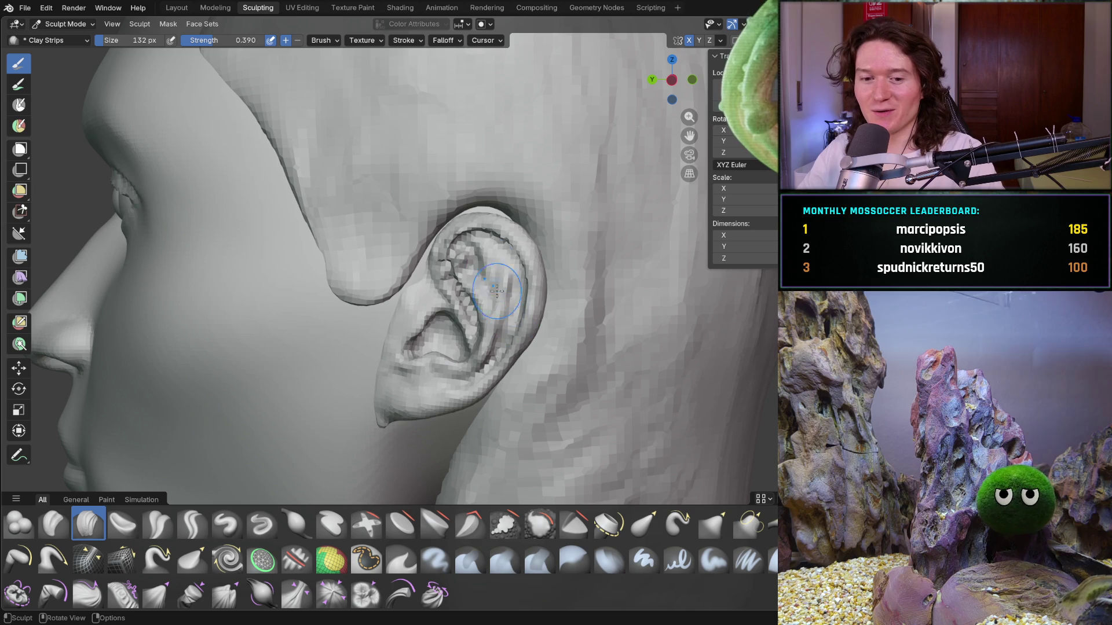
# Zoom out from the ear to right and left three-quarter views of the whole head
pyautogui.moveTo(376, 223); pyautogui.dragTo(434, 194, button='middle')
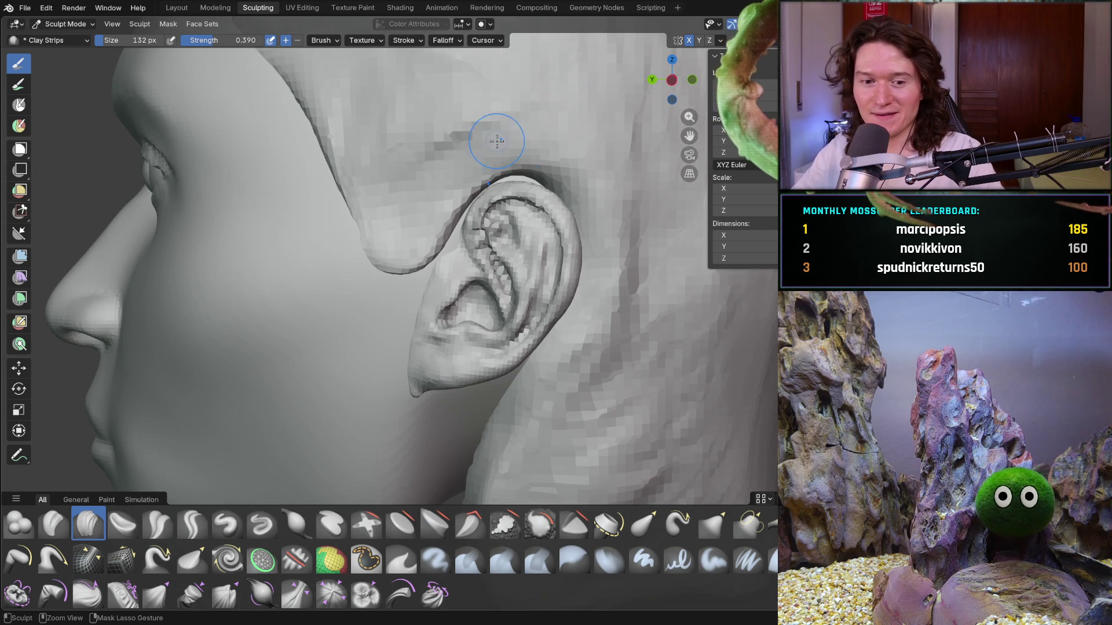
pyautogui.keyDown('ctrl'); pyautogui.moveTo(513, 191); pyautogui.dragTo(491, 203, button='middle'); pyautogui.keyUp('ctrl')
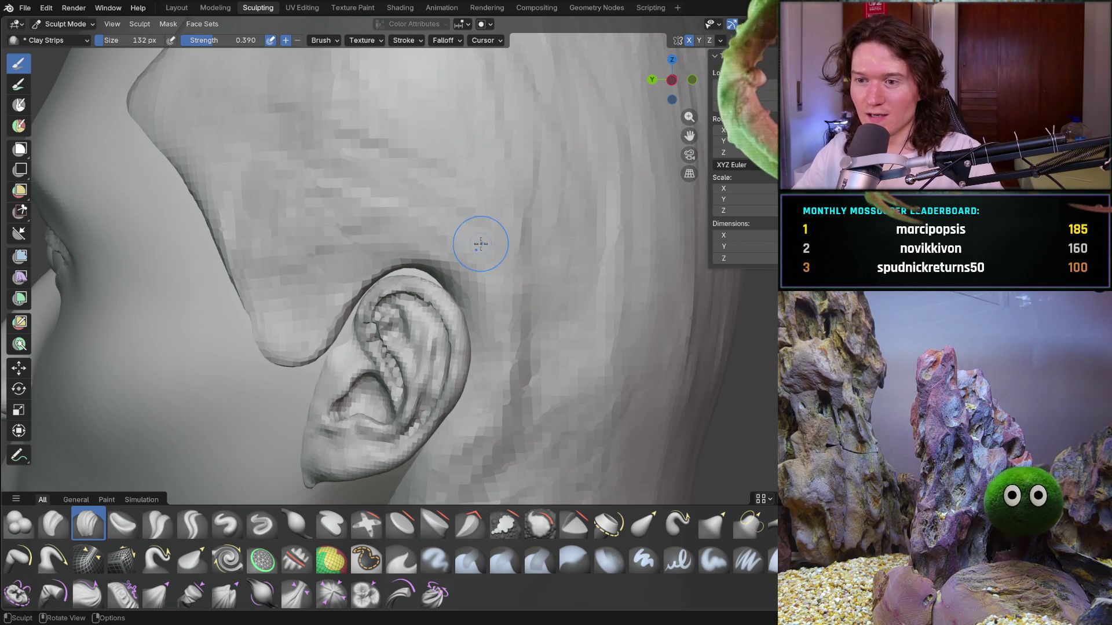
pyautogui.scroll(-10, 481, 246)
pyautogui.moveTo(472, 260)
pyautogui.mouseDown(button='middle')
pyautogui.moveTo(596, 273)
pyautogui.moveTo(675, 261)
pyautogui.moveTo(549, 259)
pyautogui.moveTo(469, 275)
pyautogui.mouseUp(button='middle')
pyautogui.moveTo(457, 385); pyautogui.dragTo(409, 370, button='middle')
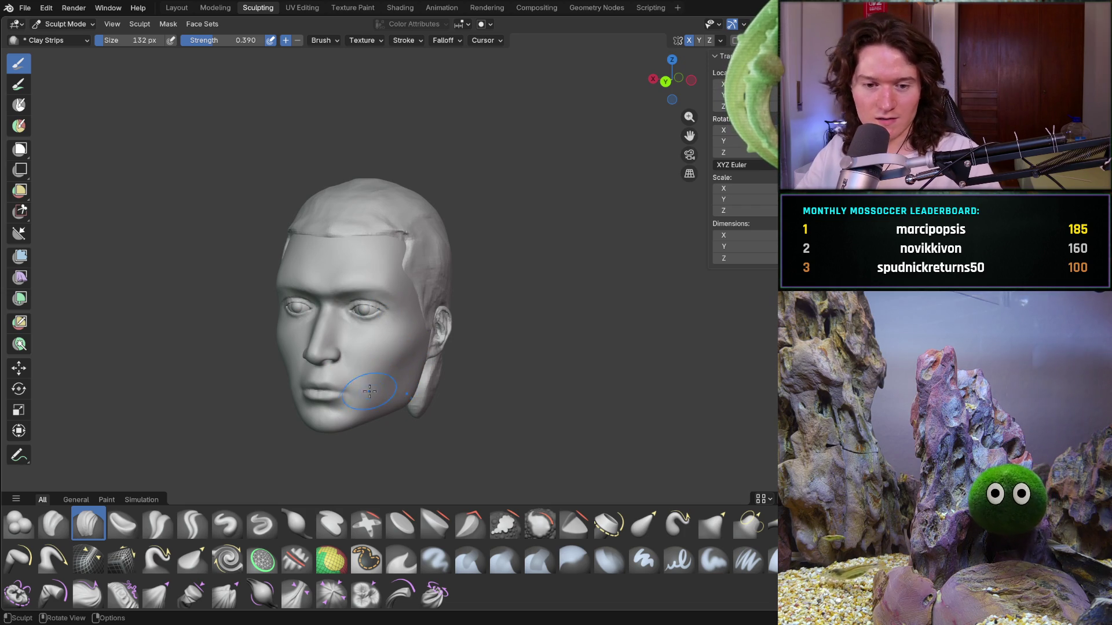
# Orbit to the left profile and zoom around to inspect the forehead crease
pyautogui.moveTo(372, 366)
pyautogui.mouseDown(button='middle')
pyautogui.moveTo(443, 283)
pyautogui.moveTo(447, 298)
pyautogui.mouseUp(button='middle')
pyautogui.scroll(4, 446, 278)
pyautogui.scroll(5, 467, 273)
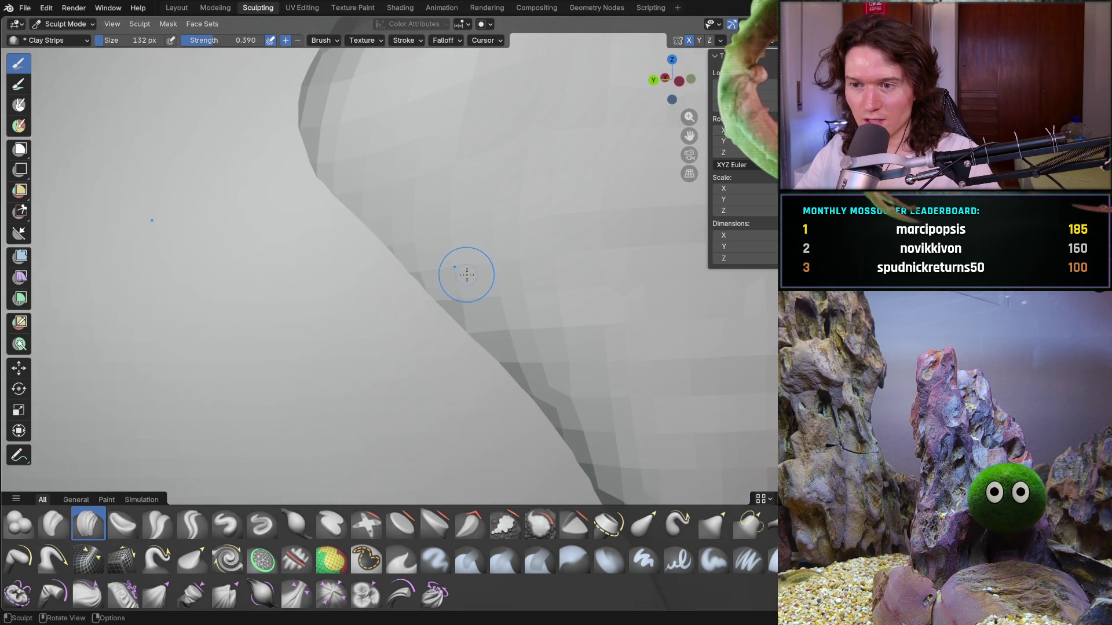
pyautogui.scroll(-3, 450, 291)
pyautogui.scroll(2, 437, 307)
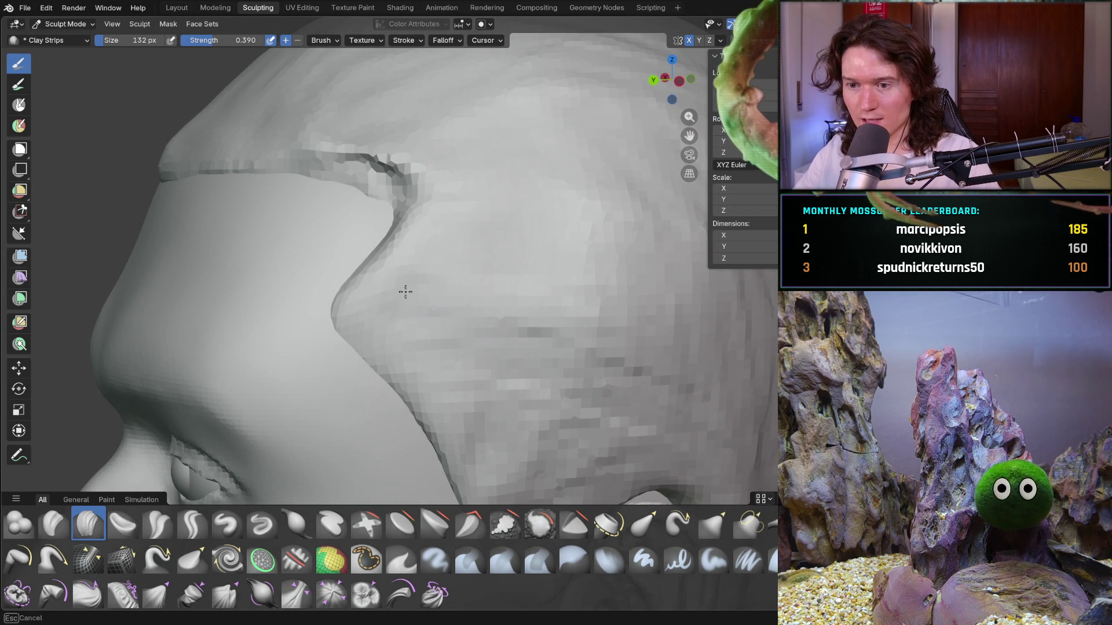
pyautogui.keyDown('ctrl'); pyautogui.moveTo(636, 250); pyautogui.dragTo(486, 175, button='middle'); pyautogui.keyUp('ctrl')
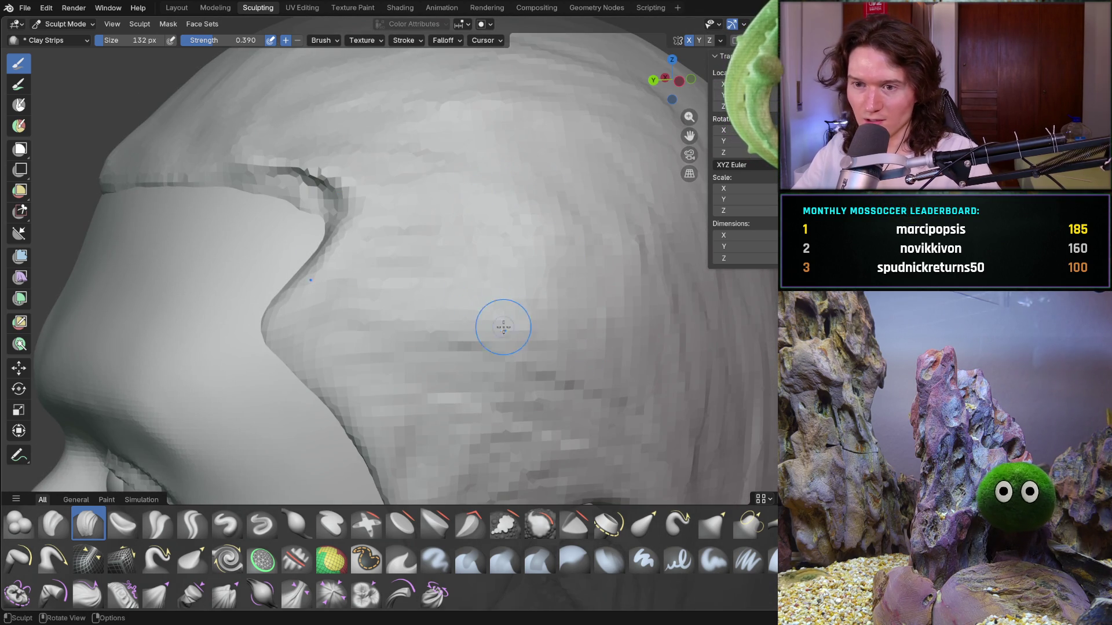
pyautogui.moveTo(270, 223); pyautogui.dragTo(585, 281, button='middle')
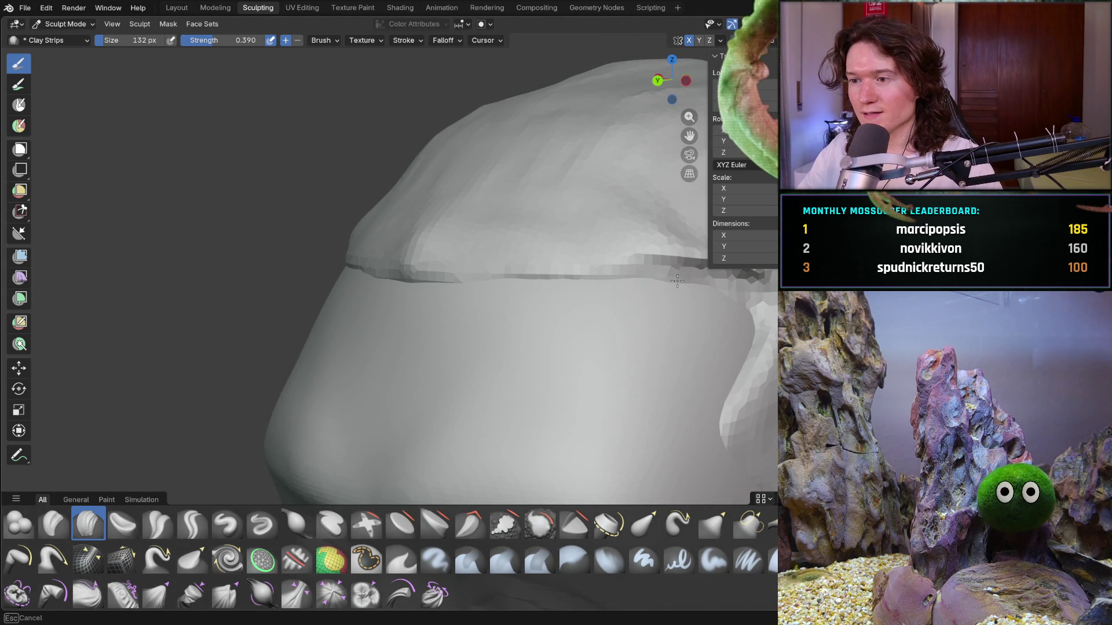
# Orbit through three-quarter, side and front views to inspect the hairline near the temple
pyautogui.moveTo(736, 308)
pyautogui.keyDown('ctrl'); pyautogui.mouseDown(button='middle')
pyautogui.moveTo(640, 291)
pyautogui.moveTo(706, 305)
pyautogui.moveTo(675, 312)
pyautogui.moveTo(693, 325)
pyautogui.moveTo(706, 302)
pyautogui.moveTo(613, 322)
pyautogui.moveTo(556, 302)
pyautogui.mouseUp(button='middle'); pyautogui.keyUp('ctrl')
pyautogui.scroll(3, 619, 313)
pyautogui.moveTo(591, 369); pyautogui.dragTo(602, 353, button='middle')
pyautogui.scroll(3, 613, 342)
pyautogui.moveTo(677, 328)
pyautogui.mouseDown(button='middle')
pyautogui.moveTo(568, 359)
pyautogui.moveTo(591, 335)
pyautogui.mouseUp(button='middle')
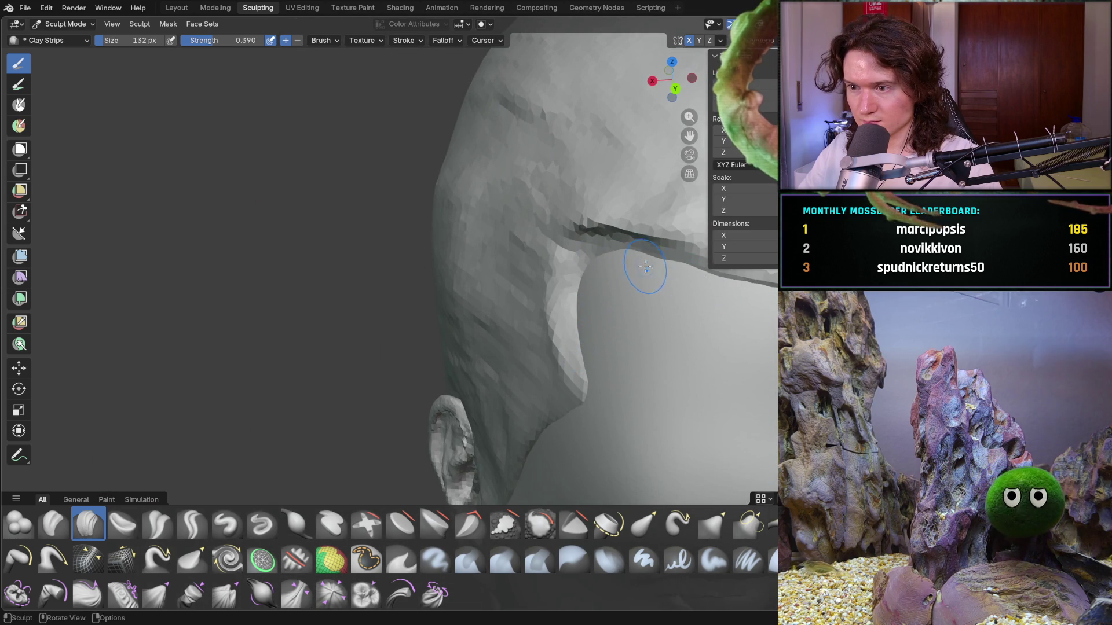
pyautogui.keyDown('shift'); pyautogui.moveTo(678, 284); pyautogui.dragTo(730, 268, button='middle'); pyautogui.keyUp('shift')
pyautogui.keyDown('shift'); pyautogui.moveTo(616, 264); pyautogui.dragTo(556, 272, button='middle'); pyautogui.keyUp('shift')
pyautogui.scroll(-5, 620, 267)
pyautogui.moveTo(665, 297)
pyautogui.mouseDown(button='middle')
pyautogui.moveTo(565, 360)
pyautogui.moveTo(565, 335)
pyautogui.mouseUp(button='middle')
pyautogui.scroll(5, 602, 324)
pyautogui.scroll(3, 556, 333)
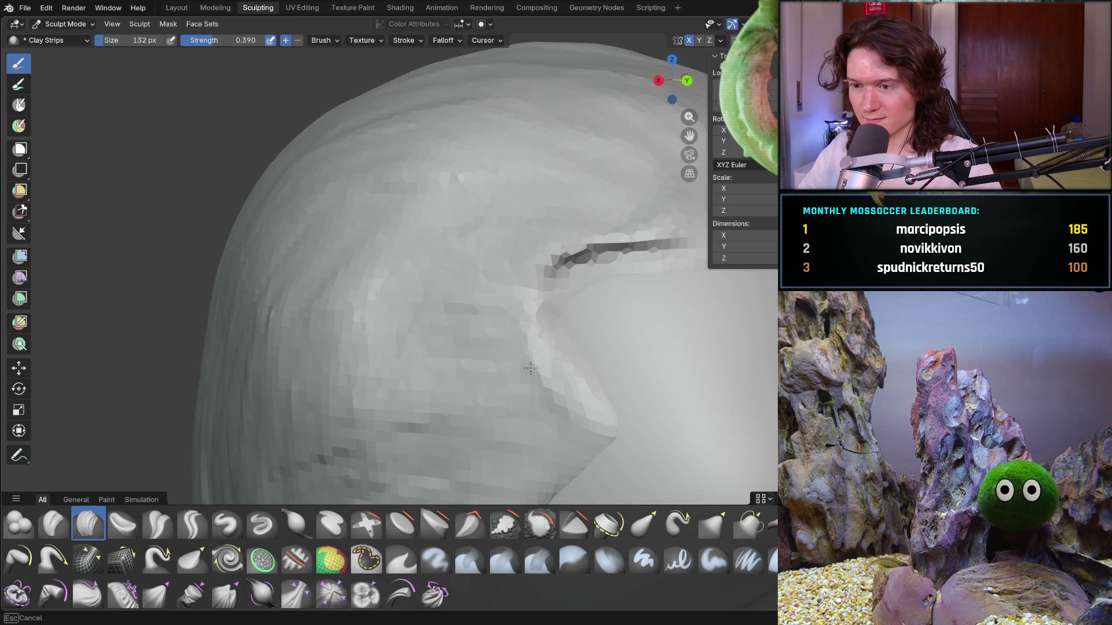
# Add Clay Strips strokes along the hair edge by the temple and across the side hair
pyautogui.moveTo(531, 219); pyautogui.dragTo(553, 233)
pyautogui.moveTo(511, 301); pyautogui.dragTo(557, 361)
pyautogui.moveTo(447, 455); pyautogui.dragTo(322, 311)
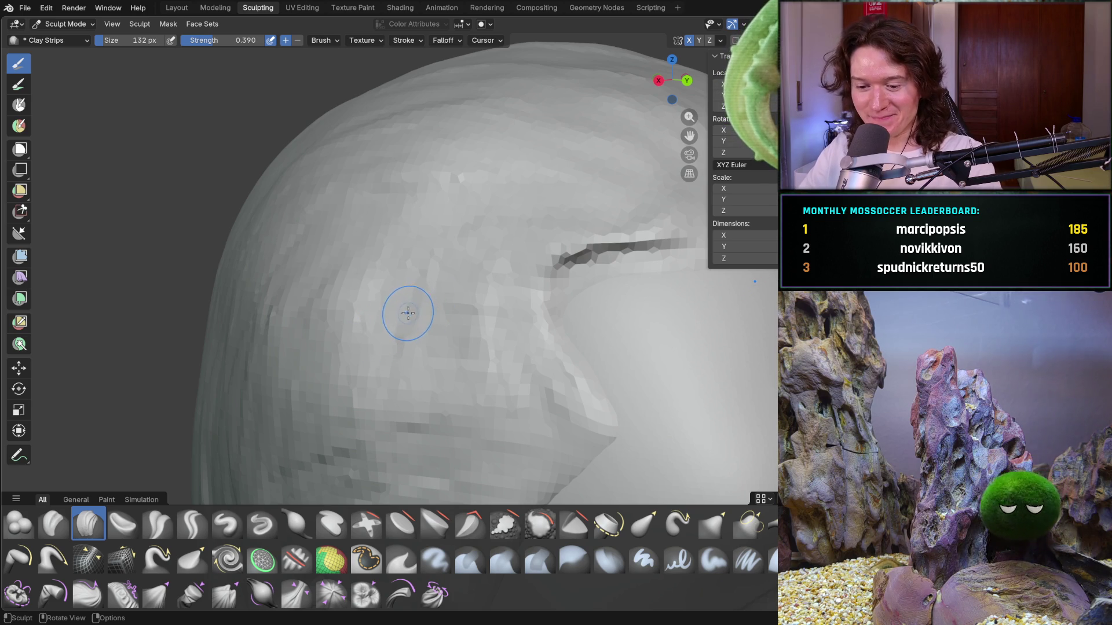
# Set the brush radius to 354 px and sweep three broad strokes over the side hair
pyautogui.press('f')
pyautogui.click(475, 317)
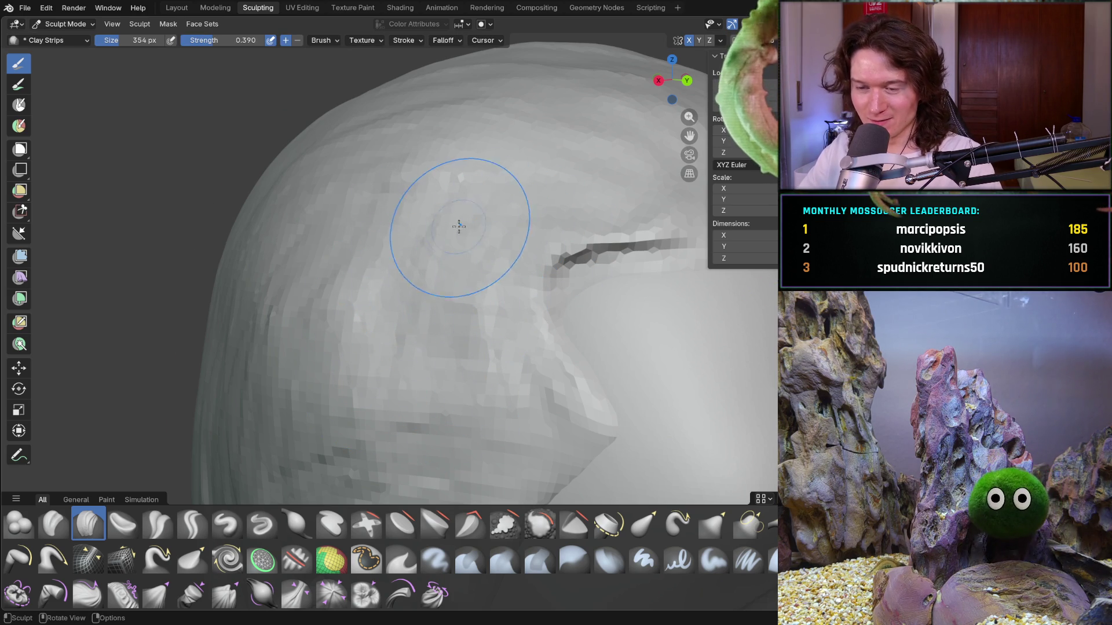
pyautogui.moveTo(321, 289)
pyautogui.keyDown('ctrl'); pyautogui.mouseDown()
pyautogui.moveTo(374, 310)
pyautogui.moveTo(383, 331)
pyautogui.mouseUp(); pyautogui.keyUp('ctrl')
pyautogui.keyDown('ctrl'); pyautogui.moveTo(354, 215); pyautogui.dragTo(417, 191); pyautogui.keyUp('ctrl')
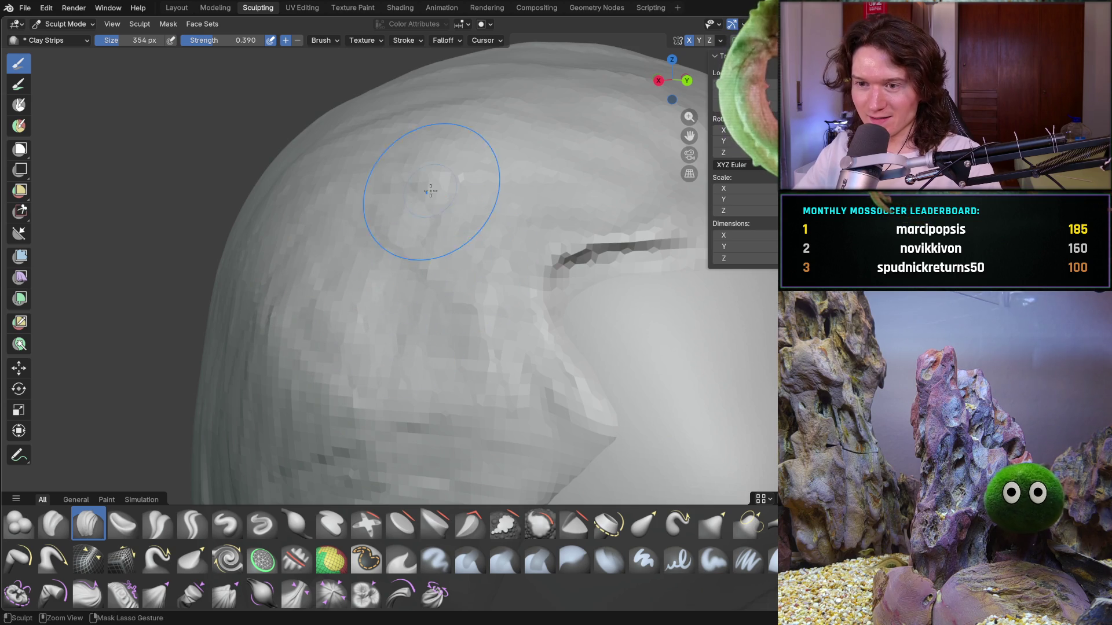
pyautogui.moveTo(399, 341)
pyautogui.keyDown('ctrl'); pyautogui.mouseDown()
pyautogui.moveTo(376, 359)
pyautogui.moveTo(364, 328)
pyautogui.mouseUp(); pyautogui.keyUp('ctrl')
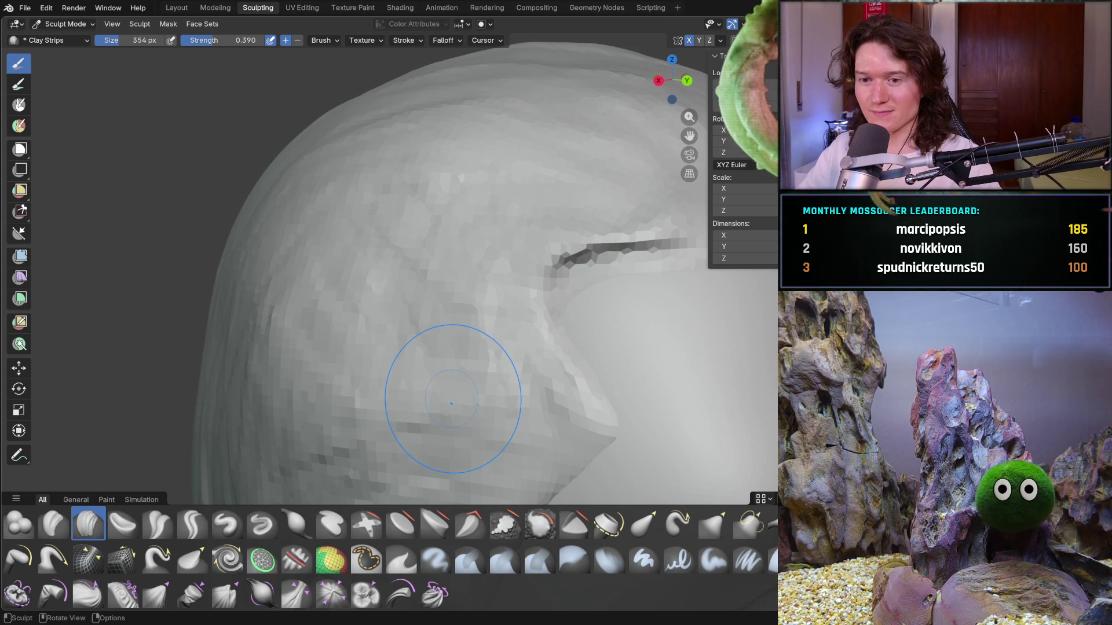
pyautogui.moveTo(278, 421)
pyautogui.mouseDown(button='middle')
pyautogui.moveTo(223, 385)
pyautogui.moveTo(293, 385)
pyautogui.moveTo(441, 322)
pyautogui.moveTo(436, 392)
pyautogui.moveTo(463, 348)
pyautogui.moveTo(421, 351)
pyautogui.moveTo(325, 301)
pyautogui.moveTo(347, 324)
pyautogui.moveTo(123, 327)
pyautogui.moveTo(224, 373)
pyautogui.moveTo(285, 310)
pyautogui.moveTo(341, 281)
pyautogui.mouseUp(button='middle')
pyautogui.scroll(8, 472, 336)
# Zoom in on the earlobe and build up and smooth the jaw surface below the ear
pyautogui.moveTo(302, 246); pyautogui.dragTo(319, 207, button='middle')
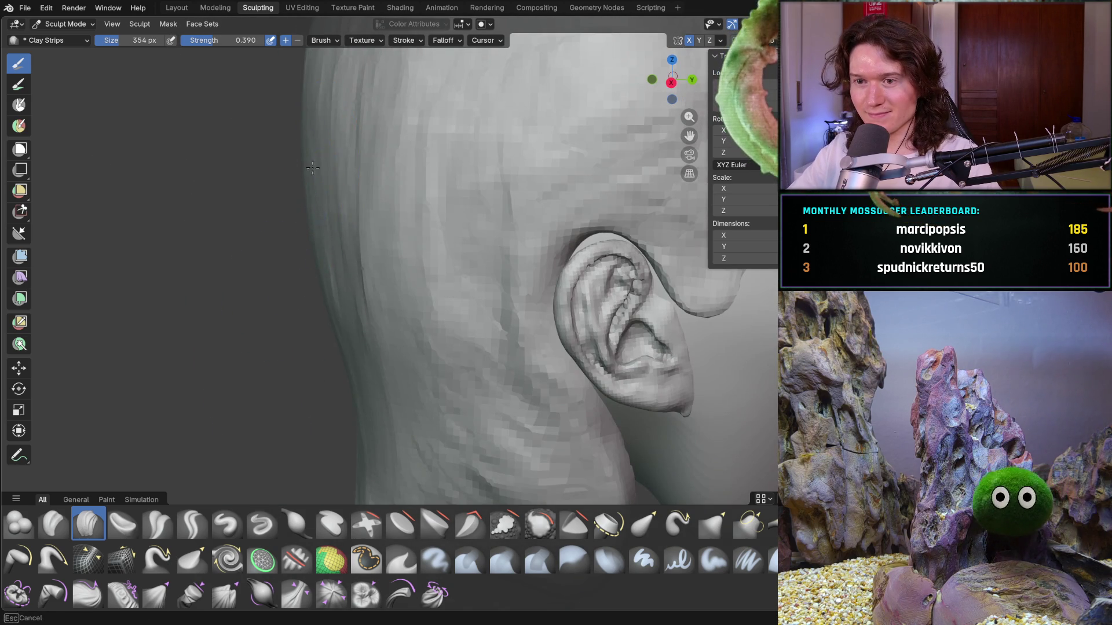
pyautogui.scroll(-4, 347, 278)
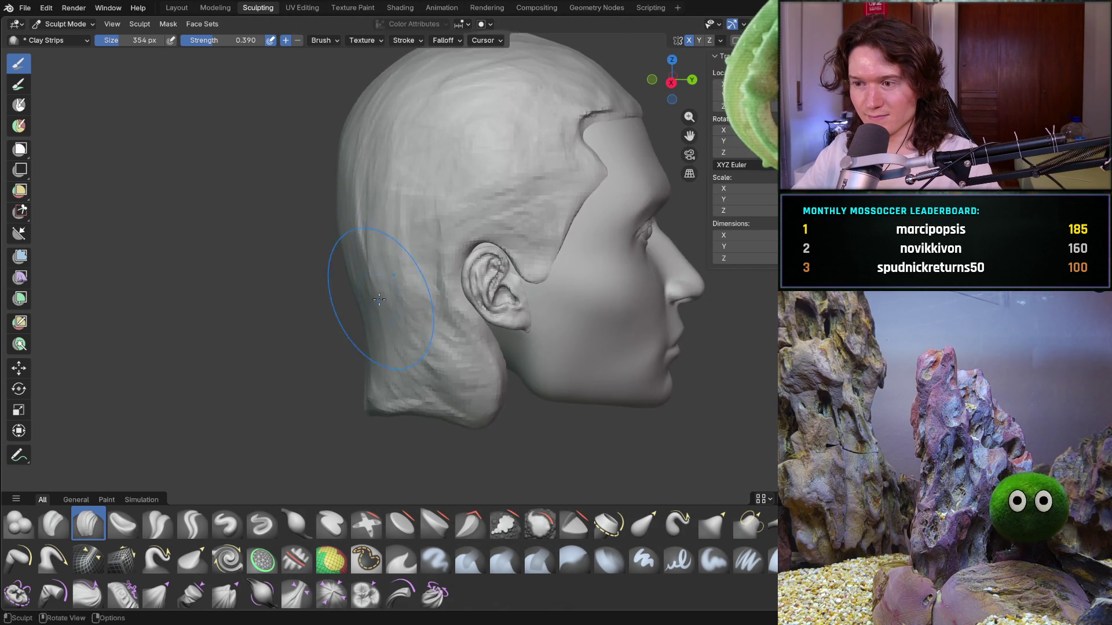
pyautogui.scroll(3, 376, 319)
pyautogui.moveTo(341, 365); pyautogui.dragTo(426, 382, button='middle')
pyautogui.moveTo(340, 313); pyautogui.dragTo(360, 343, button='middle')
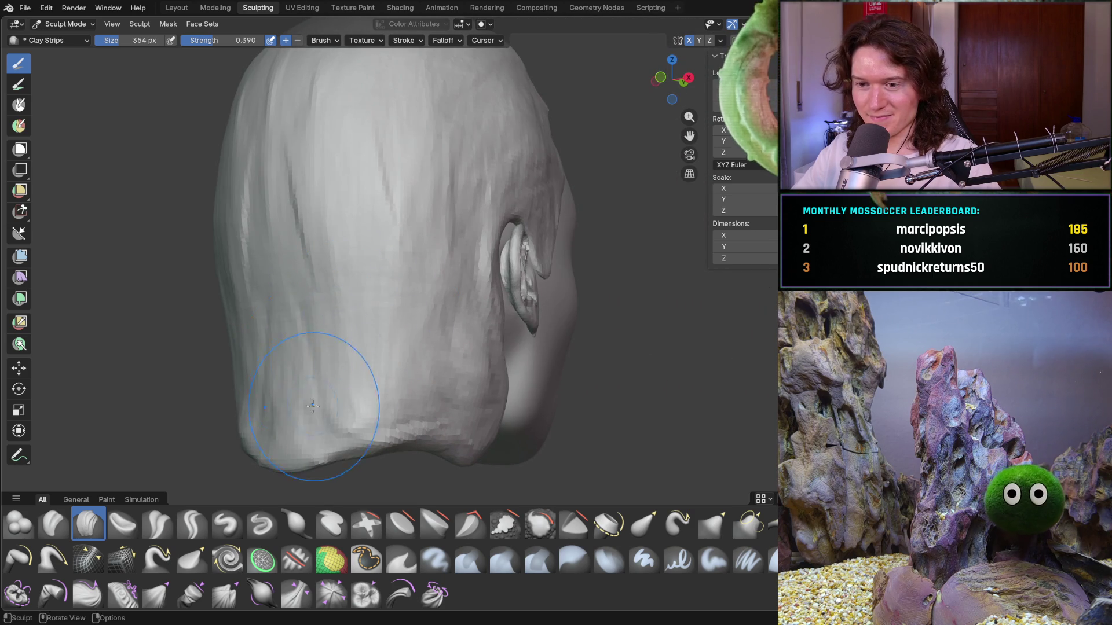
pyautogui.moveTo(429, 383)
pyautogui.mouseDown(button='middle')
pyautogui.moveTo(464, 324)
pyautogui.moveTo(443, 255)
pyautogui.mouseUp(button='middle')
pyautogui.keyDown('shift'); pyautogui.moveTo(509, 401); pyautogui.dragTo(486, 353, button='middle'); pyautogui.keyUp('shift')
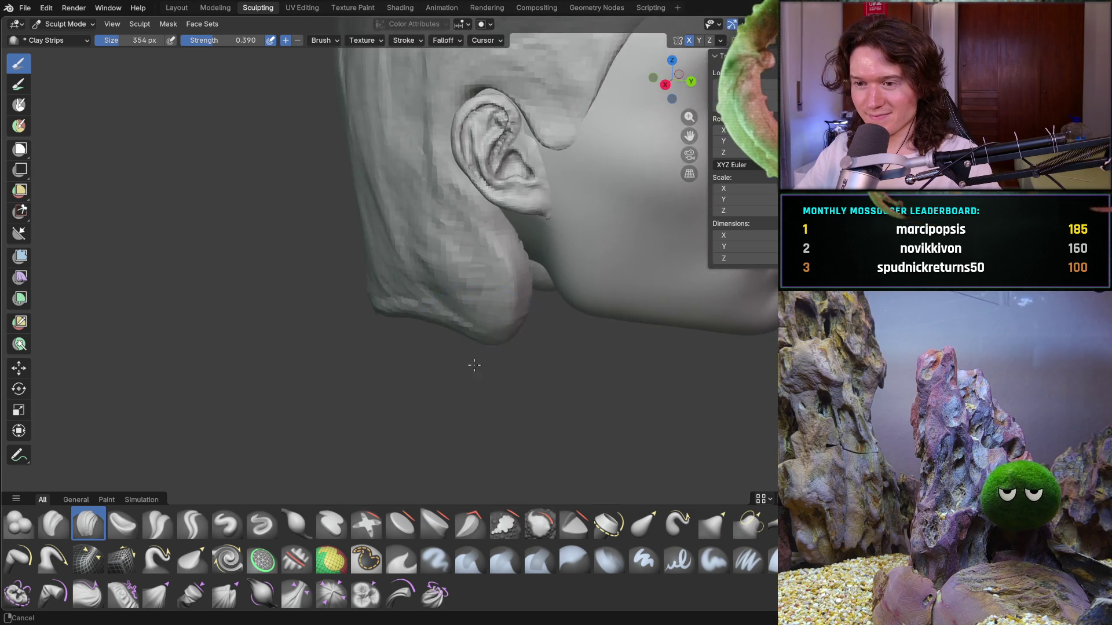
pyautogui.scroll(4, 475, 336)
pyautogui.keyDown('shift'); pyautogui.moveTo(478, 243); pyautogui.dragTo(467, 266, button='middle'); pyautogui.keyUp('shift')
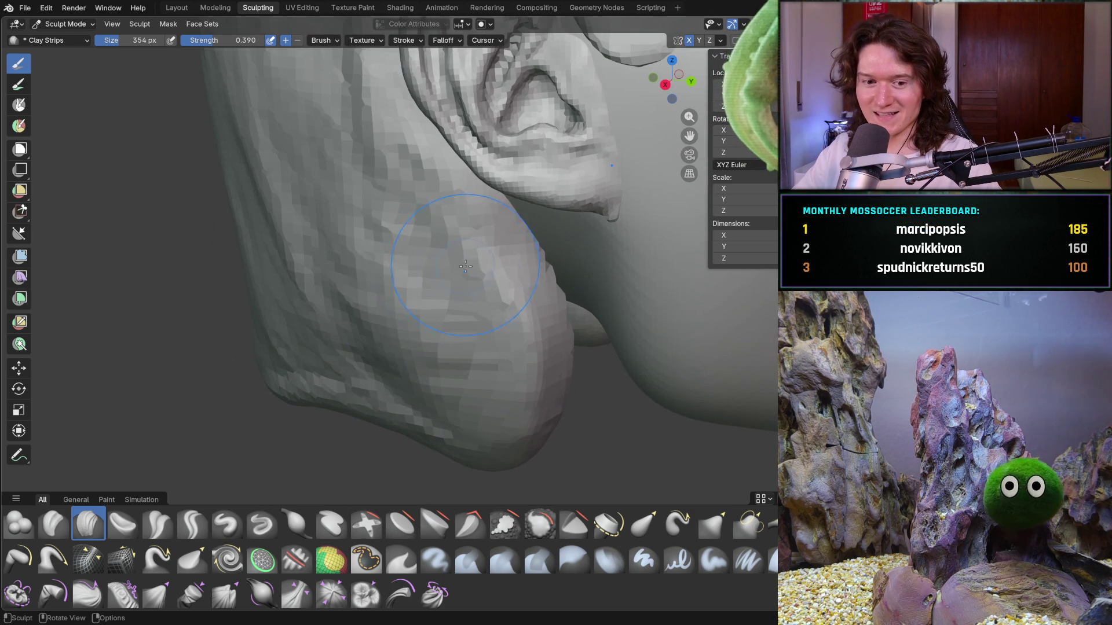
pyautogui.moveTo(419, 254)
pyautogui.mouseDown()
pyautogui.moveTo(406, 347)
pyautogui.moveTo(452, 429)
pyautogui.moveTo(405, 324)
pyautogui.moveTo(445, 314)
pyautogui.moveTo(521, 447)
pyautogui.mouseUp()
pyautogui.moveTo(521, 447)
pyautogui.mouseDown(button='middle')
pyautogui.moveTo(405, 313)
pyautogui.moveTo(425, 363)
pyautogui.mouseUp(button='middle')
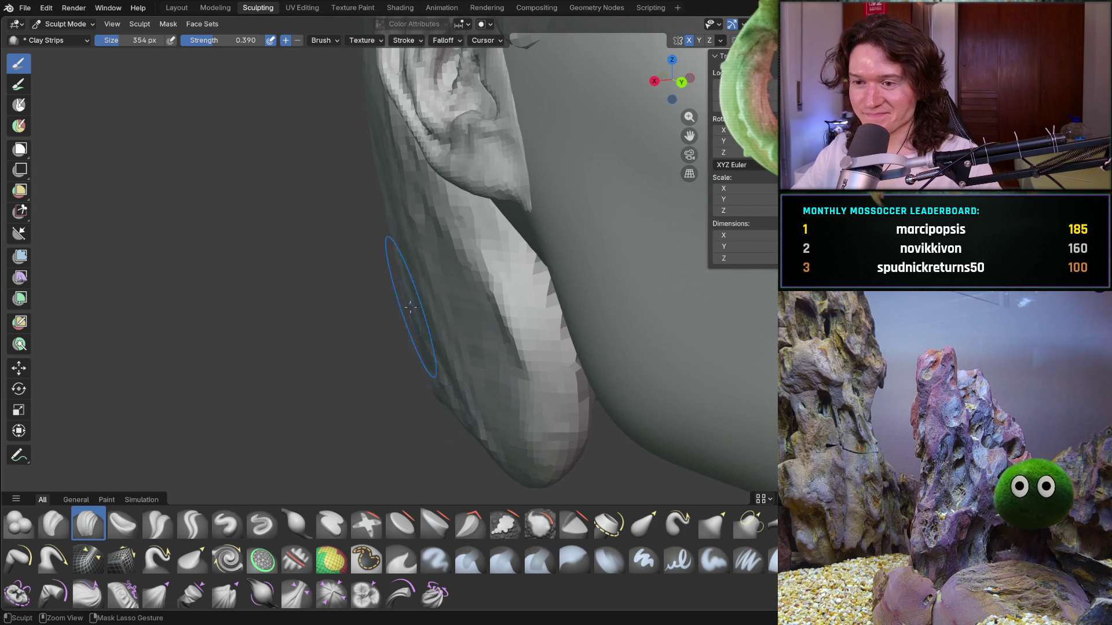
# Turn to the back of the head and add vertical clay strokes there
pyautogui.moveTo(425, 296); pyautogui.dragTo(562, 288, button='middle')
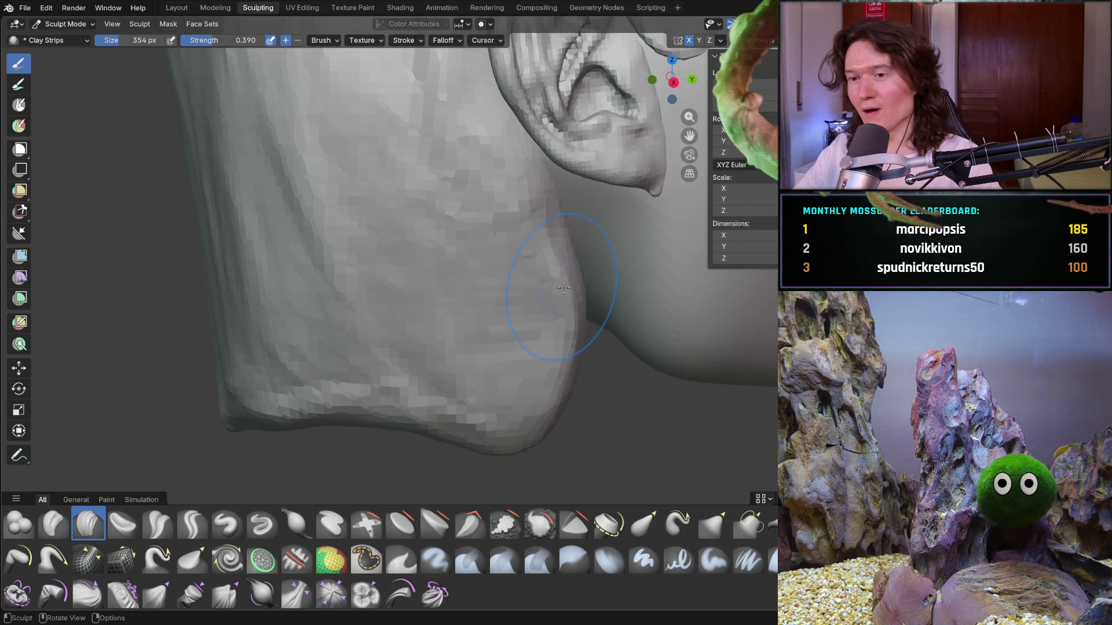
pyautogui.moveTo(444, 220)
pyautogui.keyDown('ctrl'); pyautogui.mouseDown(button='middle')
pyautogui.moveTo(408, 231)
pyautogui.moveTo(539, 328)
pyautogui.mouseUp(button='middle'); pyautogui.keyUp('ctrl')
pyautogui.moveTo(538, 328)
pyautogui.mouseDown()
pyautogui.moveTo(521, 367)
pyautogui.moveTo(472, 372)
pyautogui.moveTo(583, 285)
pyautogui.moveTo(572, 362)
pyautogui.moveTo(509, 359)
pyautogui.moveTo(498, 395)
pyautogui.mouseUp()
pyautogui.moveTo(546, 224)
pyautogui.mouseDown(button='middle')
pyautogui.moveTo(615, 244)
pyautogui.moveTo(585, 307)
pyautogui.mouseUp(button='middle')
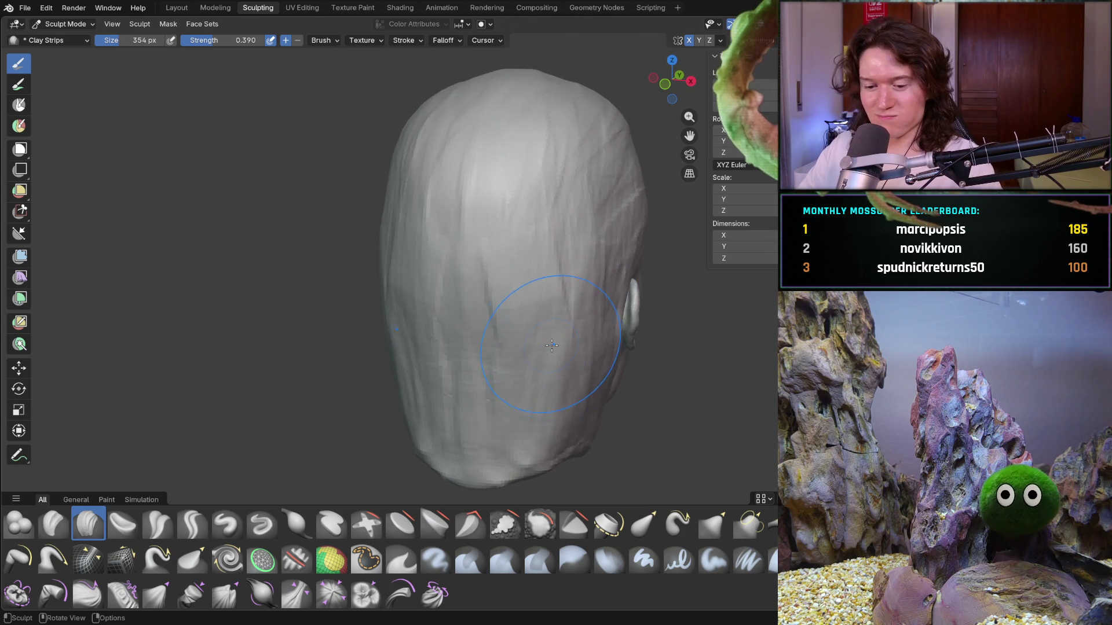
# Shrink the brush to 206 px, then to 106 px while facing the forehead hairline
pyautogui.press('f')
pyautogui.click(520, 342)
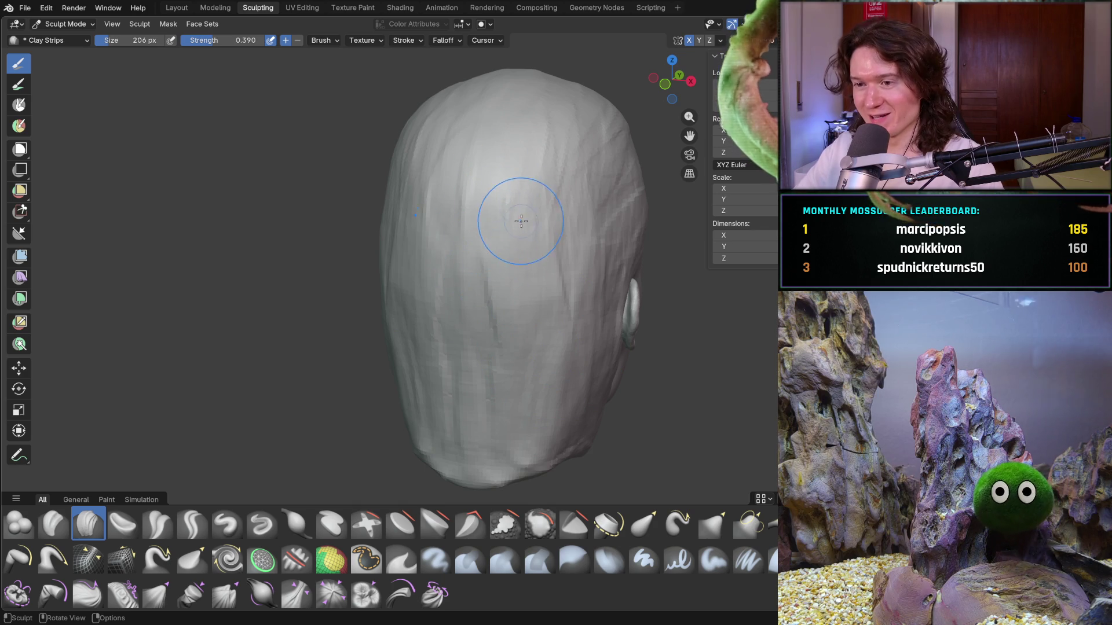
pyautogui.moveTo(541, 216)
pyautogui.mouseDown(button='middle')
pyautogui.moveTo(454, 228)
pyautogui.moveTo(434, 218)
pyautogui.moveTo(449, 243)
pyautogui.moveTo(367, 278)
pyautogui.mouseUp(button='middle')
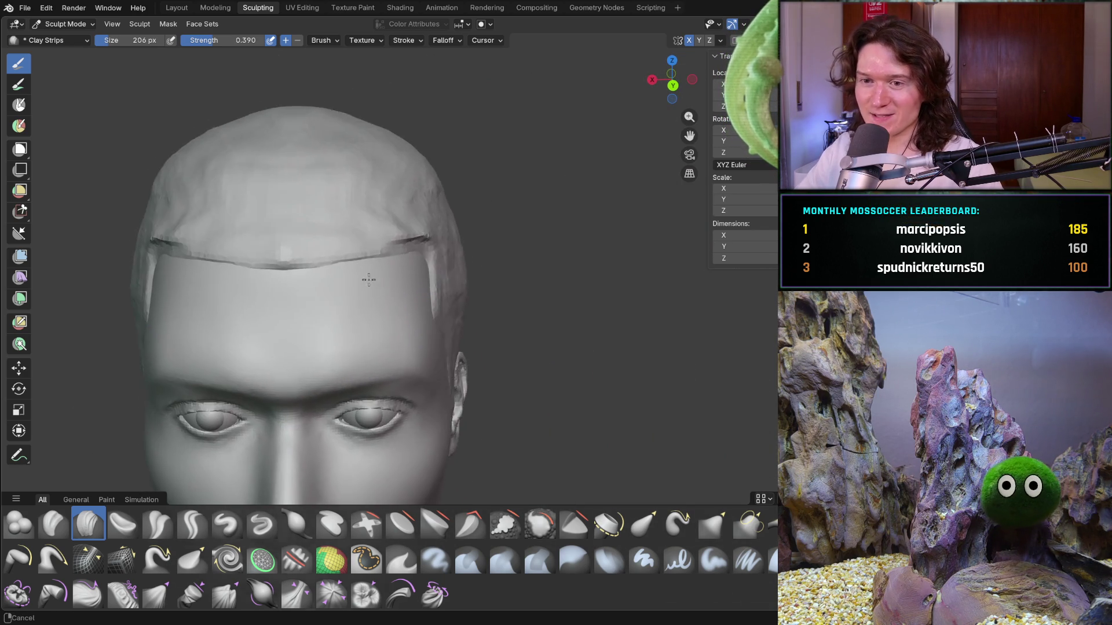
pyautogui.scroll(8, 369, 278)
pyautogui.scroll(-8, 371, 278)
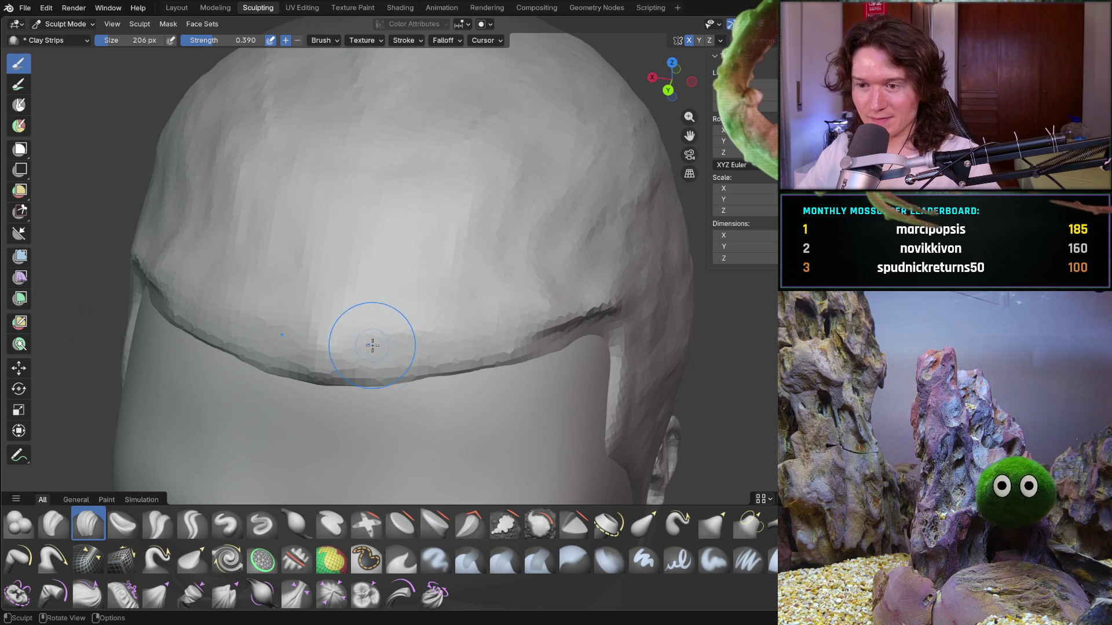
pyautogui.moveTo(372, 369)
pyautogui.mouseDown(button='middle')
pyautogui.moveTo(373, 377)
pyautogui.moveTo(382, 283)
pyautogui.mouseUp(button='middle')
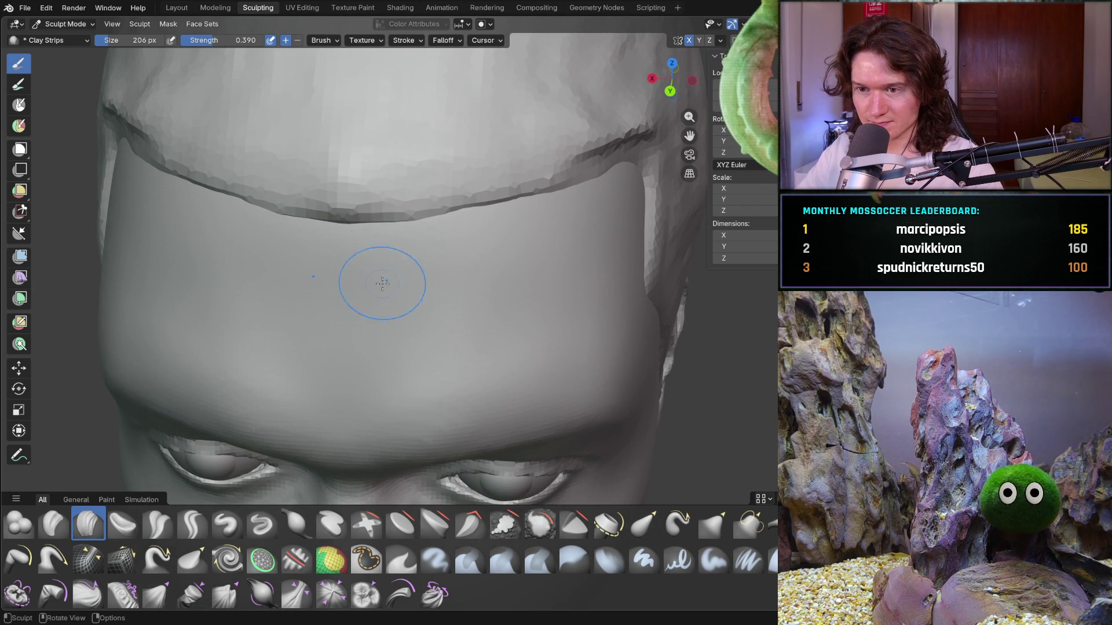
pyautogui.press('f')
pyautogui.click(384, 214)
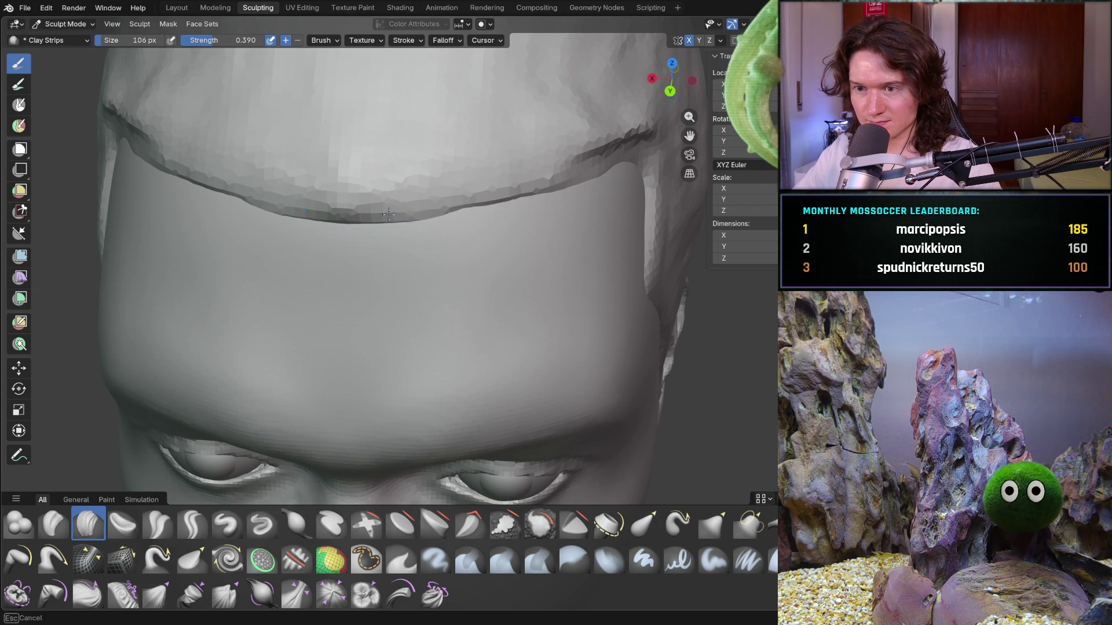
# Deepen the hairline crease across the forehead and along the temple with 106 px strokes
pyautogui.moveTo(362, 229)
pyautogui.mouseDown()
pyautogui.moveTo(342, 223)
pyautogui.moveTo(570, 190)
pyautogui.mouseUp()
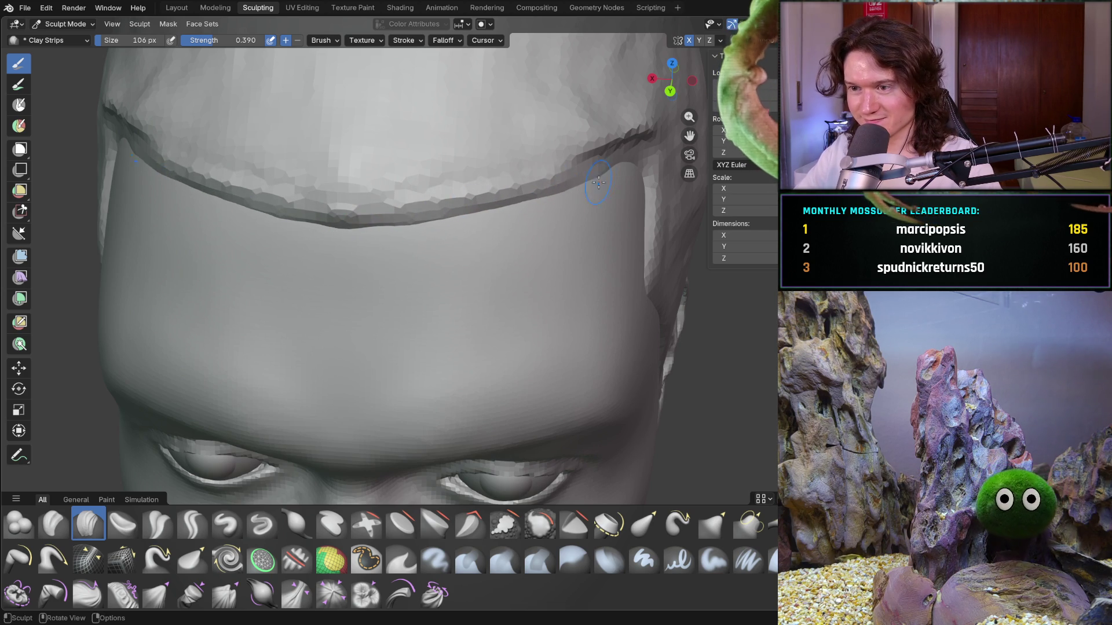
pyautogui.moveTo(570, 190); pyautogui.dragTo(590, 168, button='middle')
pyautogui.moveTo(591, 169)
pyautogui.mouseDown()
pyautogui.moveTo(594, 186)
pyautogui.moveTo(634, 196)
pyautogui.mouseUp()
pyautogui.moveTo(640, 196); pyautogui.dragTo(655, 193, button='middle')
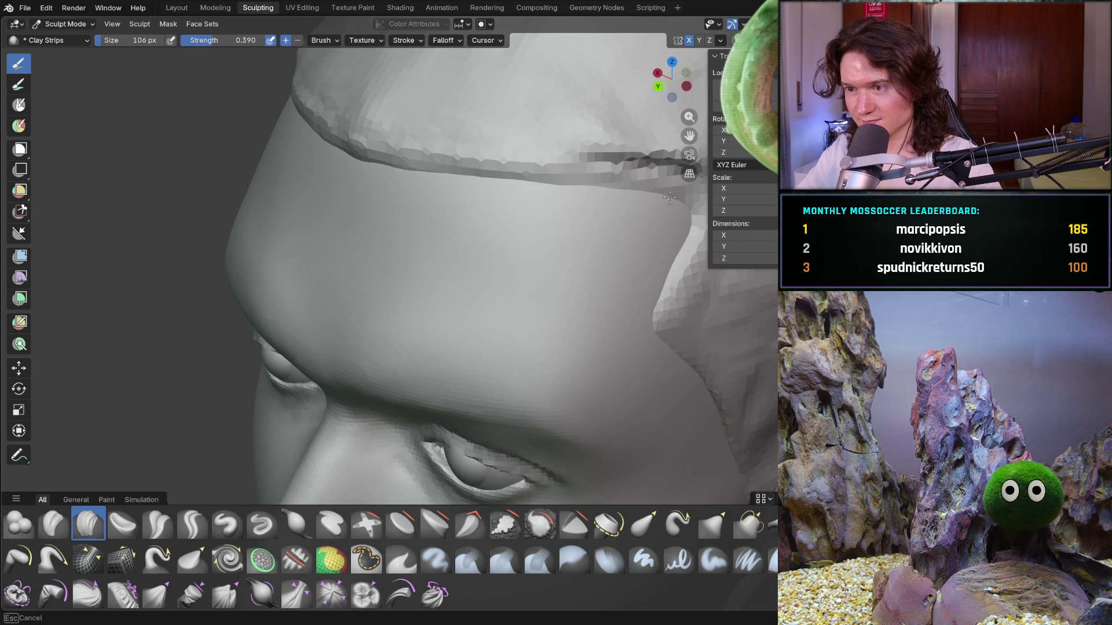
pyautogui.moveTo(640, 194); pyautogui.dragTo(638, 194)
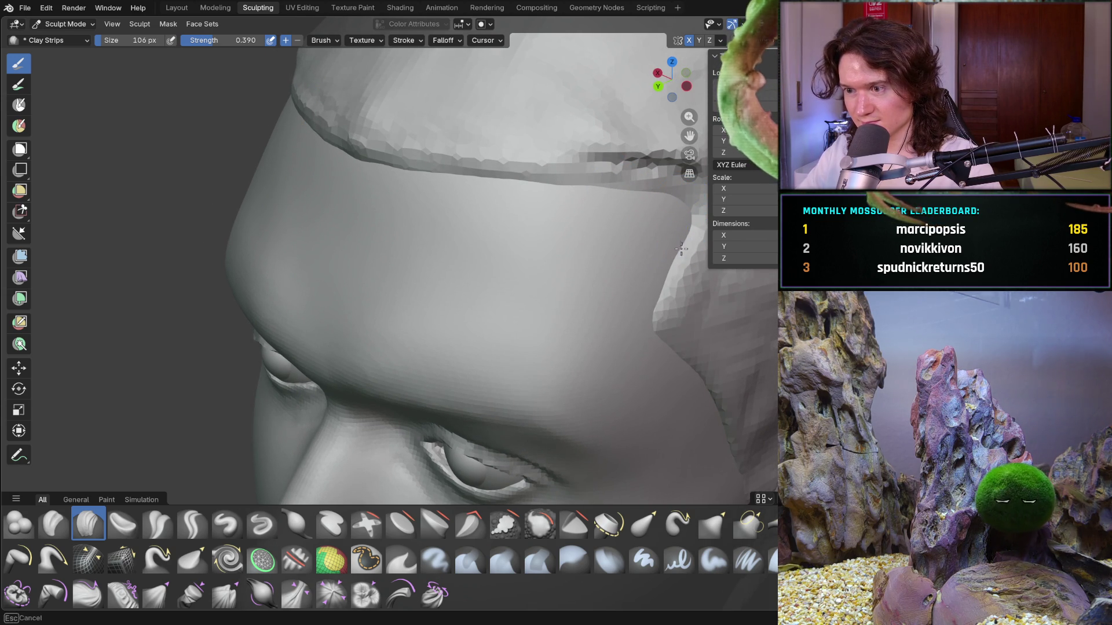
# Zoom out to check the whole head from the front and right side
pyautogui.moveTo(660, 271)
pyautogui.mouseDown(button='middle')
pyautogui.moveTo(595, 260)
pyautogui.moveTo(628, 347)
pyautogui.mouseUp(button='middle')
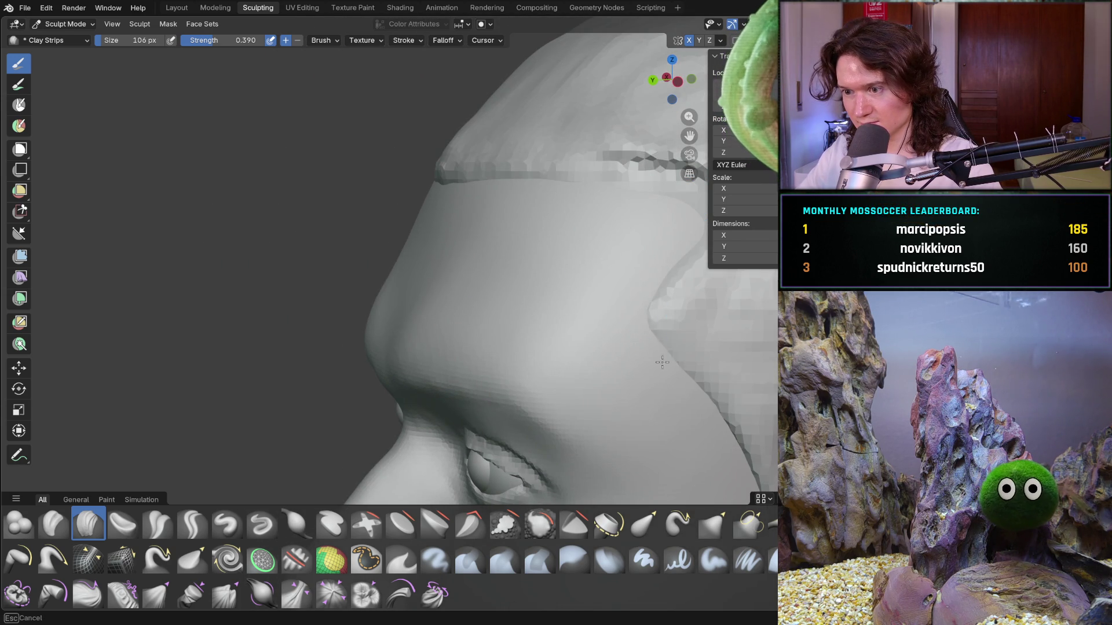
pyautogui.scroll(-5, 588, 295)
pyautogui.moveTo(588, 296)
pyautogui.mouseDown(button='middle')
pyautogui.moveTo(566, 305)
pyautogui.moveTo(728, 307)
pyautogui.mouseUp(button='middle')
pyautogui.moveTo(502, 296); pyautogui.dragTo(583, 278, button='middle')
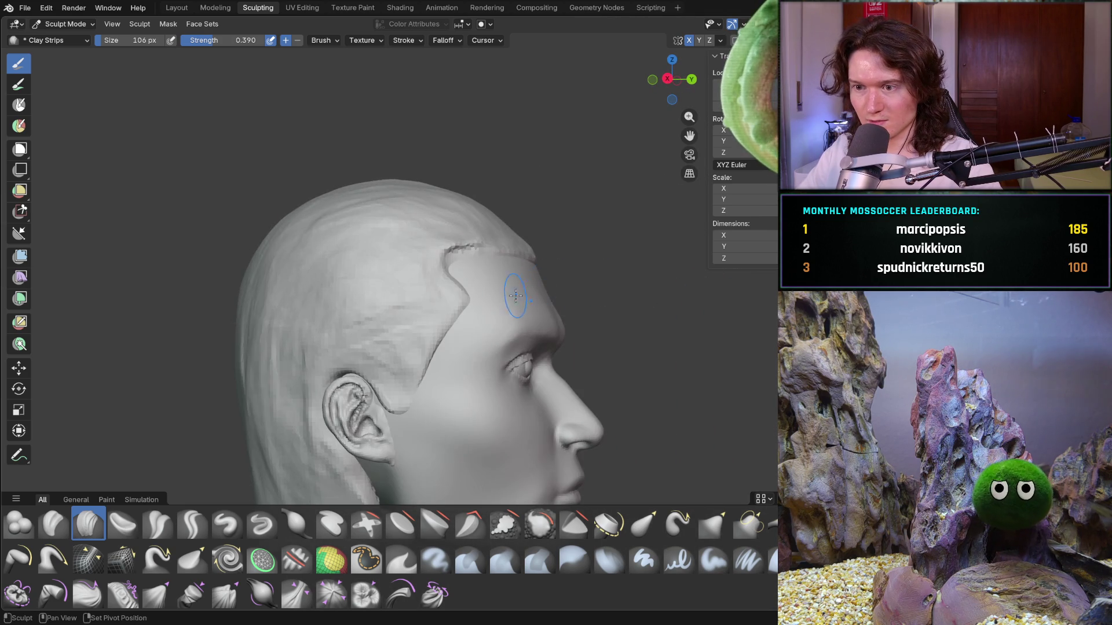
pyautogui.scroll(3, 508, 298)
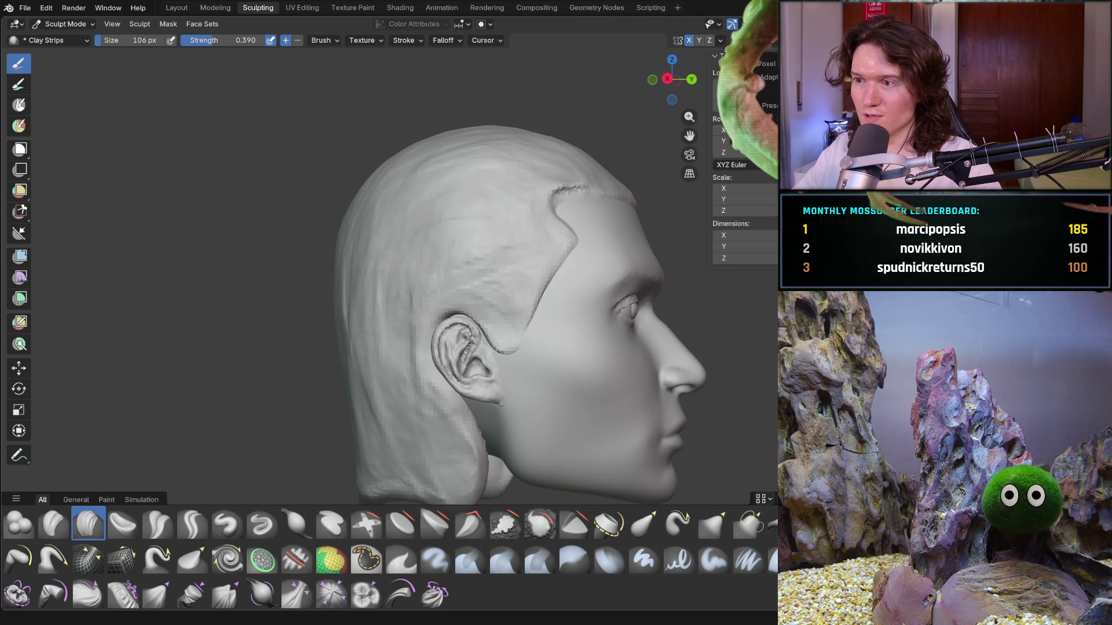
pyautogui.hotkey('shift', 'r')
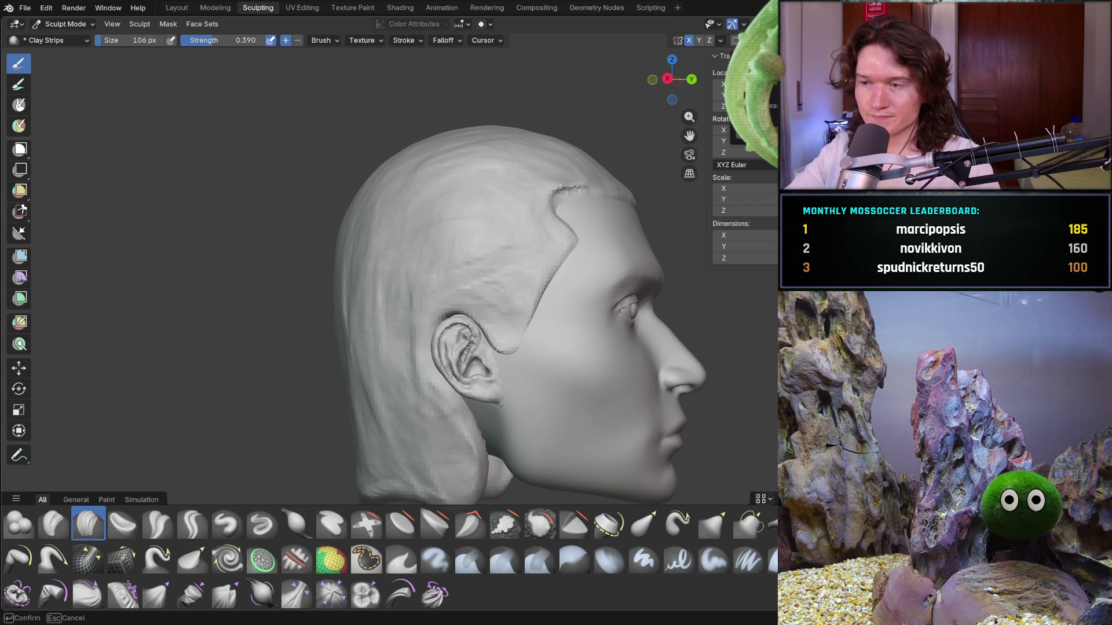
pyautogui.press('Return')
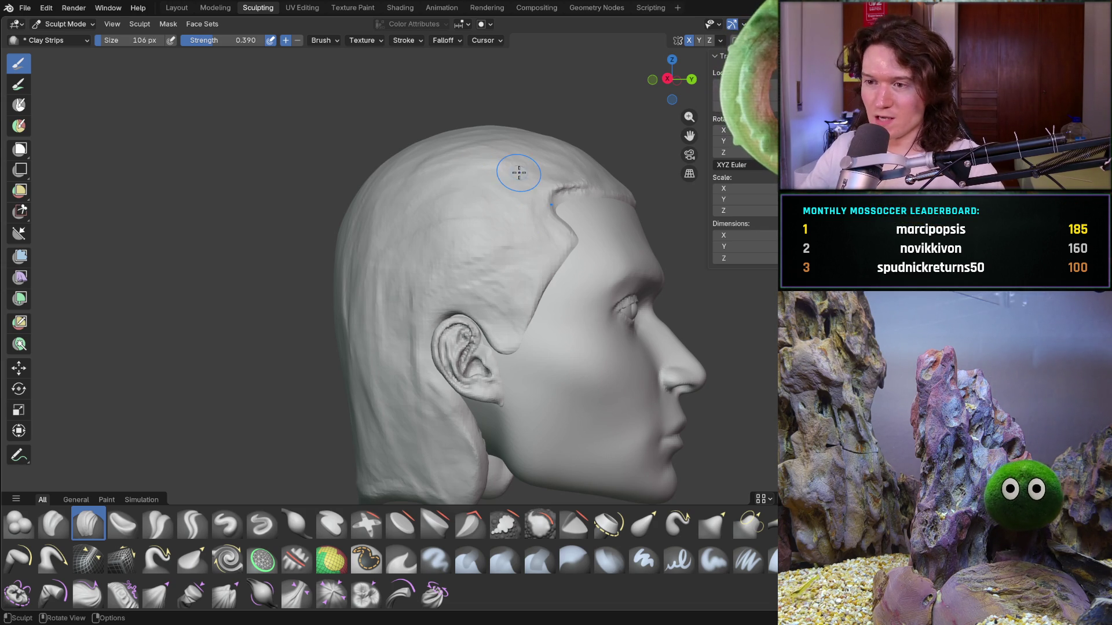
pyautogui.moveTo(438, 262)
pyautogui.keyDown('ctrl'); pyautogui.mouseDown(button='middle')
pyautogui.moveTo(444, 273)
pyautogui.moveTo(389, 248)
pyautogui.moveTo(338, 244)
pyautogui.mouseUp(button='middle'); pyautogui.keyUp('ctrl')
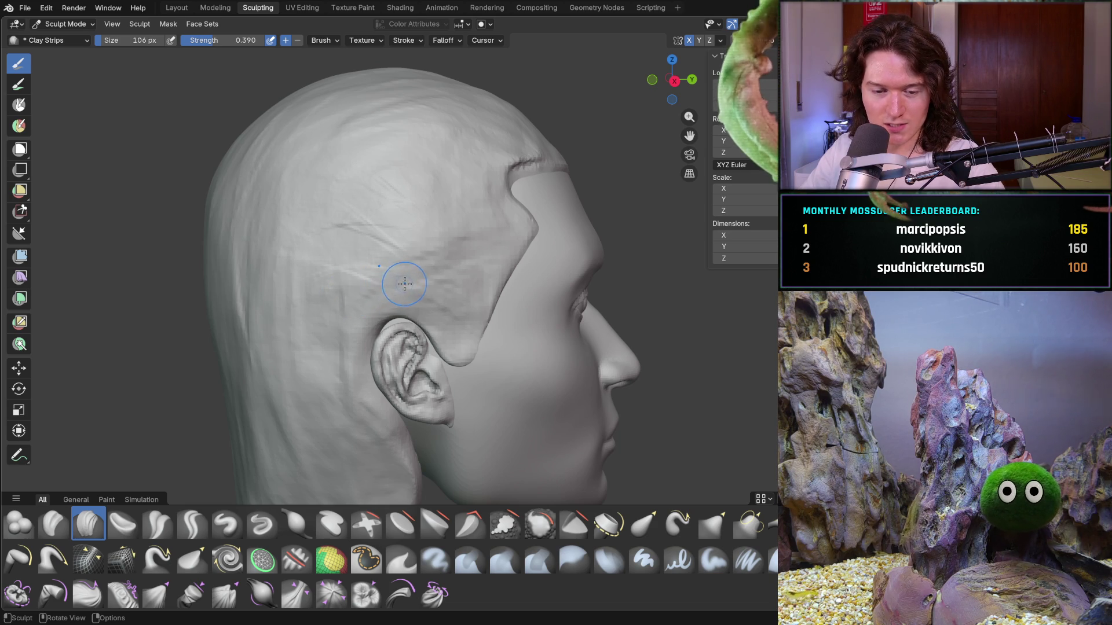
# Sculpt strand grooves on the back of the head and tilt to see the crown
pyautogui.moveTo(443, 313)
pyautogui.mouseDown(button='middle')
pyautogui.moveTo(481, 321)
pyautogui.moveTo(442, 301)
pyautogui.mouseUp(button='middle')
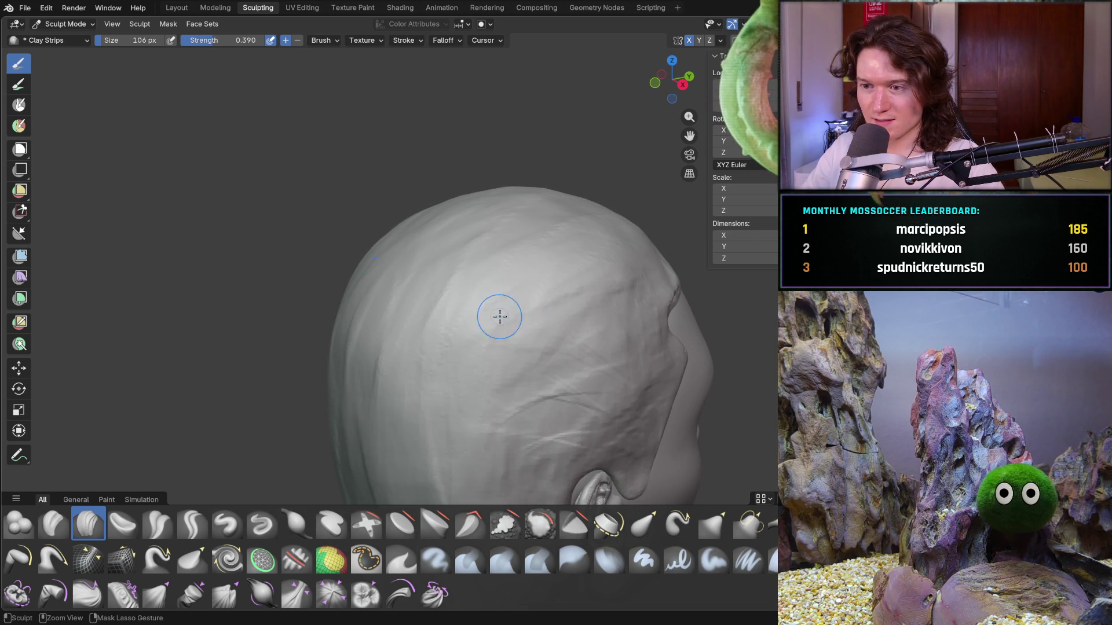
pyautogui.moveTo(518, 263); pyautogui.dragTo(519, 264, button='middle')
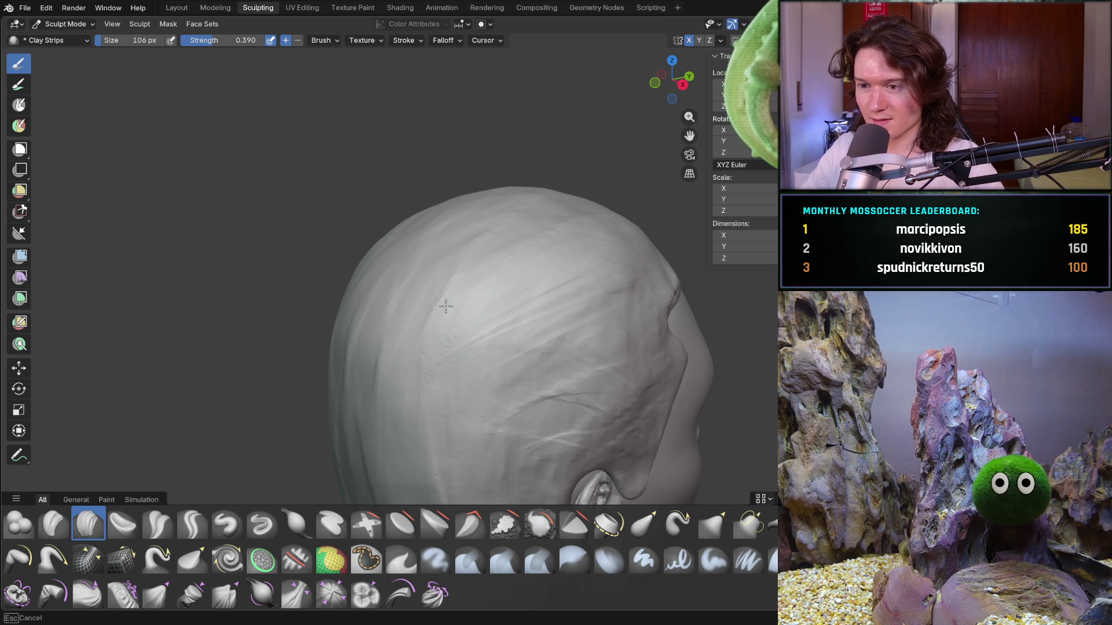
pyautogui.moveTo(417, 260)
pyautogui.mouseDown(button='middle')
pyautogui.moveTo(464, 263)
pyautogui.moveTo(422, 317)
pyautogui.mouseUp(button='middle')
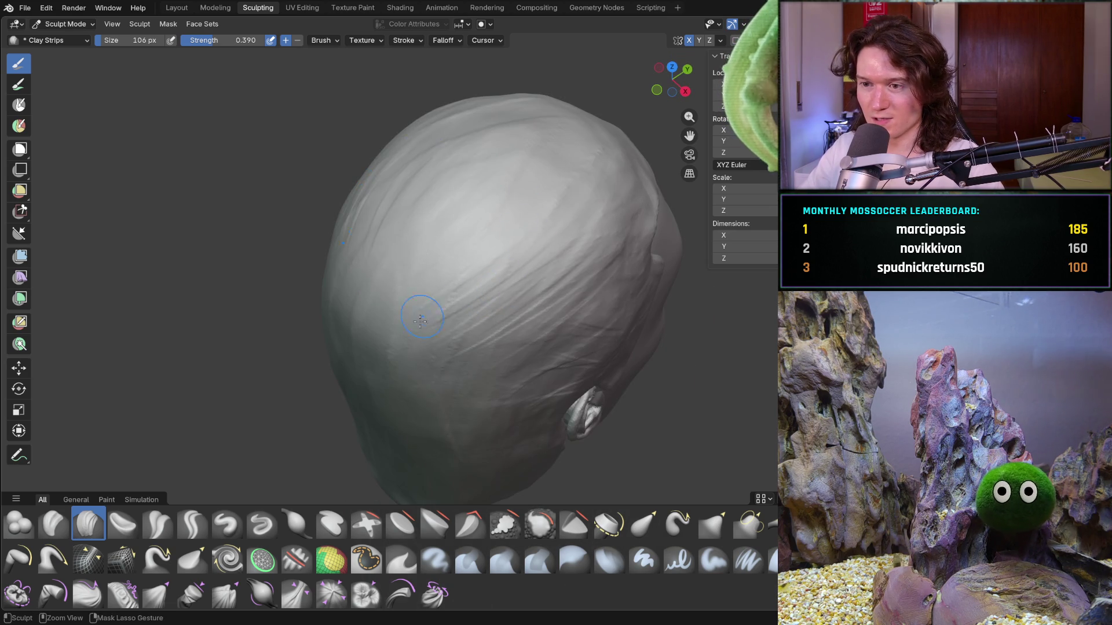
pyautogui.moveTo(400, 370)
pyautogui.mouseDown(button='middle')
pyautogui.moveTo(440, 323)
pyautogui.moveTo(415, 306)
pyautogui.mouseUp(button='middle')
# Orbit over the top and back of the head to a three-quarter side view
pyautogui.moveTo(496, 298); pyautogui.dragTo(476, 414, button='middle')
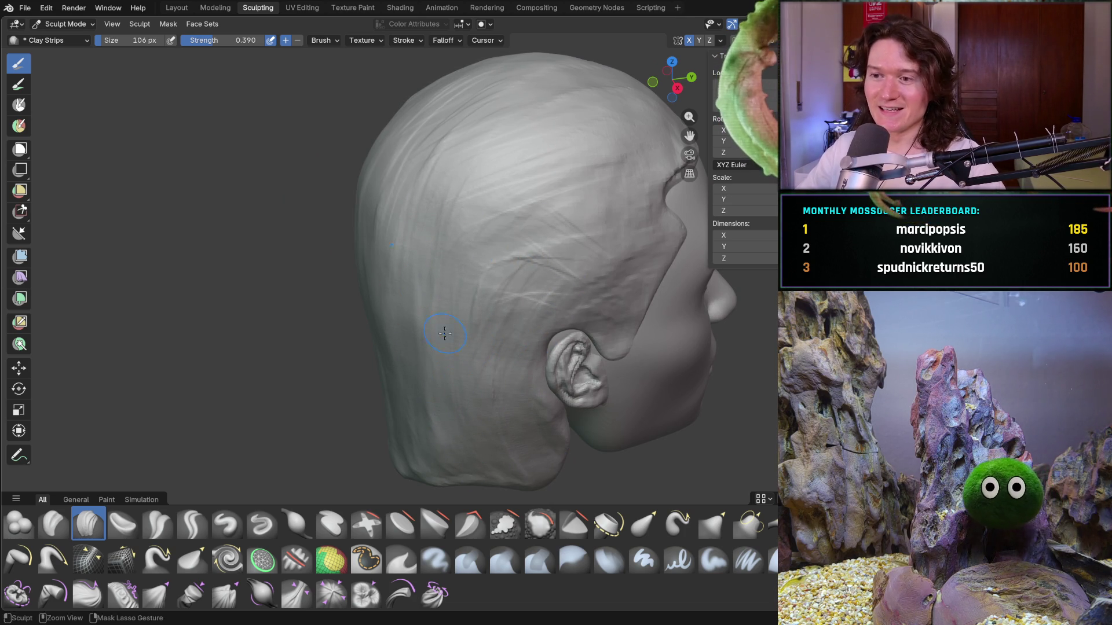
pyautogui.moveTo(536, 137); pyautogui.dragTo(546, 236, button='middle')
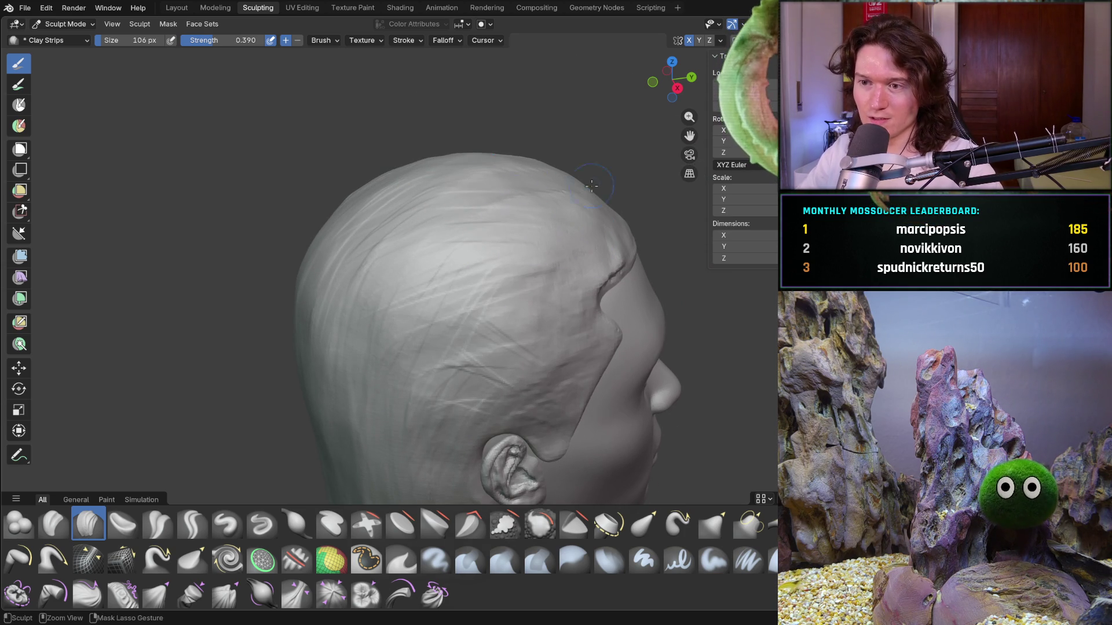
pyautogui.moveTo(585, 185)
pyautogui.mouseDown(button='middle')
pyautogui.moveTo(524, 238)
pyautogui.moveTo(523, 266)
pyautogui.moveTo(581, 300)
pyautogui.mouseUp(button='middle')
pyautogui.moveTo(515, 280); pyautogui.dragTo(516, 280, button='middle')
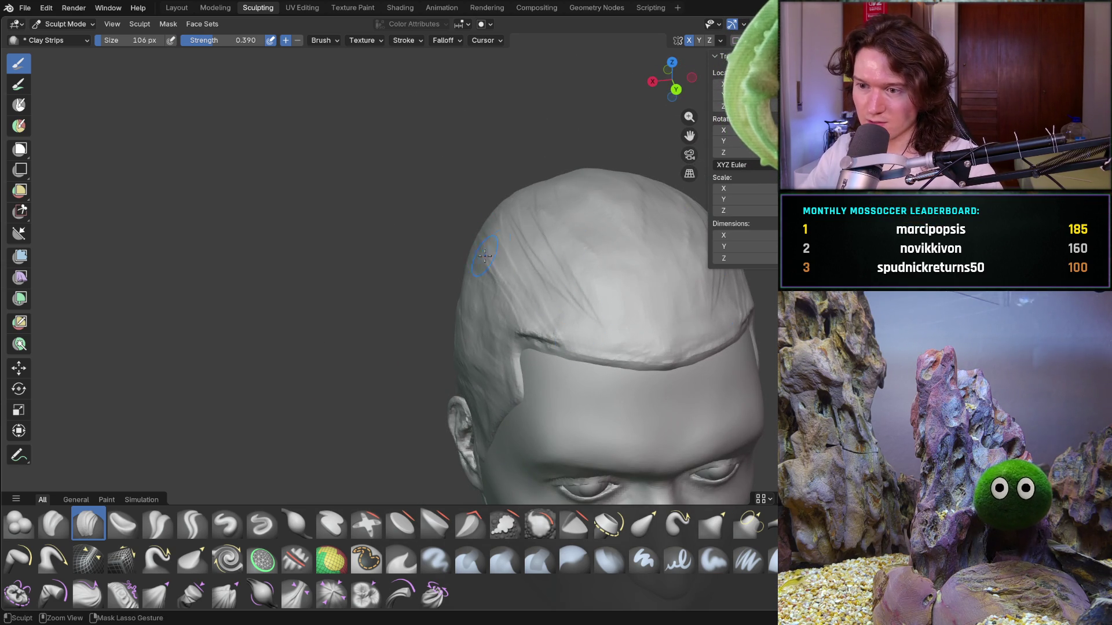
pyautogui.moveTo(444, 330)
pyautogui.mouseDown(button='middle')
pyautogui.moveTo(429, 390)
pyautogui.moveTo(481, 347)
pyautogui.moveTo(492, 359)
pyautogui.moveTo(510, 348)
pyautogui.moveTo(524, 324)
pyautogui.mouseUp(button='middle')
pyautogui.scroll(3, 530, 234)
# Sculpt short strand strokes over the hair above and behind the ear
pyautogui.moveTo(530, 234)
pyautogui.mouseDown()
pyautogui.moveTo(494, 249)
pyautogui.moveTo(501, 263)
pyautogui.moveTo(480, 261)
pyautogui.moveTo(500, 268)
pyautogui.mouseUp()
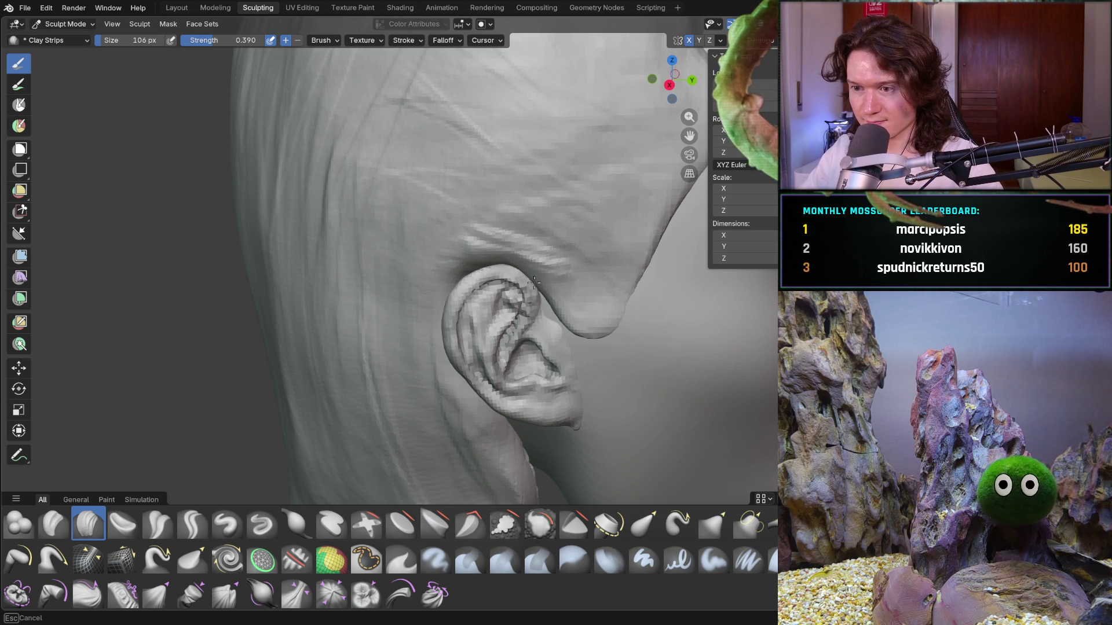
pyautogui.moveTo(548, 307)
pyautogui.mouseDown()
pyautogui.moveTo(538, 318)
pyautogui.moveTo(553, 328)
pyautogui.mouseUp()
pyautogui.moveTo(553, 329)
pyautogui.mouseDown(button='middle')
pyautogui.moveTo(561, 267)
pyautogui.moveTo(593, 272)
pyautogui.mouseUp(button='middle')
pyautogui.moveTo(590, 275)
pyautogui.mouseDown()
pyautogui.moveTo(588, 261)
pyautogui.moveTo(504, 206)
pyautogui.moveTo(487, 214)
pyautogui.mouseUp()
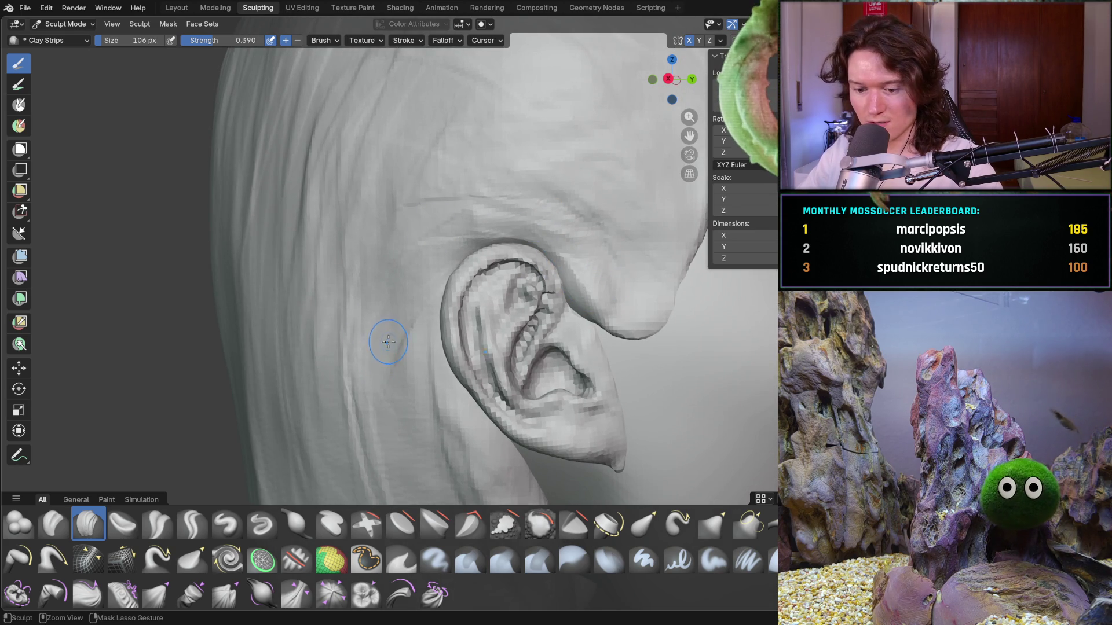
pyautogui.moveTo(393, 371); pyautogui.dragTo(403, 378)
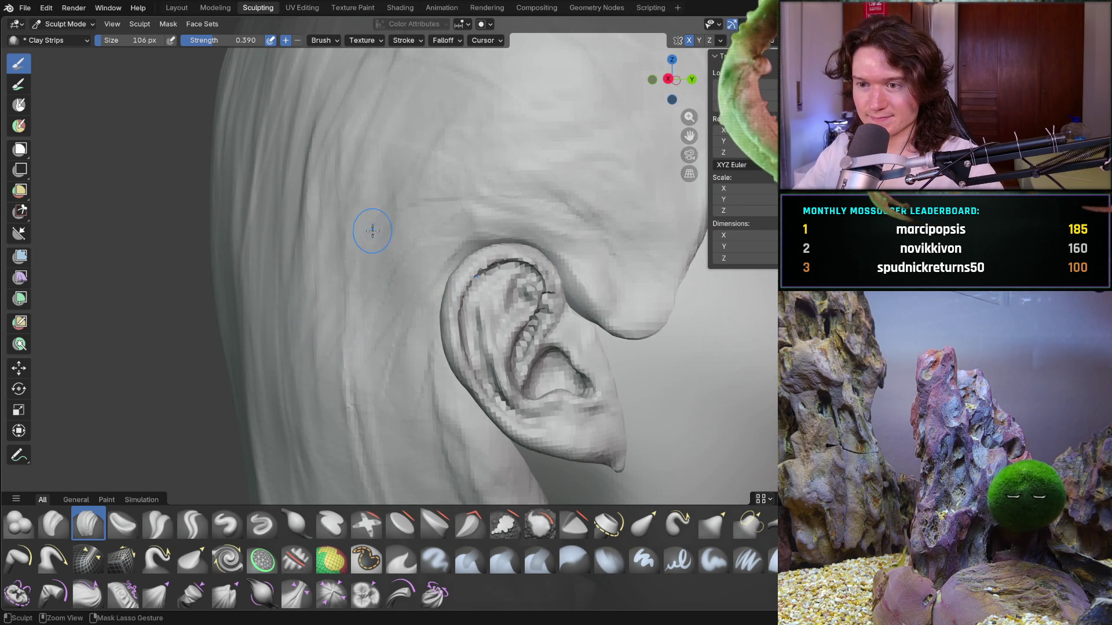
# Turn to show the top and back of the head and enlarge the brush to 266 px
pyautogui.scroll(-10, 367, 231)
pyautogui.moveTo(364, 247); pyautogui.dragTo(453, 177, button='middle')
pyautogui.moveTo(390, 207)
pyautogui.mouseDown(button='middle')
pyautogui.moveTo(471, 186)
pyautogui.moveTo(461, 228)
pyautogui.moveTo(466, 174)
pyautogui.mouseUp(button='middle')
pyautogui.keyDown('ctrl'); pyautogui.moveTo(510, 188); pyautogui.dragTo(531, 172, button='right'); pyautogui.keyUp('ctrl')
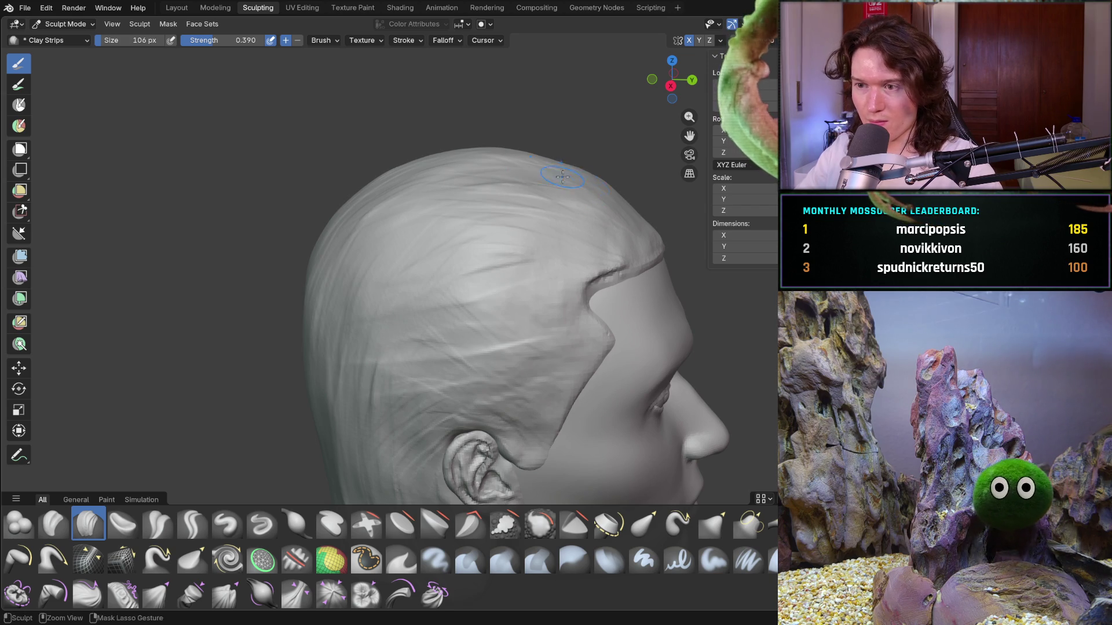
pyautogui.moveTo(600, 189); pyautogui.dragTo(550, 158, button='middle')
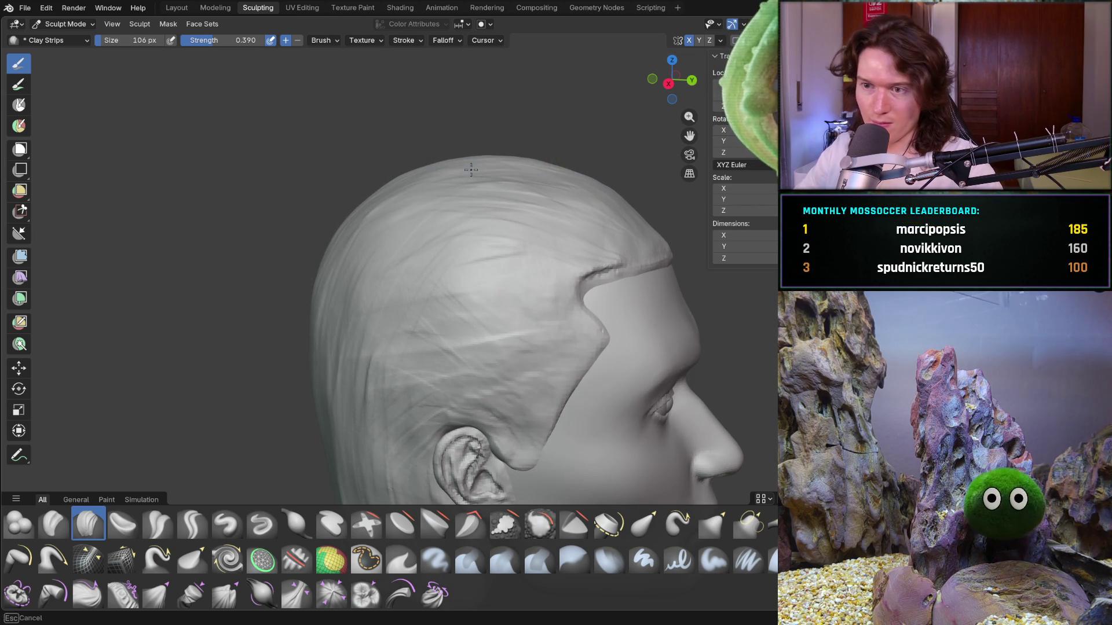
pyautogui.moveTo(366, 198); pyautogui.dragTo(422, 195, button='middle')
# Enlarge the Clay Strips brush to 266 px and lay a first strip over the top of the head
pyautogui.press('f')
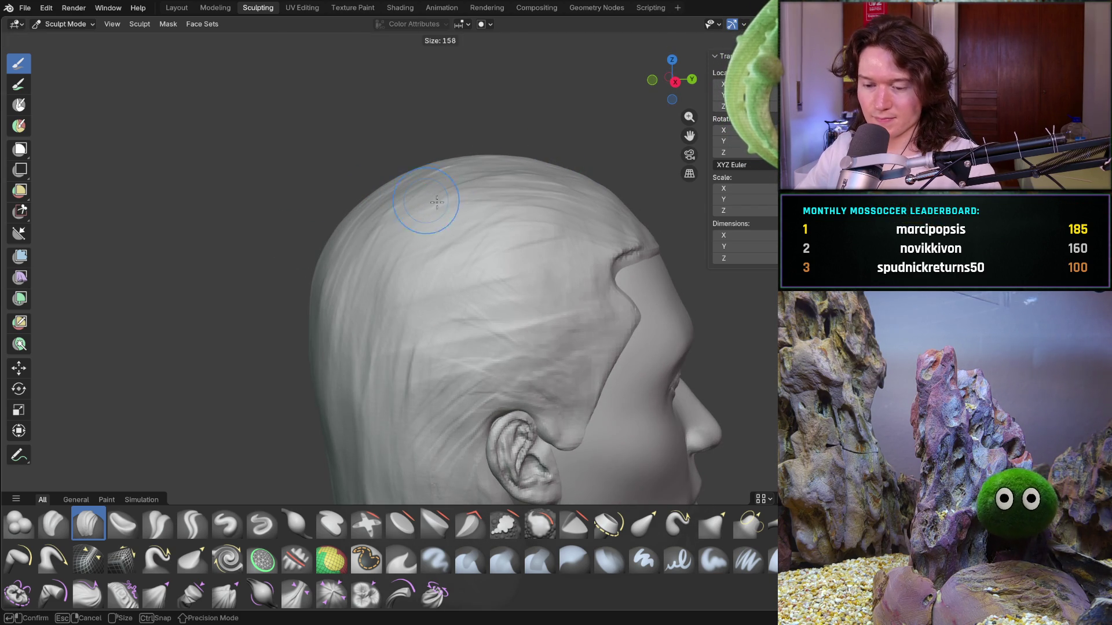
pyautogui.click(460, 206)
pyautogui.moveTo(449, 167); pyautogui.dragTo(603, 152, button='middle')
pyautogui.moveTo(603, 152); pyautogui.dragTo(610, 178)
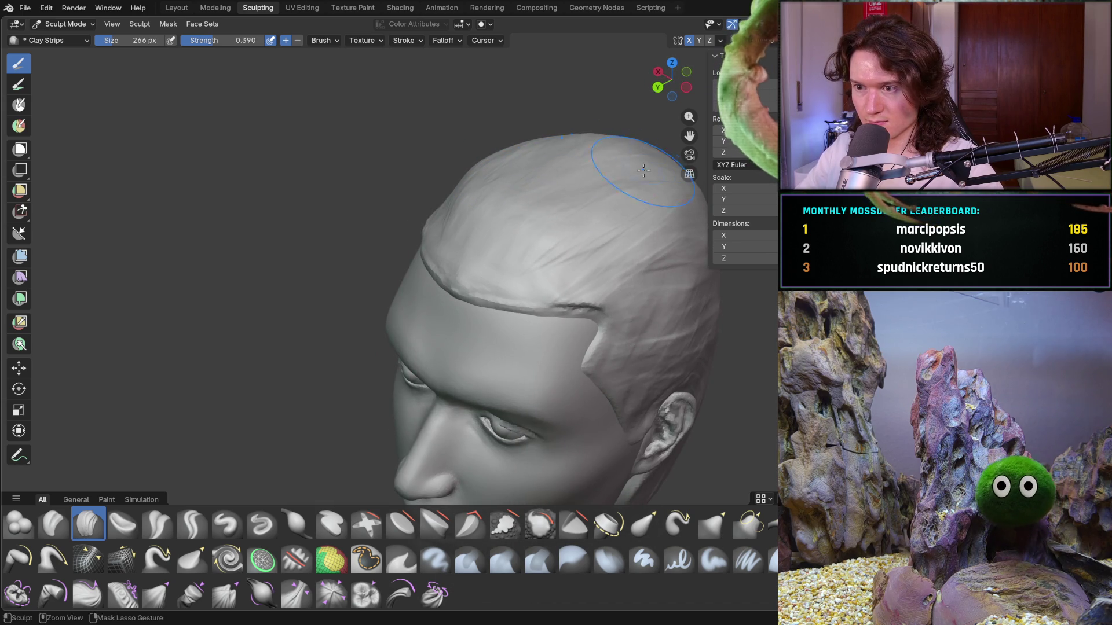
# Continue broad clay strips over the crown, checking from side and rear angles
pyautogui.moveTo(632, 154); pyautogui.dragTo(534, 163, button='middle')
pyautogui.moveTo(485, 194); pyautogui.dragTo(595, 175)
pyautogui.moveTo(679, 191)
pyautogui.mouseDown(button='middle')
pyautogui.moveTo(641, 149)
pyautogui.moveTo(566, 165)
pyautogui.mouseUp(button='middle')
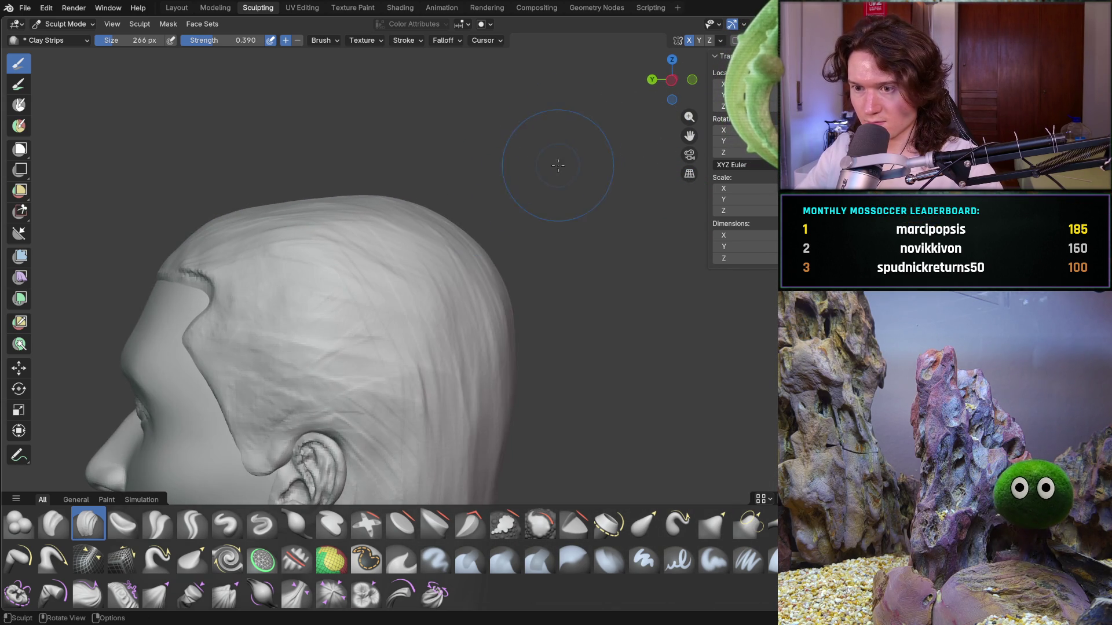
pyautogui.moveTo(399, 195)
pyautogui.mouseDown(button='middle')
pyautogui.moveTo(422, 243)
pyautogui.moveTo(436, 178)
pyautogui.mouseUp(button='middle')
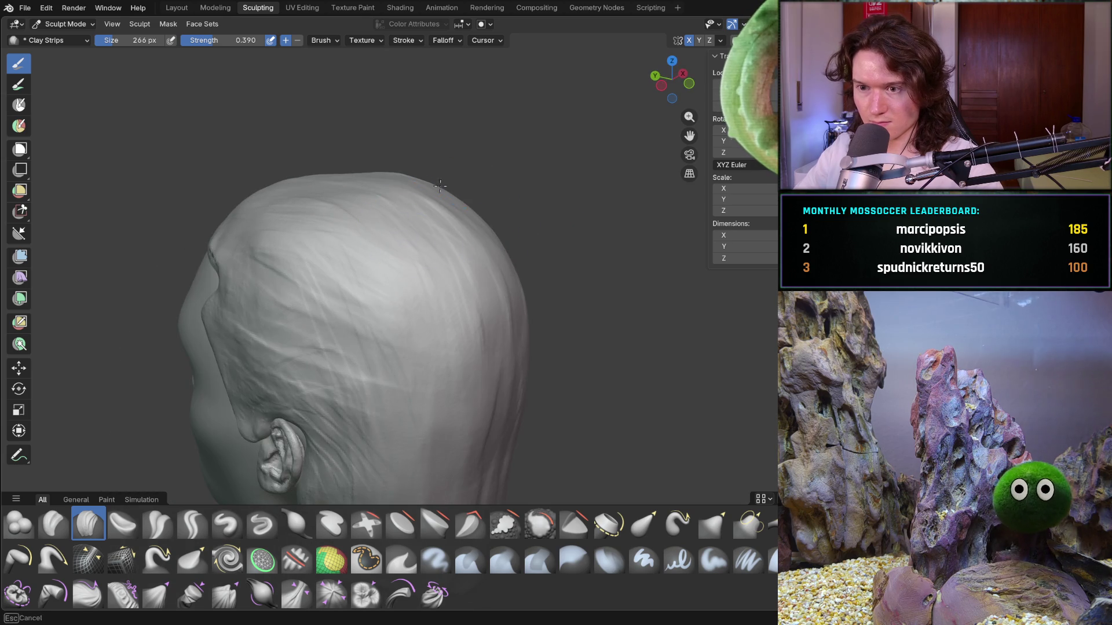
pyautogui.moveTo(432, 220); pyautogui.dragTo(433, 222, button='middle')
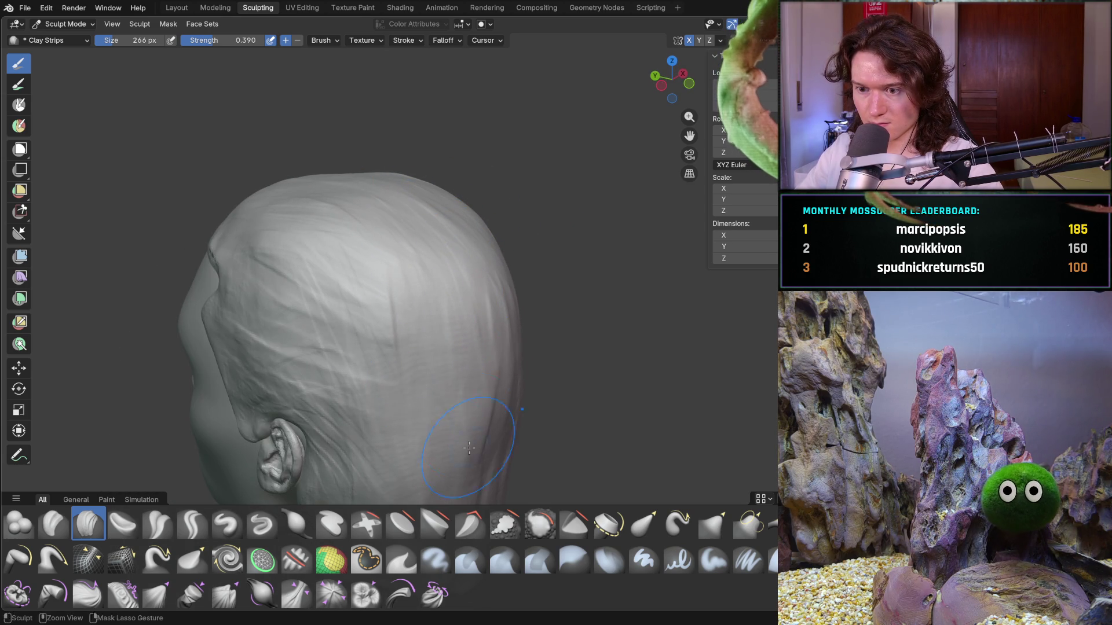
pyautogui.moveTo(431, 278); pyautogui.dragTo(489, 261, button='middle')
pyautogui.scroll(-5, 489, 261)
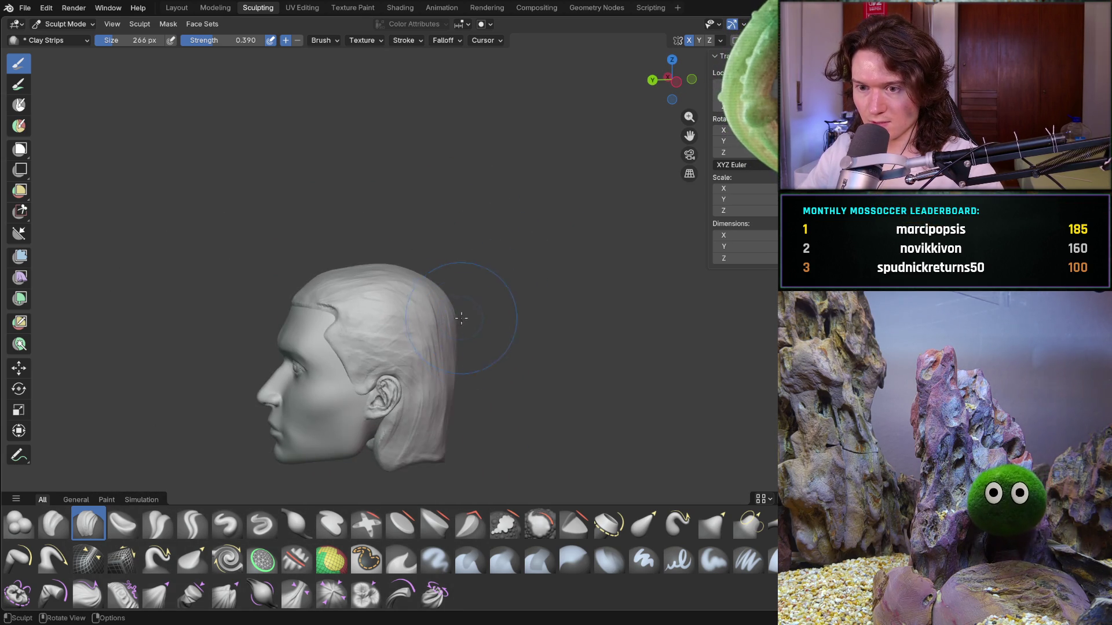
pyautogui.scroll(5, 432, 311)
pyautogui.scroll(-4, 431, 311)
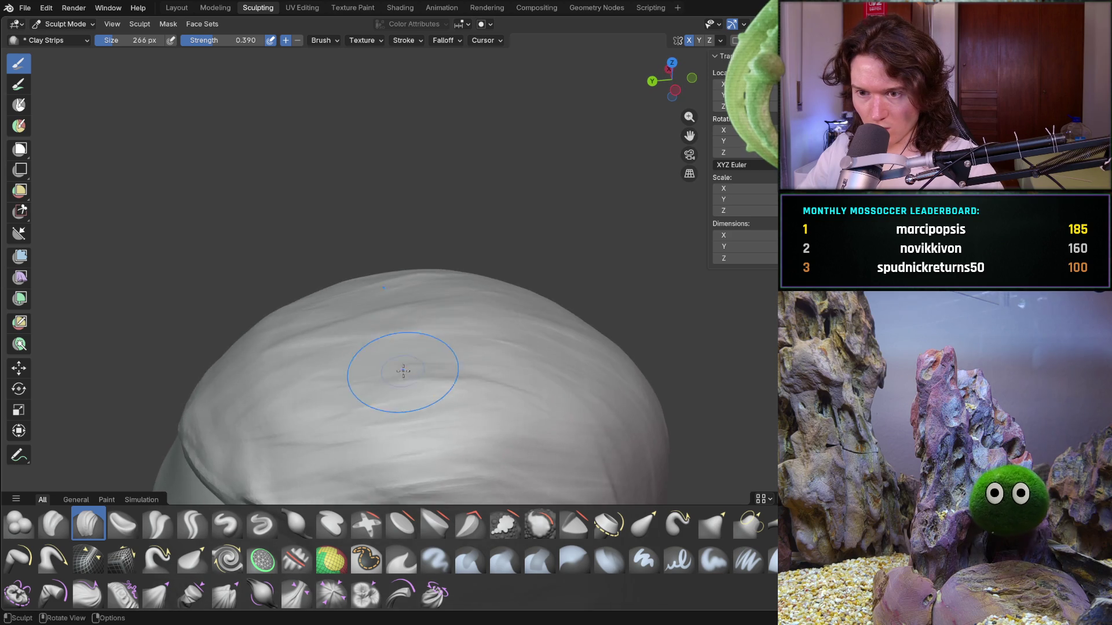
# Shrink the brush to 156 px and carve strand strokes near the hairline crease
pyautogui.moveTo(385, 347); pyautogui.dragTo(371, 322, button='middle')
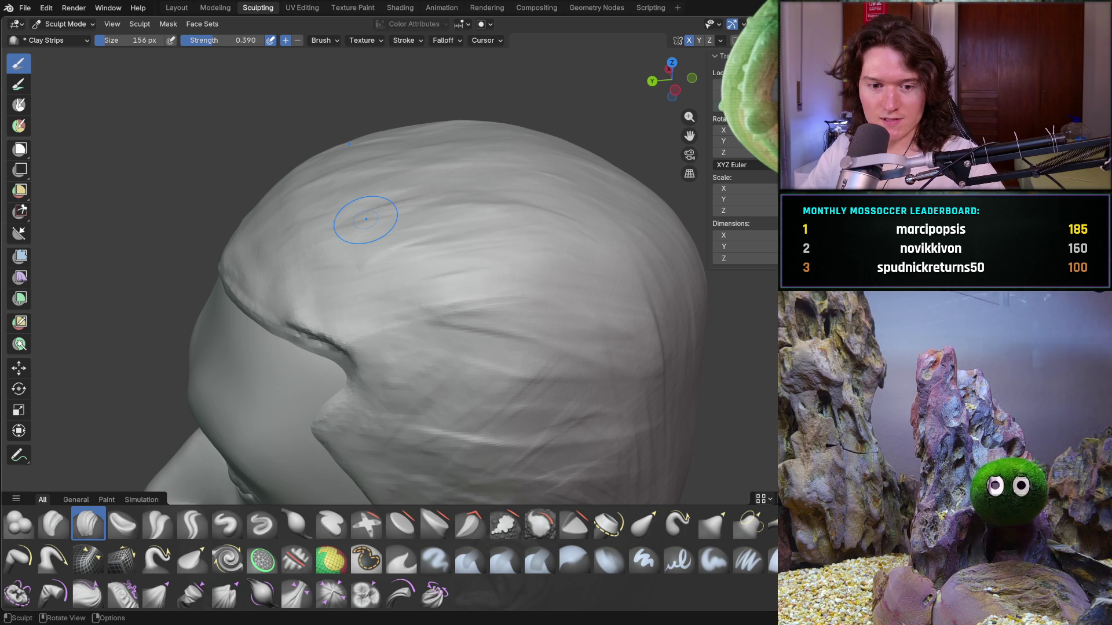
pyautogui.moveTo(298, 261)
pyautogui.mouseDown(button='middle')
pyautogui.moveTo(328, 279)
pyautogui.moveTo(355, 265)
pyautogui.mouseUp(button='middle')
pyautogui.moveTo(251, 265); pyautogui.dragTo(227, 280, button='middle')
pyautogui.scroll(2, 226, 279)
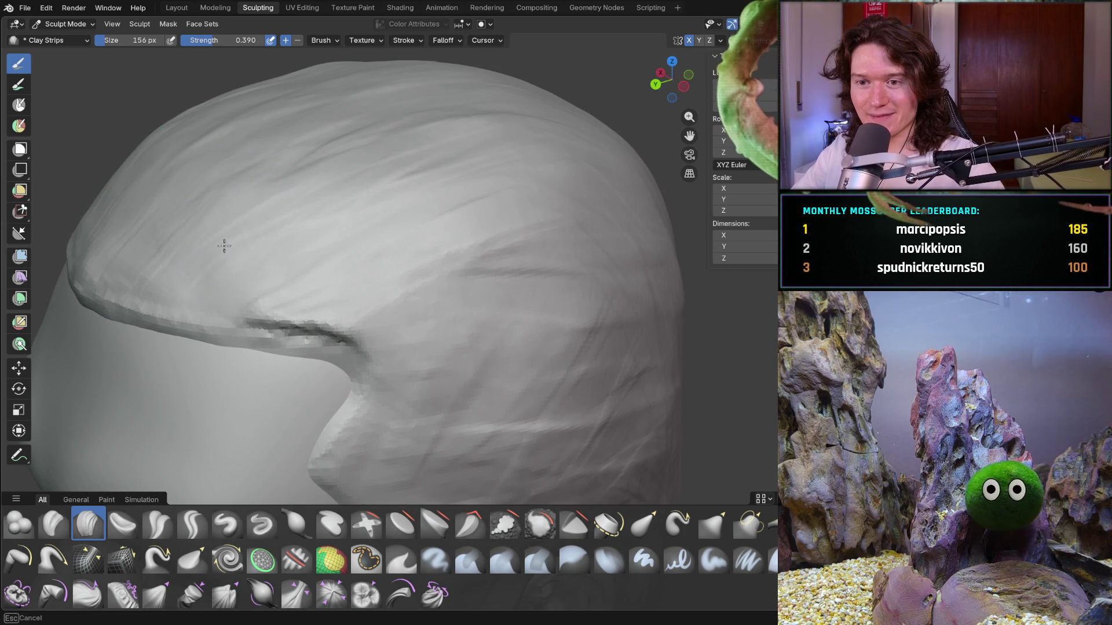
pyautogui.moveTo(245, 301); pyautogui.dragTo(272, 292)
pyautogui.moveTo(431, 267)
pyautogui.mouseDown()
pyautogui.moveTo(404, 348)
pyautogui.moveTo(495, 399)
pyautogui.mouseUp()
# Carve horizontal strand strips across the side hair and short strands on the upper head
pyautogui.moveTo(406, 354); pyautogui.dragTo(515, 362)
pyautogui.moveTo(359, 249); pyautogui.dragTo(452, 220)
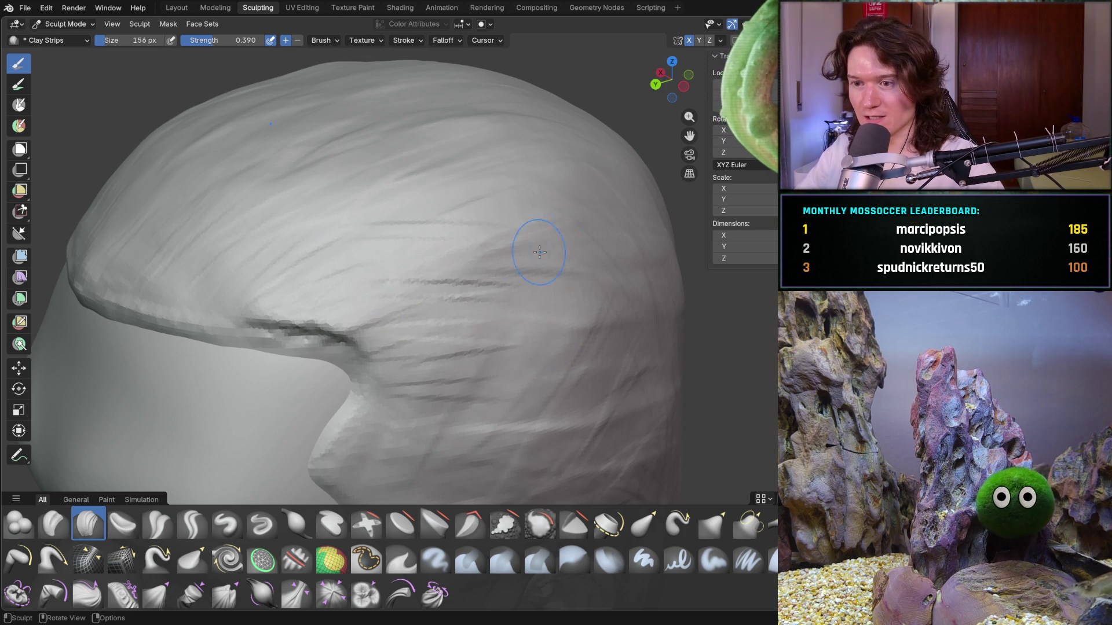
pyautogui.moveTo(405, 283); pyautogui.dragTo(510, 281)
pyautogui.moveTo(481, 191); pyautogui.dragTo(495, 190)
pyautogui.moveTo(394, 168)
pyautogui.mouseDown()
pyautogui.moveTo(516, 155)
pyautogui.moveTo(526, 166)
pyautogui.moveTo(500, 152)
pyautogui.moveTo(463, 171)
pyautogui.mouseUp()
pyautogui.moveTo(324, 174)
pyautogui.mouseDown()
pyautogui.moveTo(360, 117)
pyautogui.moveTo(295, 125)
pyautogui.moveTo(301, 153)
pyautogui.moveTo(258, 174)
pyautogui.moveTo(139, 191)
pyautogui.mouseUp()
# Add more strand strokes across the upper head toward the top
pyautogui.moveTo(328, 199); pyautogui.dragTo(268, 249)
pyautogui.moveTo(360, 278)
pyautogui.mouseDown()
pyautogui.moveTo(422, 260)
pyautogui.moveTo(335, 227)
pyautogui.mouseUp()
pyautogui.moveTo(347, 163); pyautogui.dragTo(428, 115)
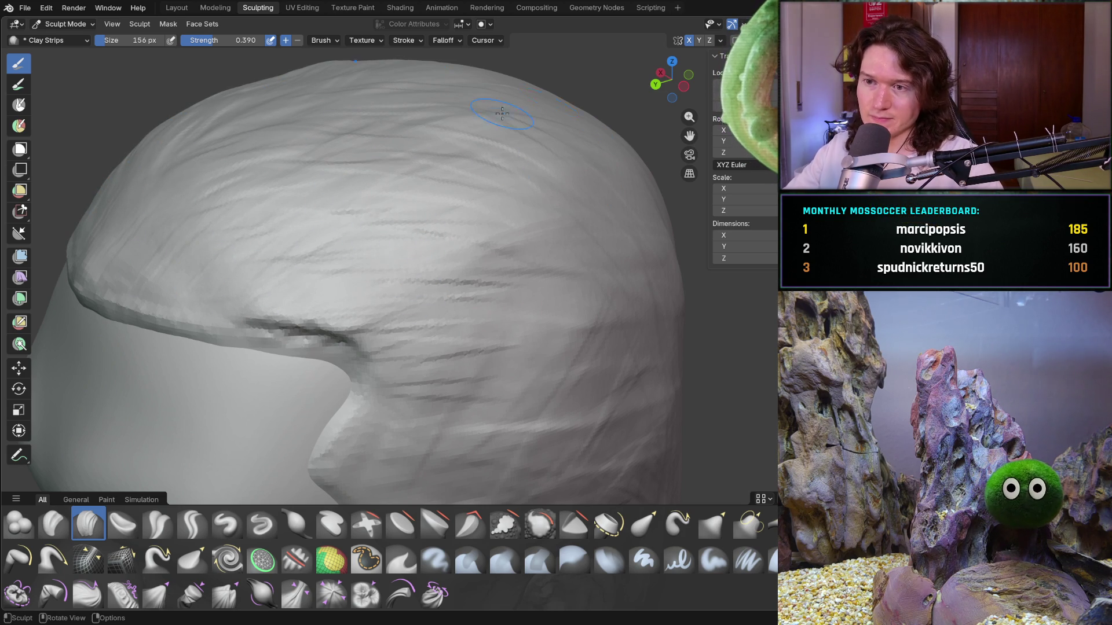
pyautogui.keyDown('shift'); pyautogui.moveTo(342, 125); pyautogui.dragTo(379, 183, button='middle'); pyautogui.keyUp('shift')
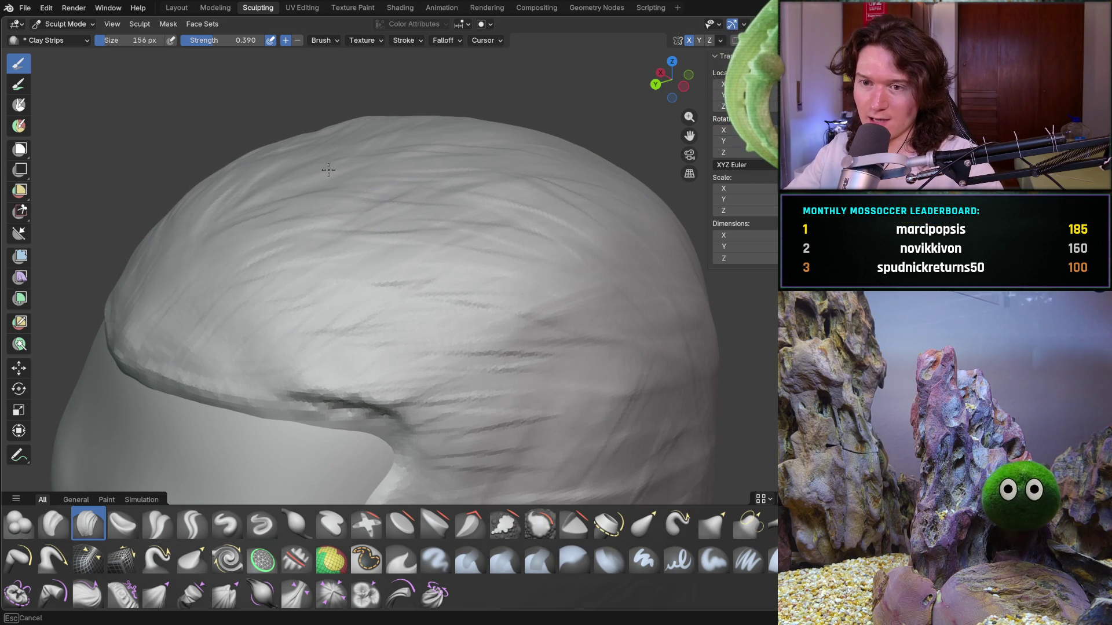
pyautogui.moveTo(399, 138)
pyautogui.mouseDown()
pyautogui.moveTo(521, 179)
pyautogui.moveTo(380, 131)
pyautogui.mouseUp()
pyautogui.moveTo(340, 199); pyautogui.dragTo(491, 152)
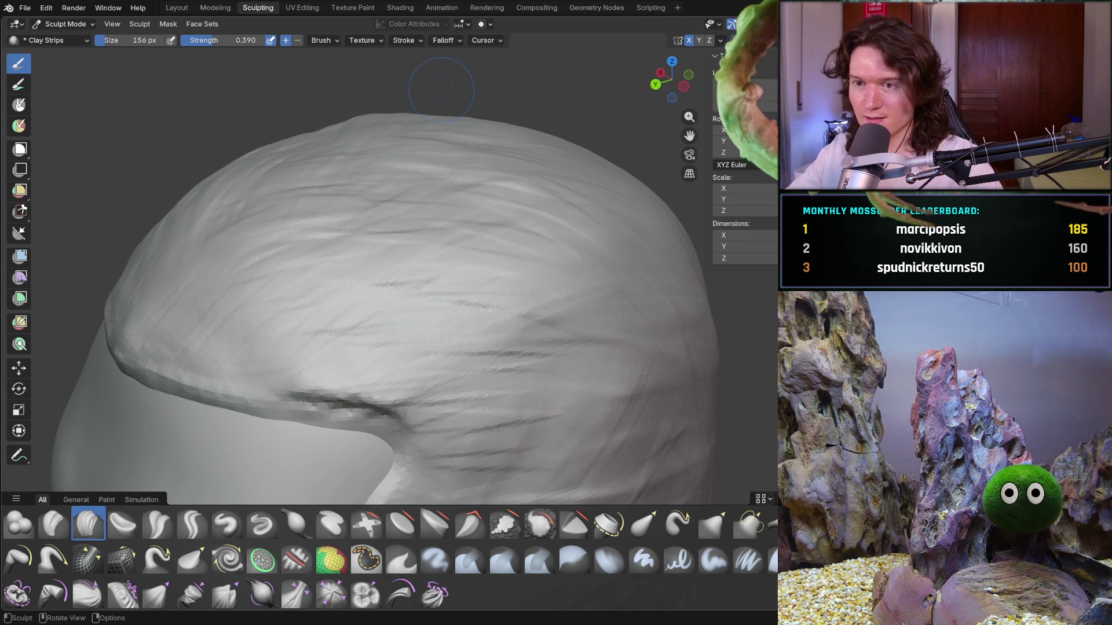
# Sculpt strands along the hair edge and the upper-left hair from a closer left-side view
pyautogui.moveTo(335, 155); pyautogui.dragTo(406, 159, button='middle')
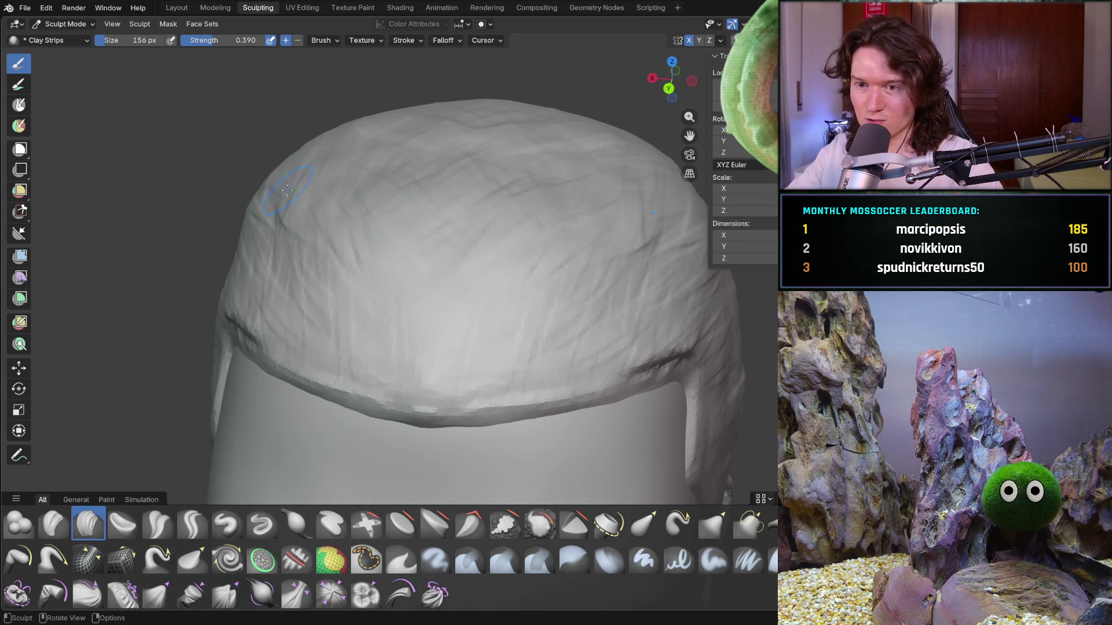
pyautogui.moveTo(278, 192); pyautogui.dragTo(325, 187, button='middle')
pyautogui.moveTo(224, 217); pyautogui.dragTo(243, 211, button='middle')
pyautogui.moveTo(224, 315)
pyautogui.keyDown('ctrl'); pyautogui.mouseDown(button='middle')
pyautogui.moveTo(231, 290)
pyautogui.moveTo(247, 310)
pyautogui.moveTo(223, 249)
pyautogui.mouseUp(button='middle'); pyautogui.keyUp('ctrl')
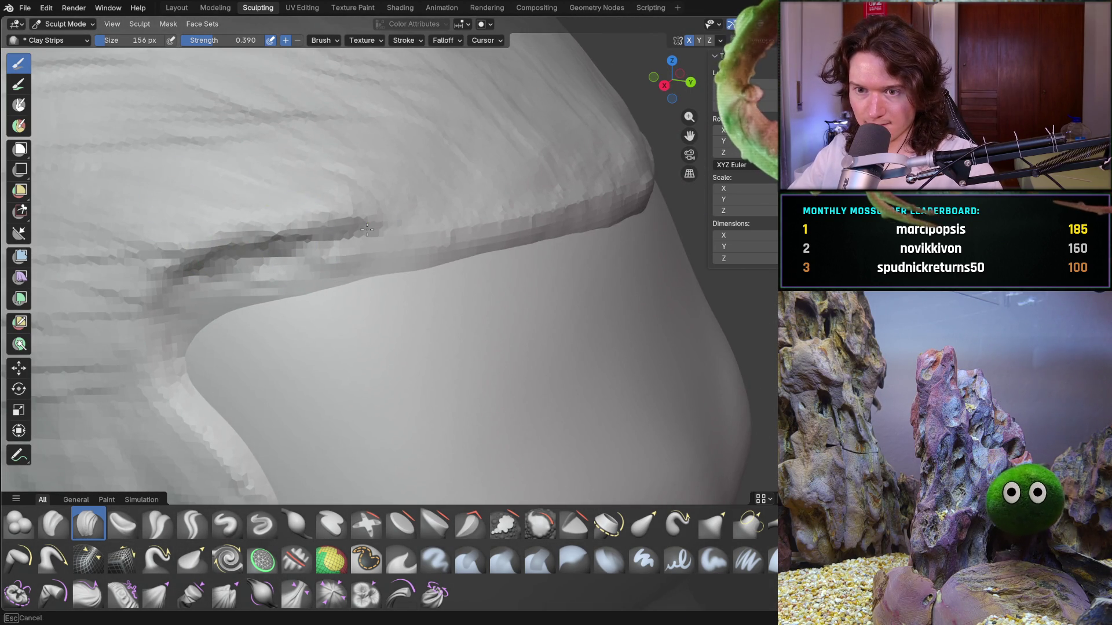
pyautogui.keyDown('ctrl'); pyautogui.moveTo(627, 143); pyautogui.dragTo(618, 132, button='middle'); pyautogui.keyUp('ctrl')
pyautogui.moveTo(592, 161)
pyautogui.keyDown('ctrl'); pyautogui.mouseDown(button='middle')
pyautogui.moveTo(586, 129)
pyautogui.moveTo(367, 167)
pyautogui.mouseUp(button='middle'); pyautogui.keyUp('ctrl')
pyautogui.moveTo(445, 310); pyautogui.dragTo(410, 309)
pyautogui.moveTo(284, 233)
pyautogui.mouseDown()
pyautogui.moveTo(289, 313)
pyautogui.moveTo(249, 393)
pyautogui.moveTo(110, 382)
pyautogui.moveTo(263, 203)
pyautogui.mouseUp()
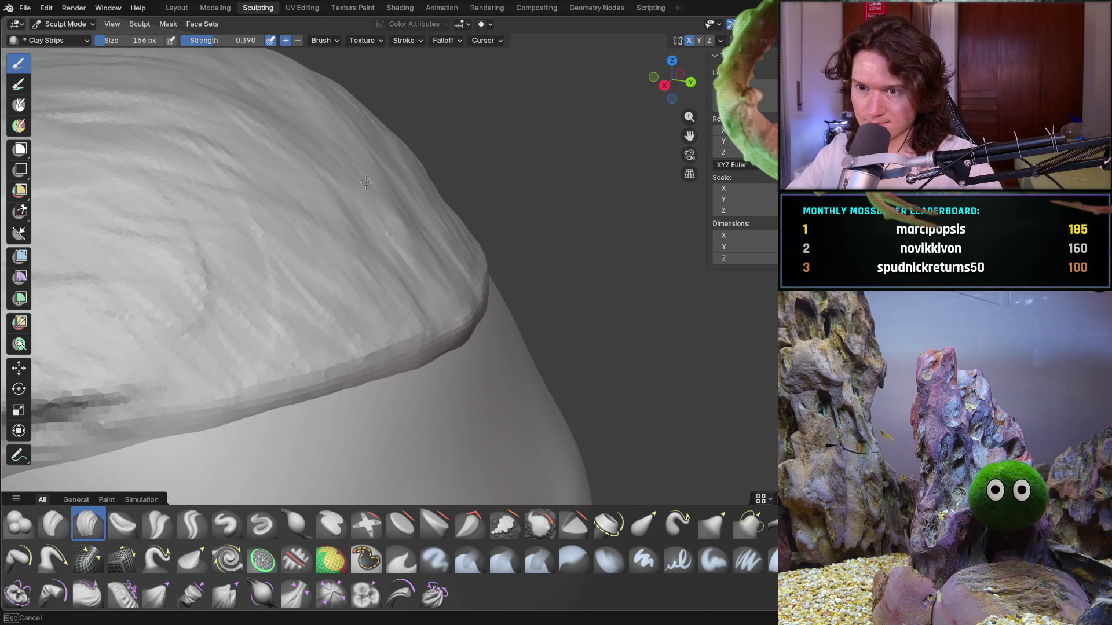
pyautogui.moveTo(186, 236)
pyautogui.mouseDown(button='middle')
pyautogui.moveTo(272, 185)
pyautogui.moveTo(310, 248)
pyautogui.moveTo(446, 264)
pyautogui.mouseUp(button='middle')
pyautogui.scroll(5, 469, 251)
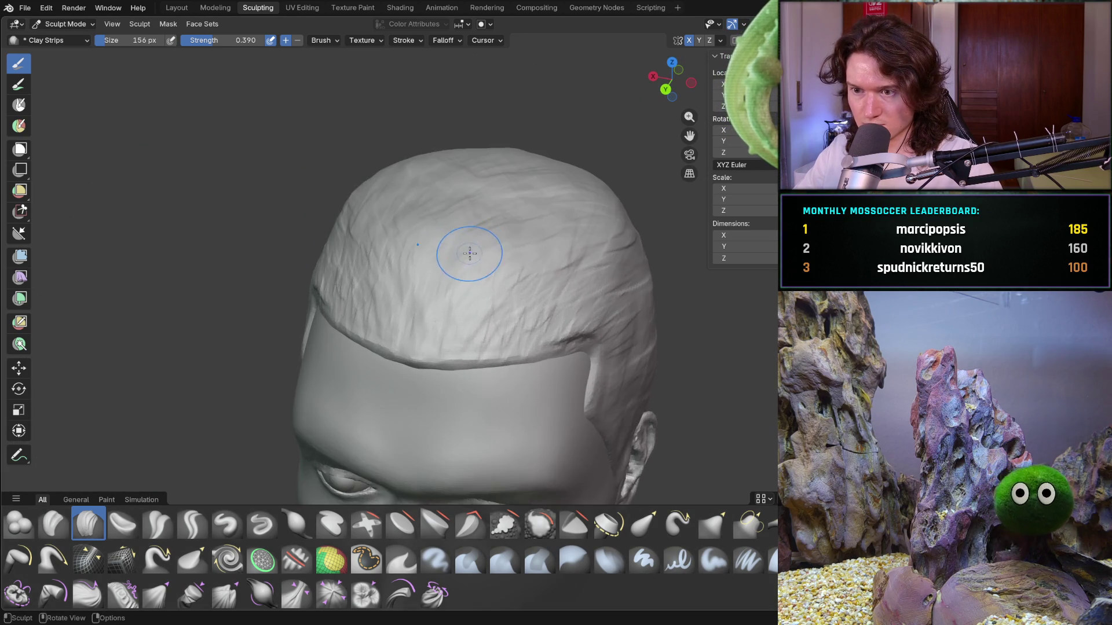
# Add faint strand detail to the hair at the back of the head
pyautogui.scroll(2, 469, 252)
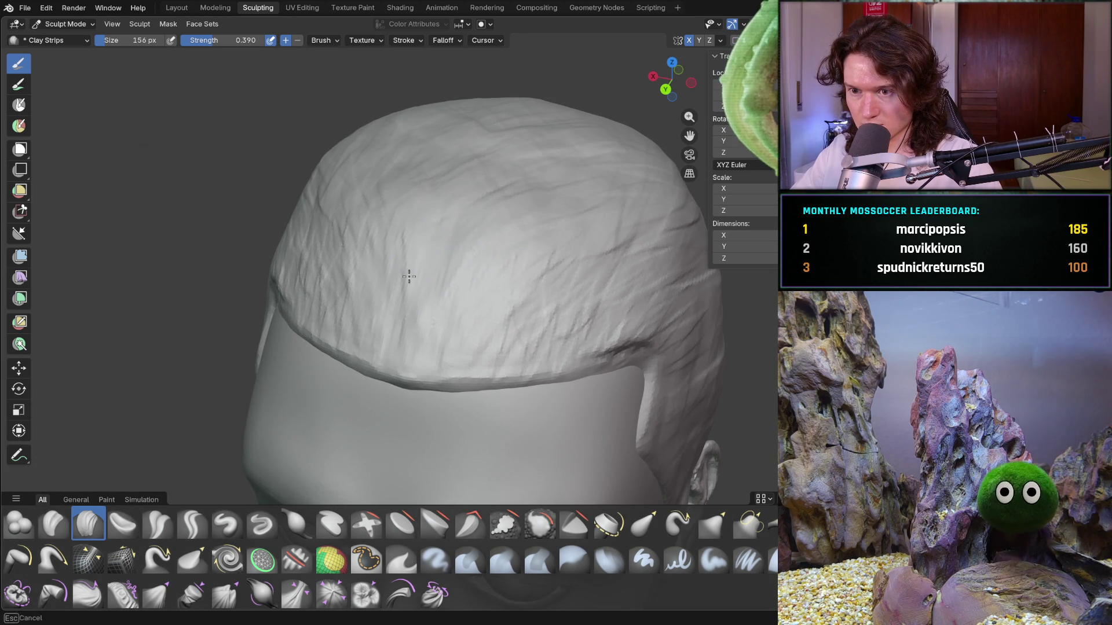
pyautogui.moveTo(336, 129); pyautogui.dragTo(384, 166, button='middle')
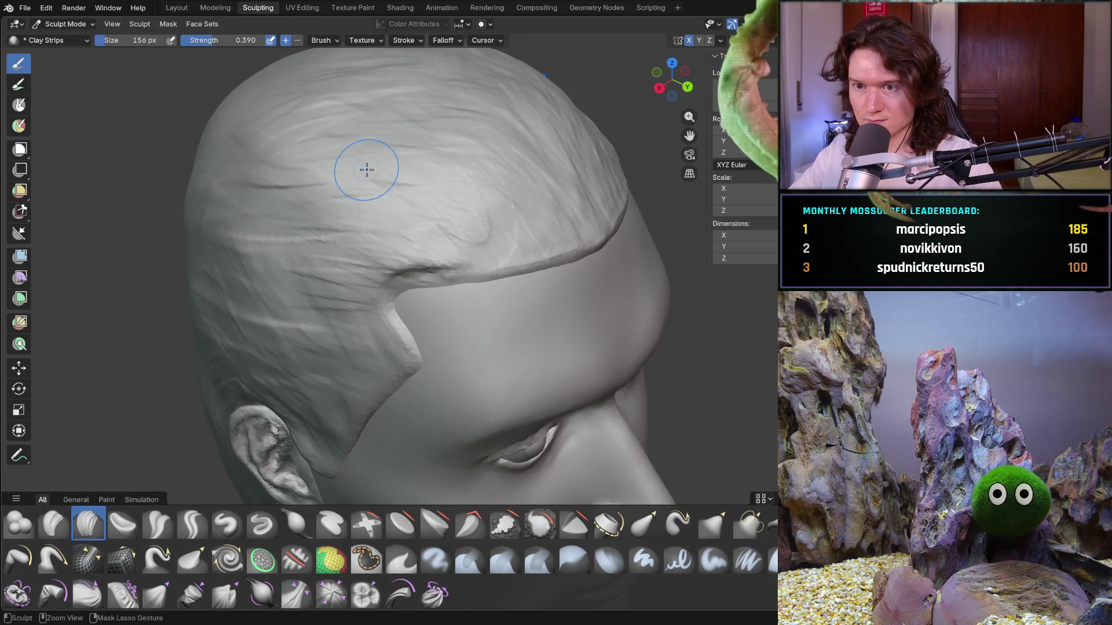
pyautogui.moveTo(199, 186); pyautogui.dragTo(305, 182, button='middle')
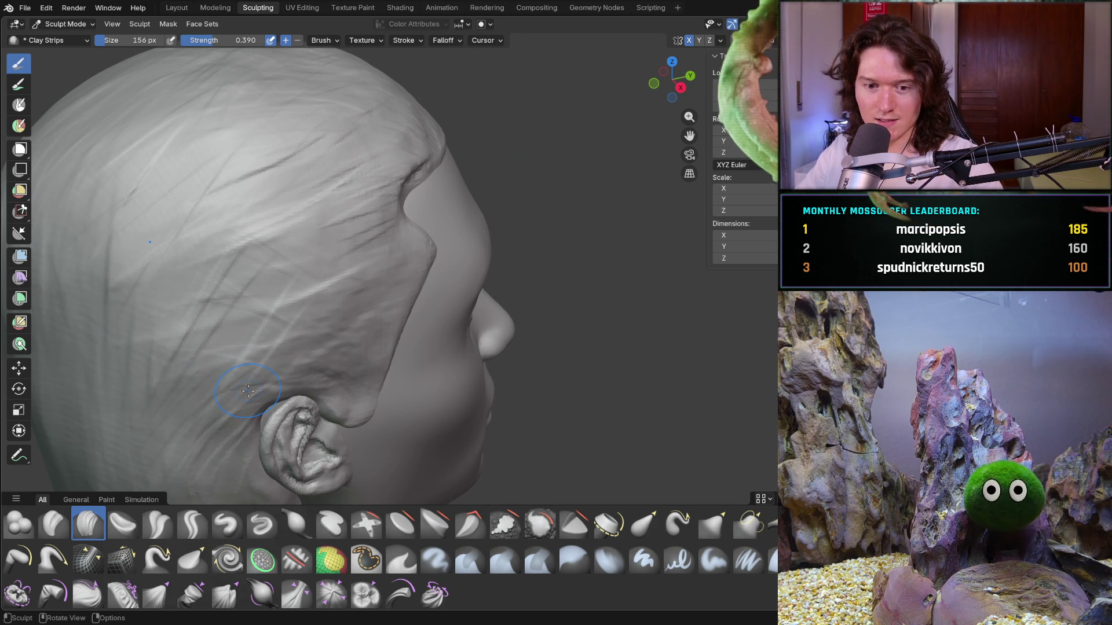
pyautogui.moveTo(269, 342); pyautogui.dragTo(334, 330, button='middle')
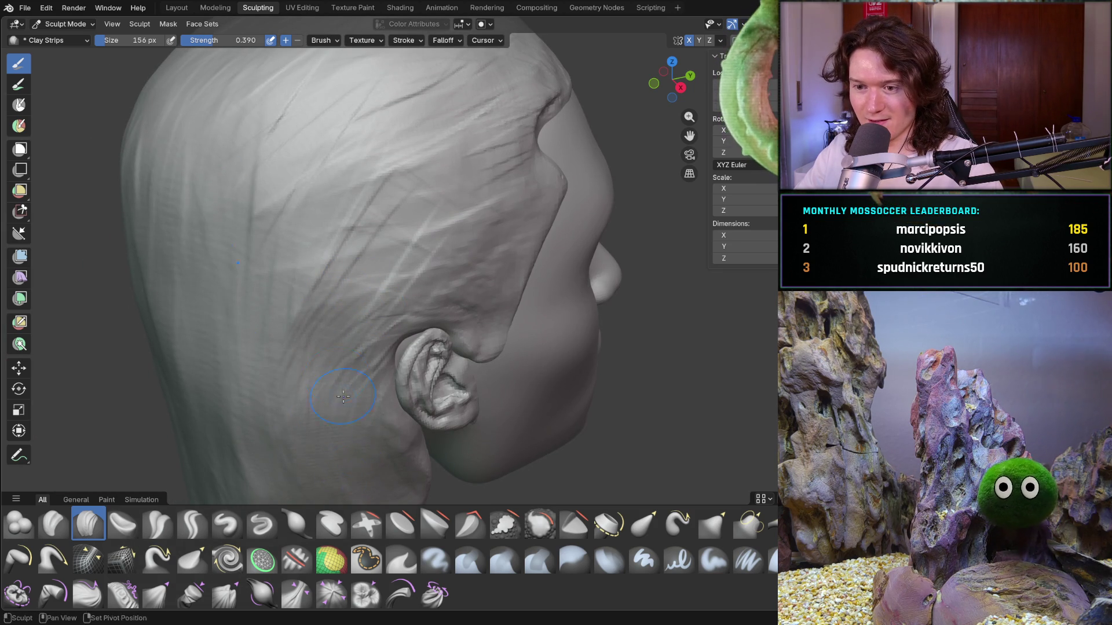
pyautogui.moveTo(346, 429); pyautogui.dragTo(329, 331, button='middle')
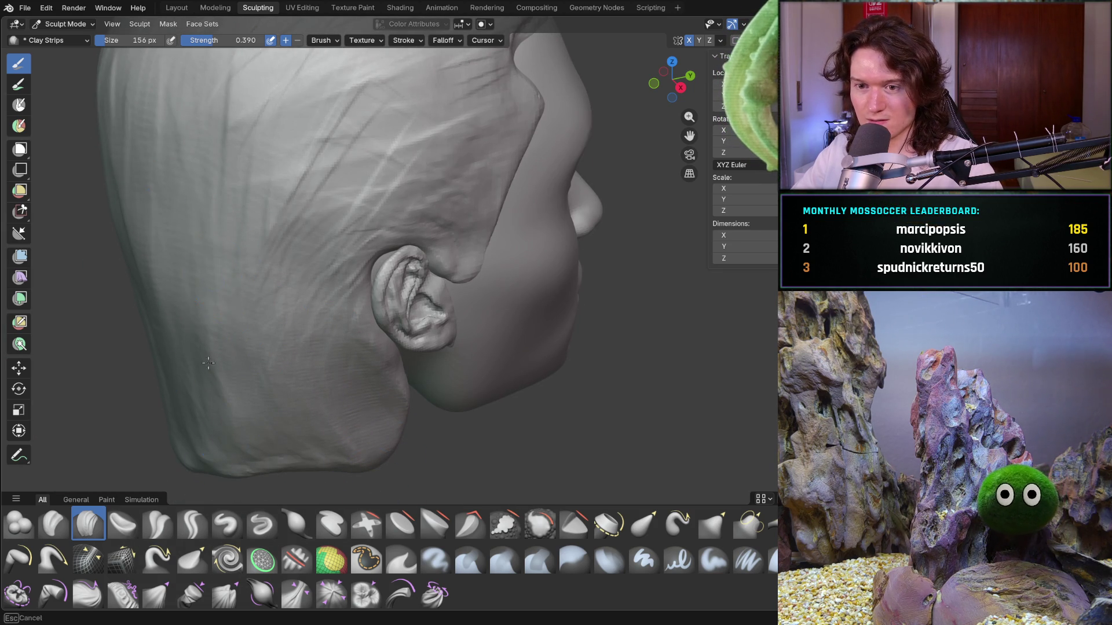
pyautogui.moveTo(174, 350)
pyautogui.mouseDown(button='middle')
pyautogui.moveTo(240, 295)
pyautogui.moveTo(348, 291)
pyautogui.moveTo(293, 155)
pyautogui.mouseUp(button='middle')
pyautogui.moveTo(345, 101); pyautogui.dragTo(385, 179, button='middle')
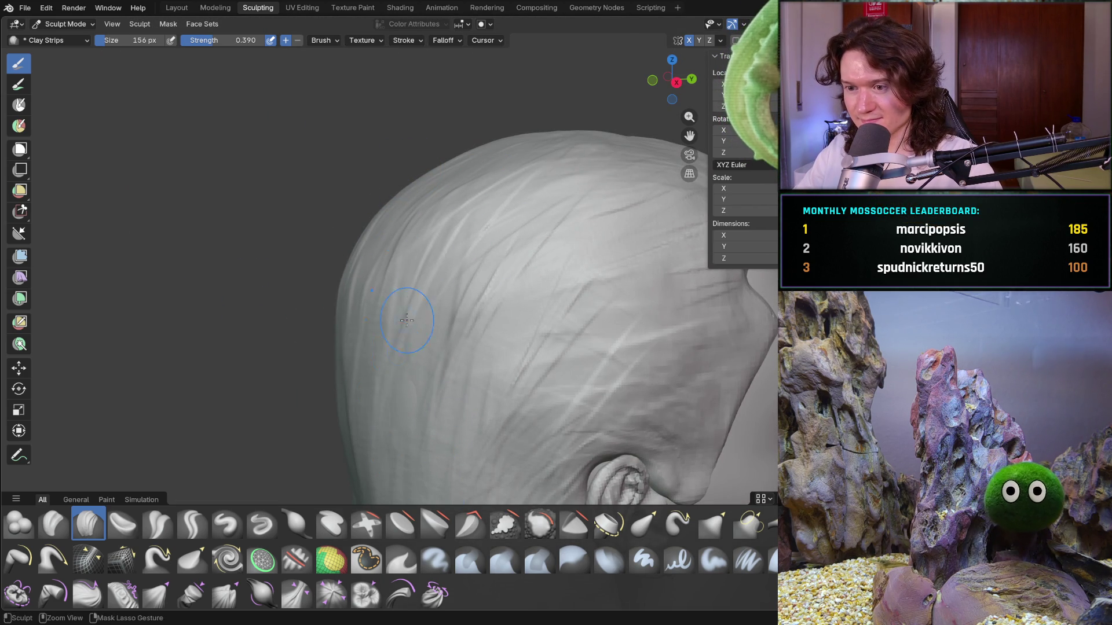
pyautogui.moveTo(362, 296)
pyautogui.mouseDown(button='middle')
pyautogui.moveTo(394, 304)
pyautogui.moveTo(412, 327)
pyautogui.moveTo(419, 373)
pyautogui.mouseUp(button='middle')
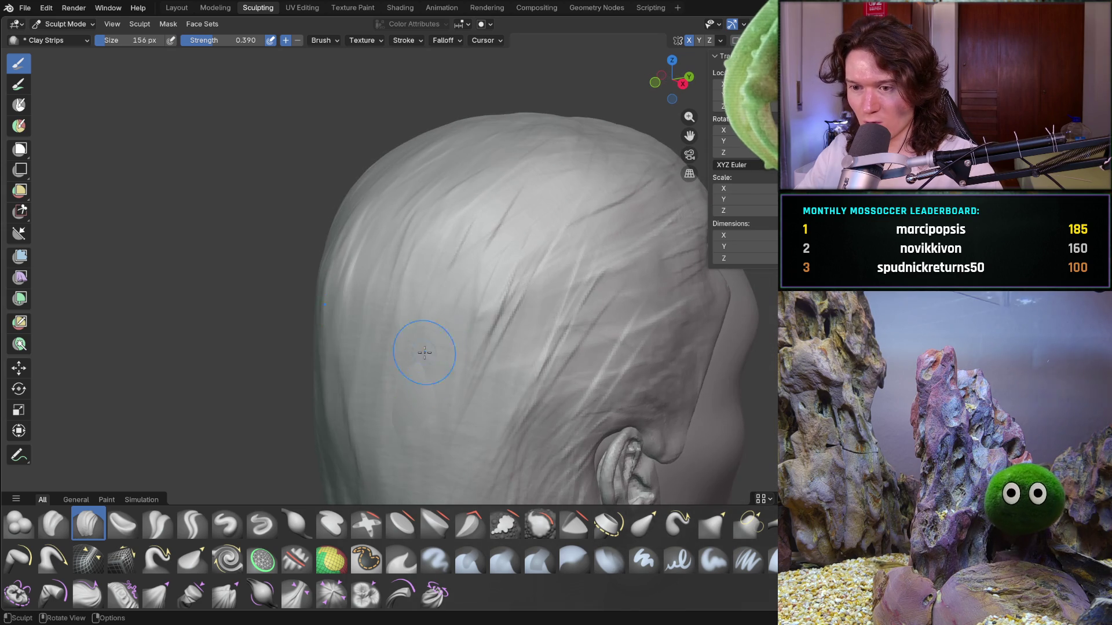
pyautogui.moveTo(334, 321); pyautogui.dragTo(367, 280, button='middle')
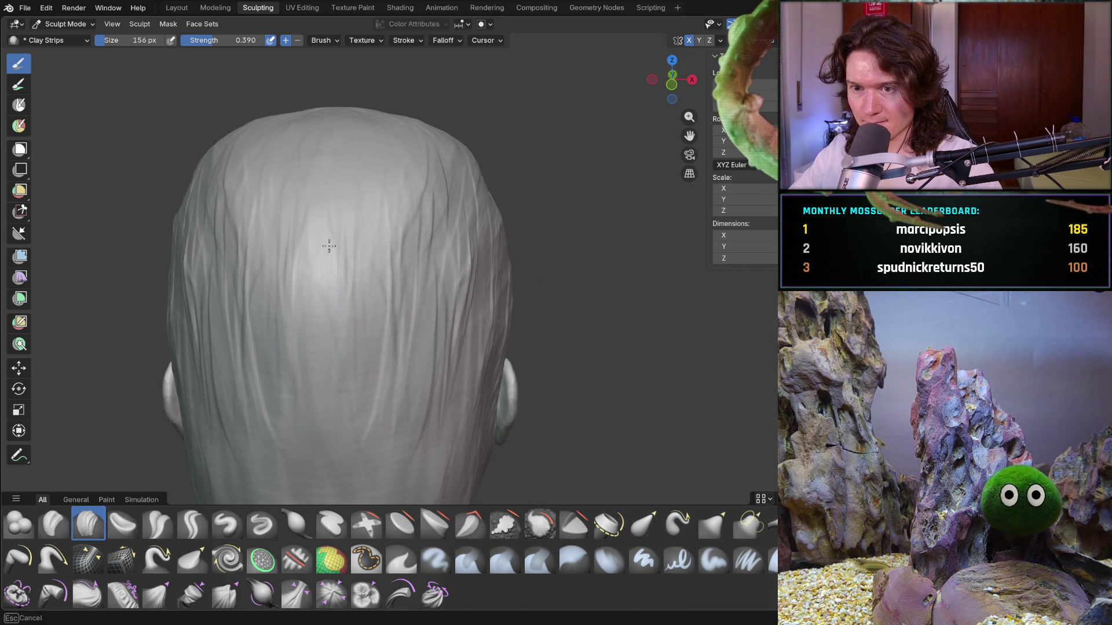
pyautogui.moveTo(318, 181)
pyautogui.mouseDown(button='middle')
pyautogui.moveTo(336, 88)
pyautogui.moveTo(323, 123)
pyautogui.moveTo(402, 251)
pyautogui.mouseUp(button='middle')
pyautogui.moveTo(413, 348)
pyautogui.mouseDown()
pyautogui.moveTo(496, 348)
pyautogui.moveTo(394, 370)
pyautogui.moveTo(359, 417)
pyautogui.moveTo(360, 460)
pyautogui.moveTo(439, 358)
pyautogui.mouseUp()
# Carve strand grooves across the back hair and on the temple above the ear
pyautogui.moveTo(439, 357)
pyautogui.mouseDown(button='middle')
pyautogui.moveTo(389, 365)
pyautogui.moveTo(511, 315)
pyautogui.mouseUp(button='middle')
pyautogui.moveTo(584, 349)
pyautogui.mouseDown()
pyautogui.moveTo(596, 360)
pyautogui.moveTo(650, 311)
pyautogui.moveTo(660, 333)
pyautogui.moveTo(647, 330)
pyautogui.mouseUp()
pyautogui.moveTo(585, 315)
pyautogui.mouseDown(button='middle')
pyautogui.moveTo(586, 250)
pyautogui.moveTo(506, 241)
pyautogui.moveTo(320, 280)
pyautogui.moveTo(219, 280)
pyautogui.moveTo(268, 241)
pyautogui.mouseUp(button='middle')
pyautogui.moveTo(275, 221)
pyautogui.mouseDown()
pyautogui.moveTo(298, 210)
pyautogui.moveTo(348, 255)
pyautogui.moveTo(324, 272)
pyautogui.moveTo(345, 302)
pyautogui.mouseUp()
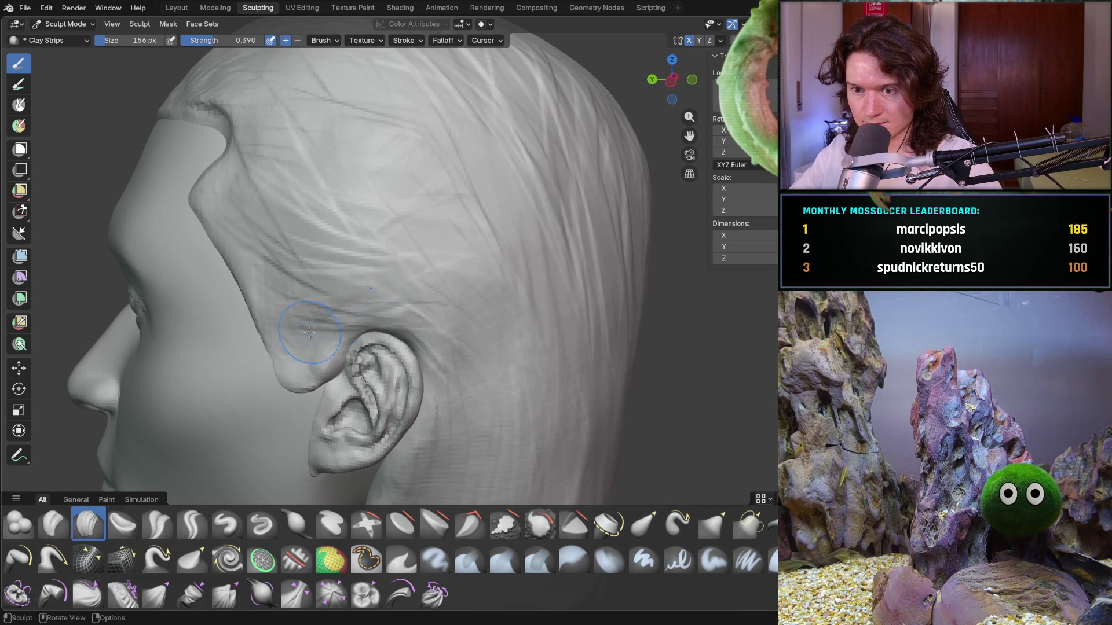
# Build up clay on the jaw surface beside the ear
pyautogui.scroll(5, 315, 333)
pyautogui.scroll(-5, 307, 341)
pyautogui.moveTo(307, 340)
pyautogui.mouseDown(button='middle')
pyautogui.moveTo(457, 328)
pyautogui.moveTo(447, 342)
pyautogui.moveTo(412, 333)
pyautogui.moveTo(271, 240)
pyautogui.mouseUp(button='middle')
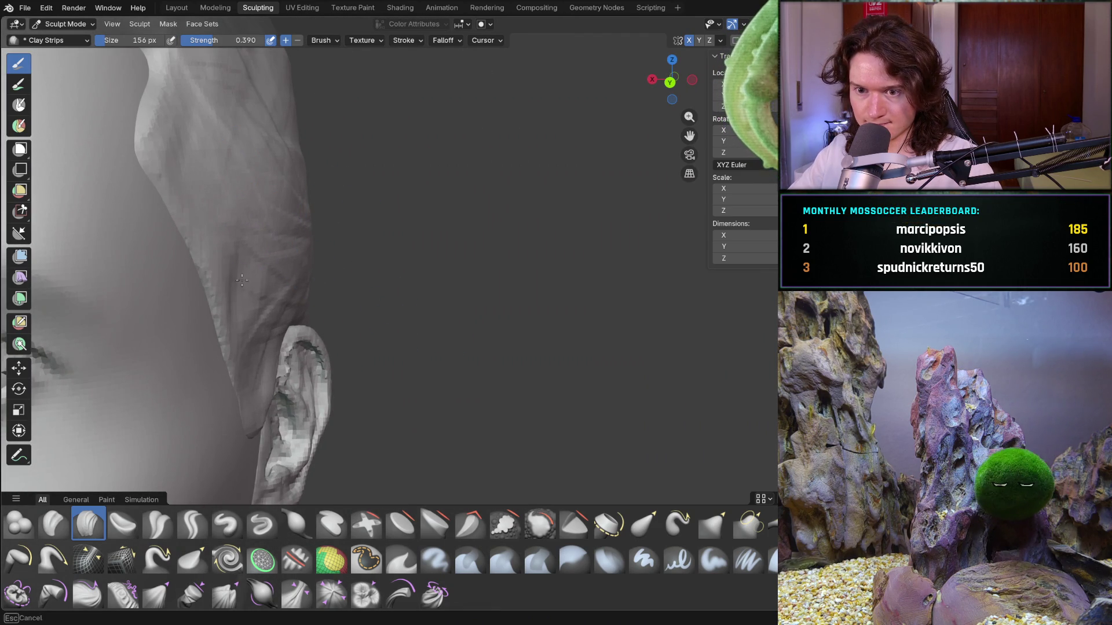
pyautogui.scroll(-2, 285, 300)
pyautogui.scroll(4, 102, 256)
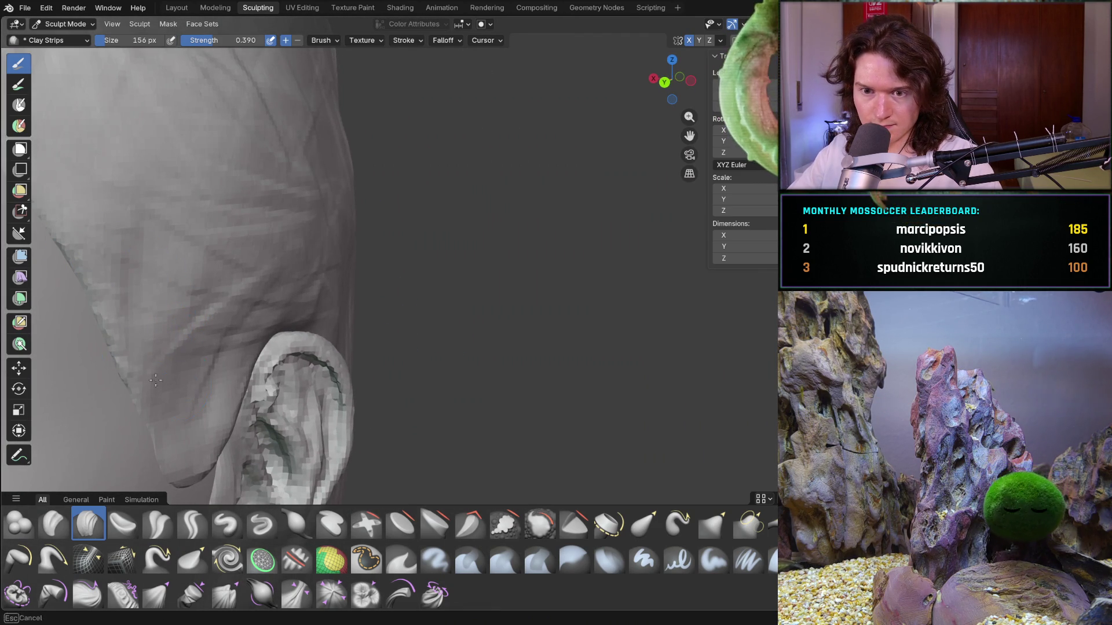
pyautogui.moveTo(165, 399)
pyautogui.mouseDown(button='middle')
pyautogui.moveTo(136, 265)
pyautogui.moveTo(124, 256)
pyautogui.moveTo(144, 174)
pyautogui.moveTo(198, 145)
pyautogui.mouseUp(button='middle')
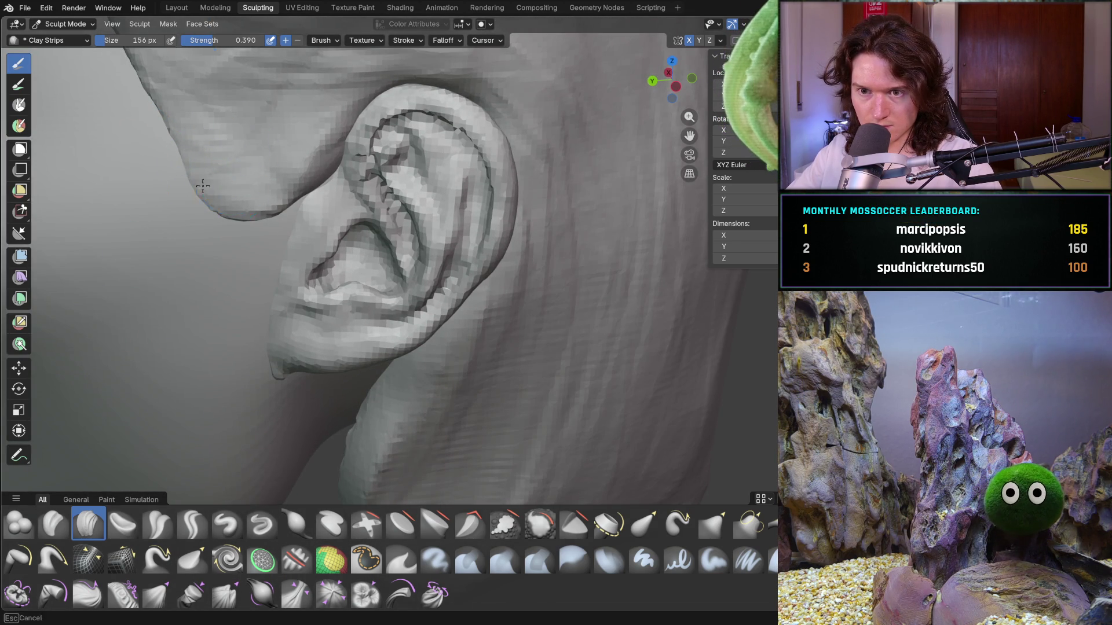
pyautogui.moveTo(275, 188)
pyautogui.mouseDown()
pyautogui.moveTo(339, 180)
pyautogui.moveTo(339, 124)
pyautogui.mouseUp()
pyautogui.moveTo(289, 151)
pyautogui.mouseDown()
pyautogui.moveTo(330, 115)
pyautogui.moveTo(308, 136)
pyautogui.mouseUp()
# Reduce the brush to 130 px and sculpt clay around the ear lobe
pyautogui.moveTo(308, 136)
pyautogui.mouseDown(button='middle')
pyautogui.moveTo(289, 181)
pyautogui.moveTo(301, 231)
pyautogui.mouseUp(button='middle')
pyautogui.scroll(3, 318, 259)
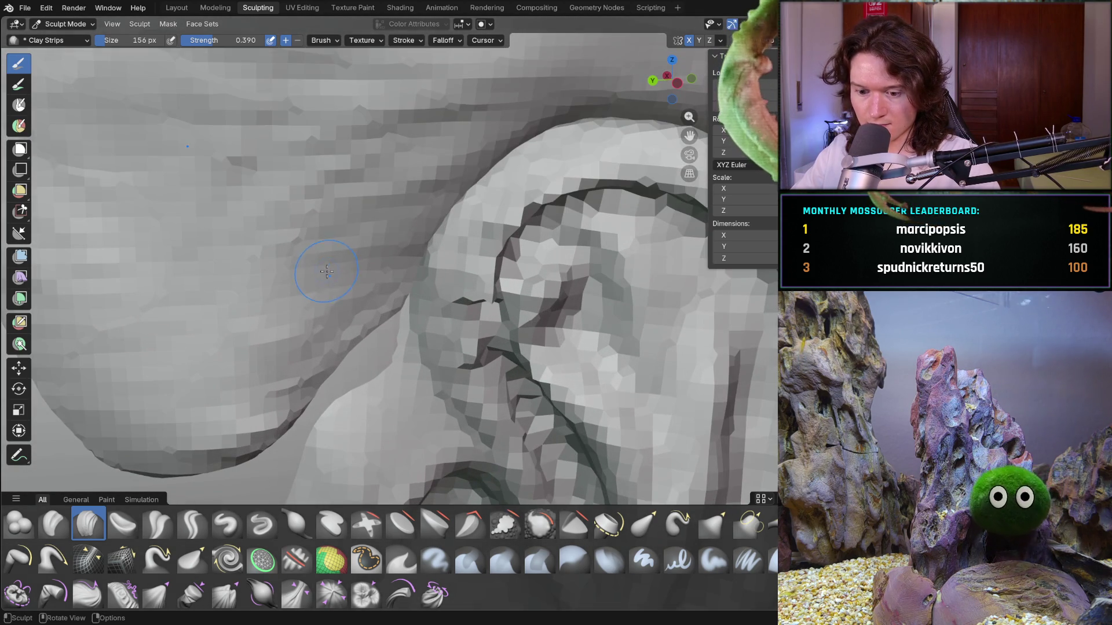
pyautogui.press('f')
pyautogui.click(322, 288)
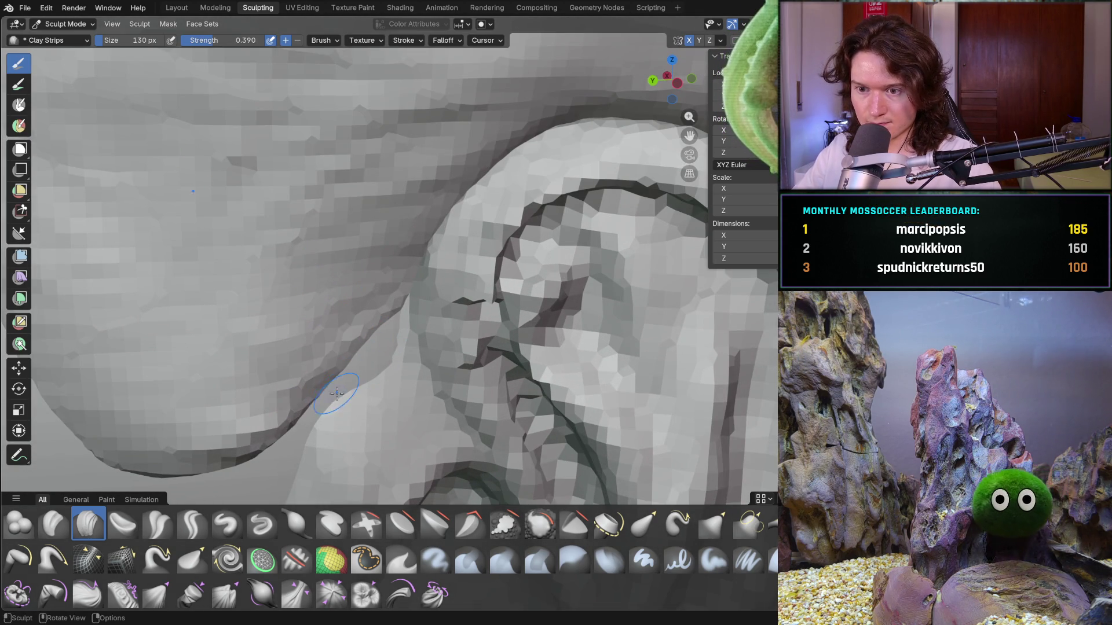
pyautogui.moveTo(135, 436)
pyautogui.mouseDown()
pyautogui.moveTo(203, 428)
pyautogui.moveTo(173, 458)
pyautogui.moveTo(220, 440)
pyautogui.moveTo(271, 374)
pyautogui.mouseUp()
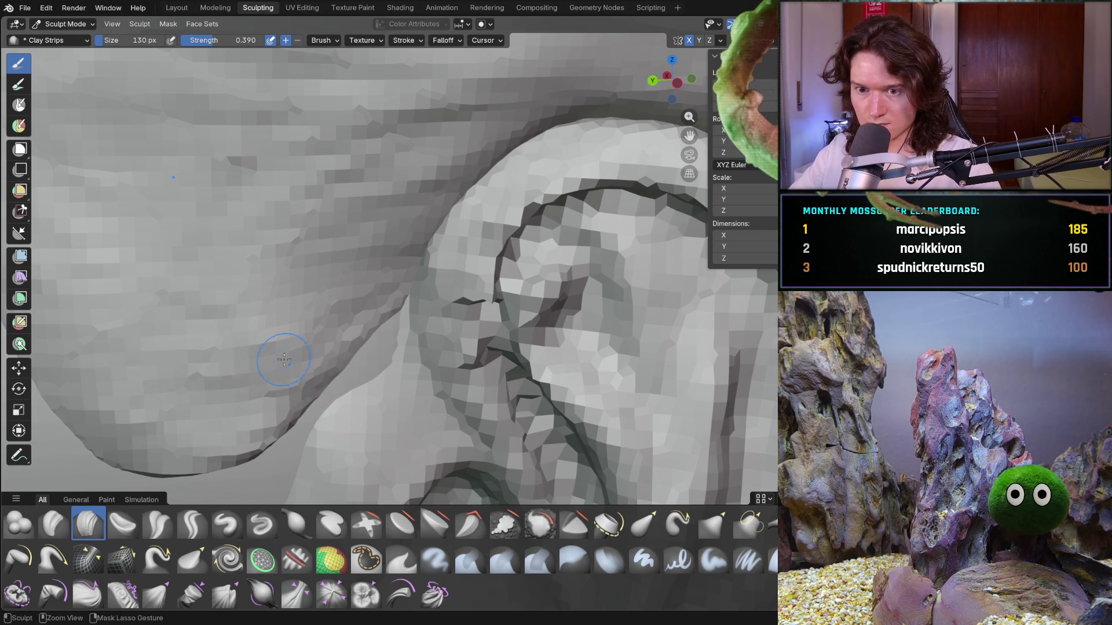
pyautogui.scroll(-8, 191, 238)
pyautogui.moveTo(305, 199)
pyautogui.mouseDown(button='middle')
pyautogui.moveTo(370, 256)
pyautogui.moveTo(376, 288)
pyautogui.mouseUp(button='middle')
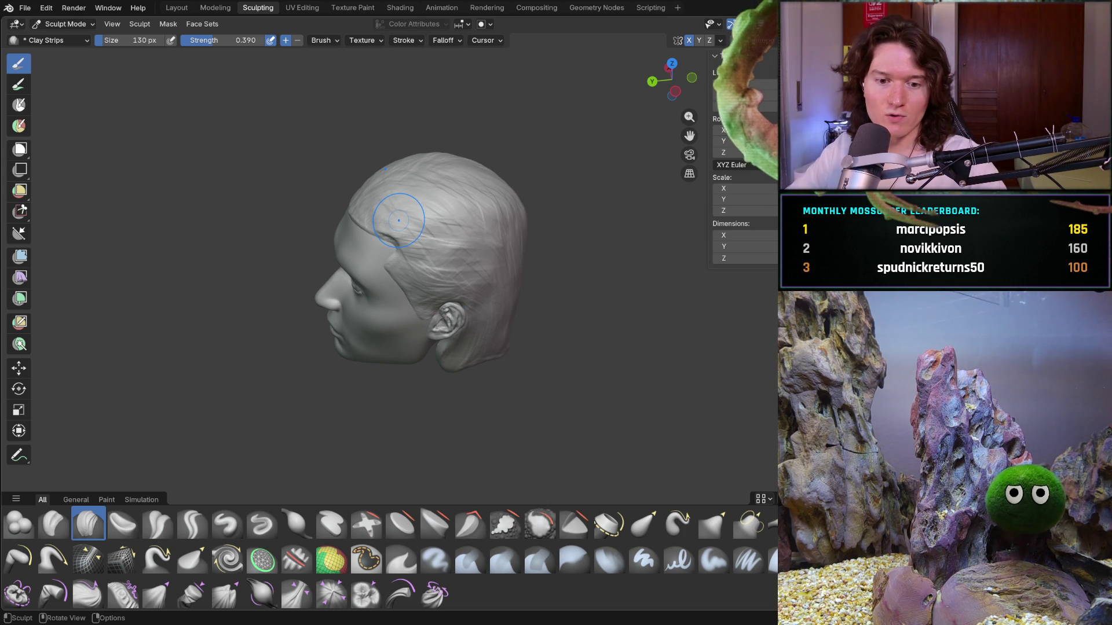
# Zoom in on the hairline and set the brush size to 130 px
pyautogui.moveTo(536, 308); pyautogui.dragTo(372, 348, button='middle')
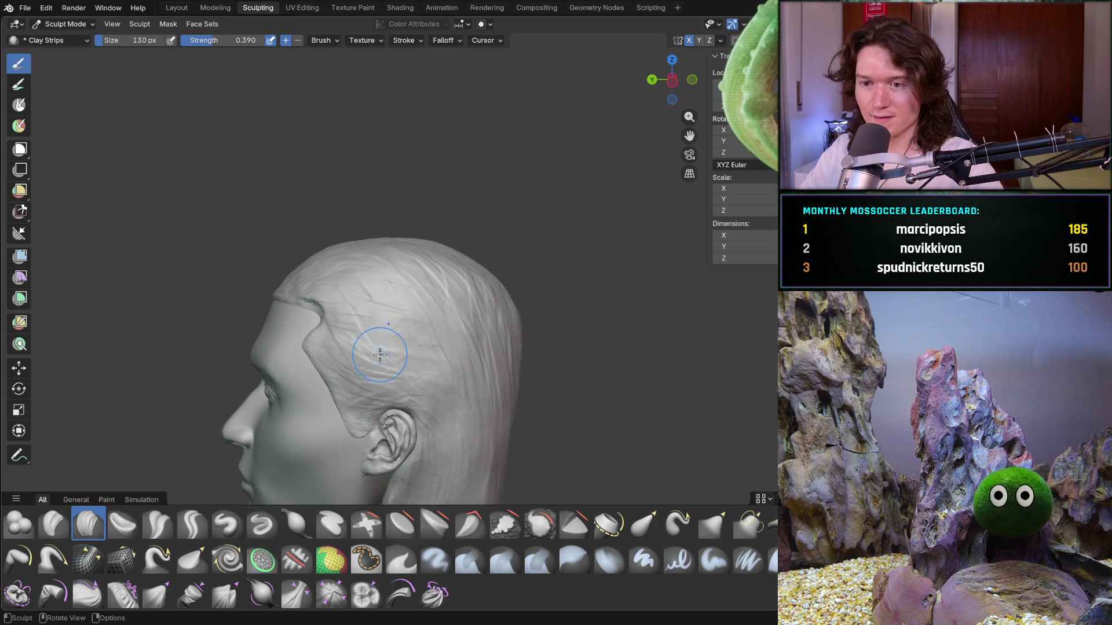
pyautogui.scroll(6, 359, 339)
pyautogui.moveTo(398, 311)
pyautogui.mouseDown(button='middle')
pyautogui.moveTo(398, 325)
pyautogui.moveTo(408, 295)
pyautogui.mouseUp(button='middle')
pyautogui.press('f')
pyautogui.click(382, 331)
pyautogui.press('f')
pyautogui.click(420, 320)
# Carve and deepen the hairline crease, then stroke up the sideburn edge
pyautogui.moveTo(386, 275); pyautogui.dragTo(339, 253, button='middle')
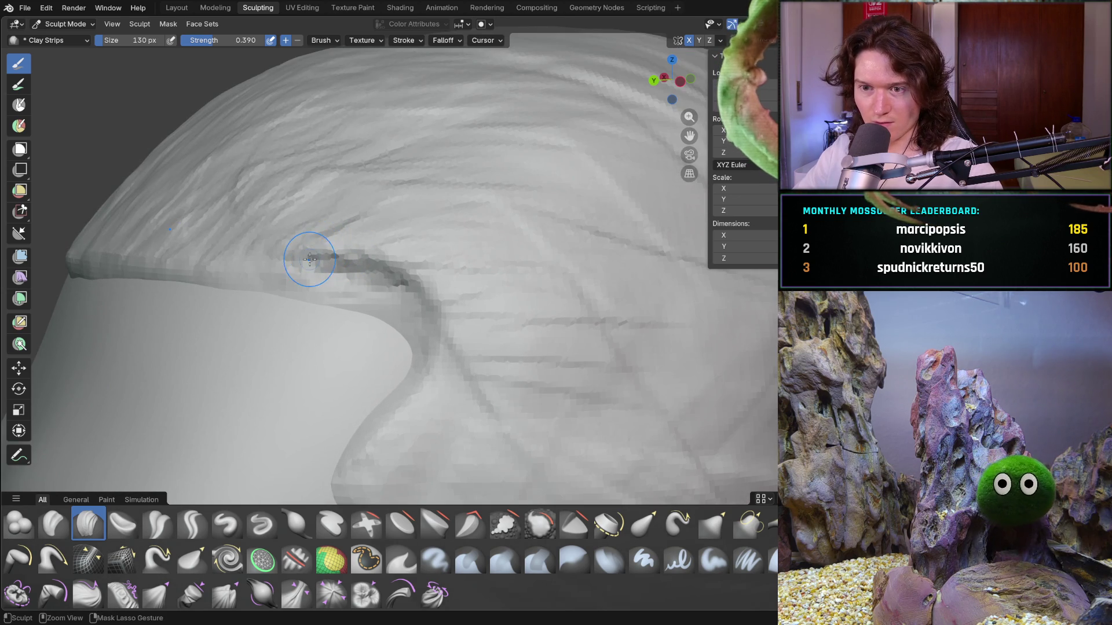
pyautogui.moveTo(368, 258)
pyautogui.keyDown('ctrl'); pyautogui.mouseDown()
pyautogui.moveTo(437, 268)
pyautogui.moveTo(456, 315)
pyautogui.moveTo(440, 356)
pyautogui.moveTo(493, 393)
pyautogui.mouseUp(); pyautogui.keyUp('ctrl')
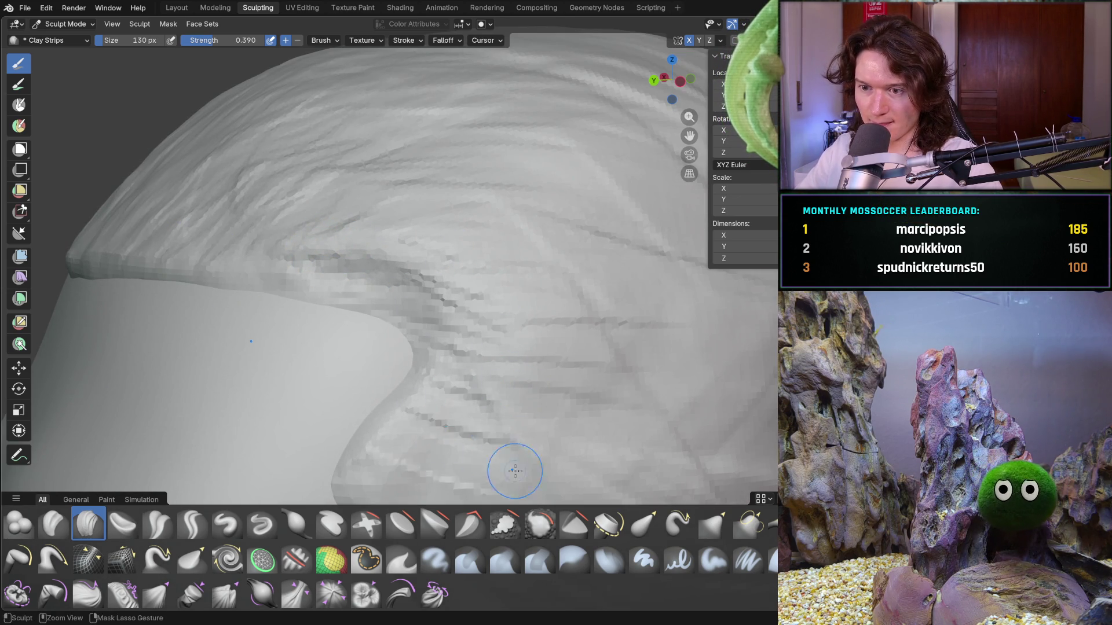
pyautogui.moveTo(422, 412); pyautogui.dragTo(492, 421, button='middle')
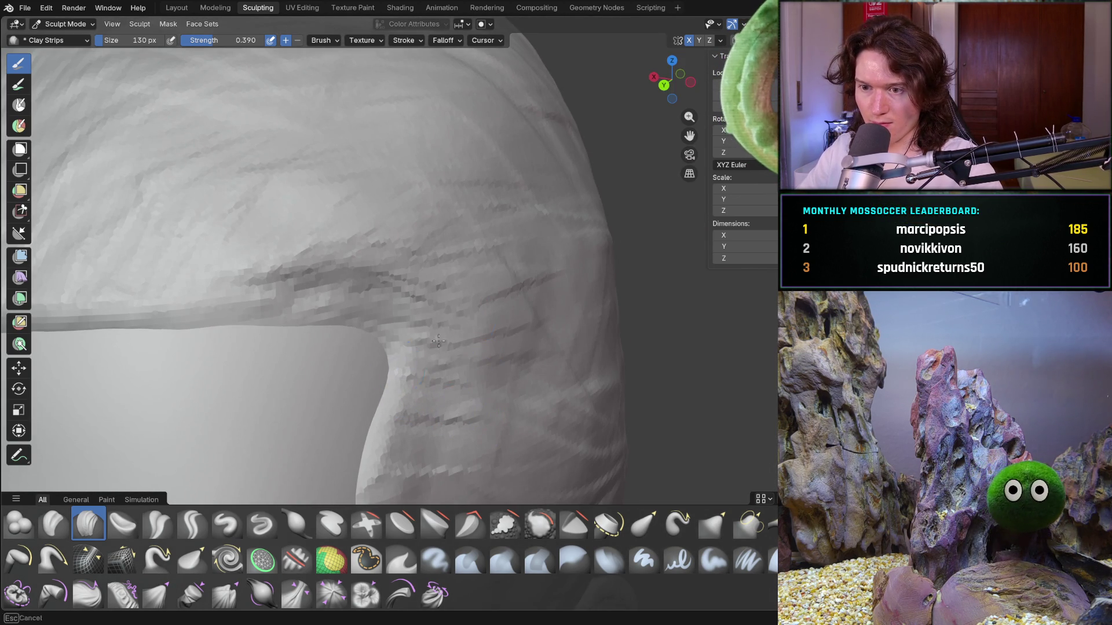
pyautogui.moveTo(292, 231)
pyautogui.mouseDown()
pyautogui.moveTo(390, 264)
pyautogui.moveTo(466, 326)
pyautogui.mouseUp()
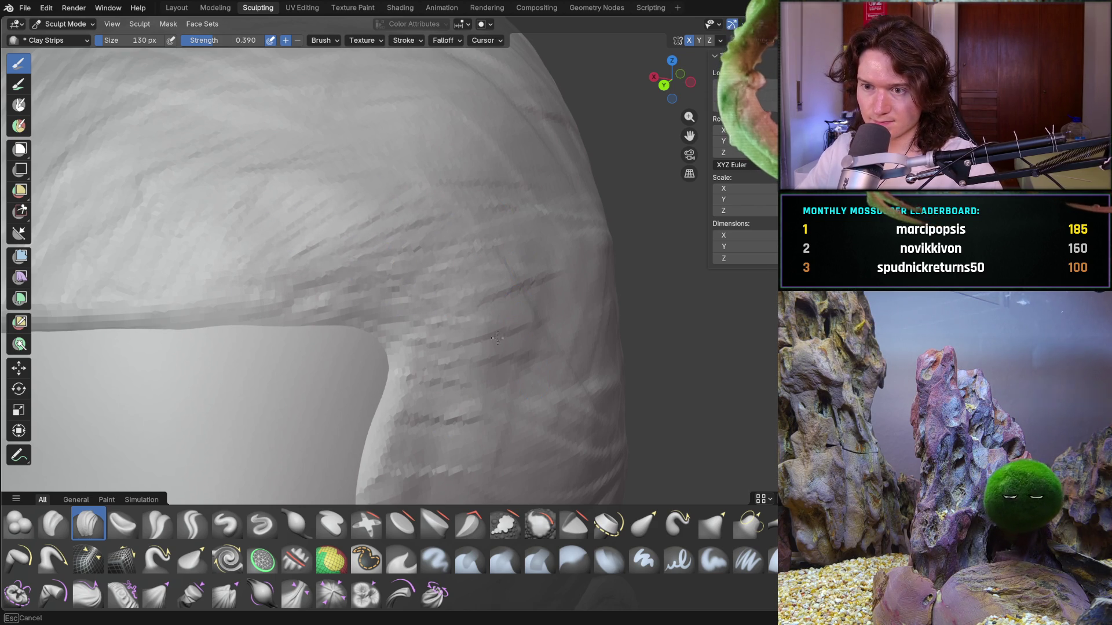
pyautogui.keyDown('shift'); pyautogui.moveTo(479, 371); pyautogui.dragTo(455, 317, button='middle'); pyautogui.keyUp('shift')
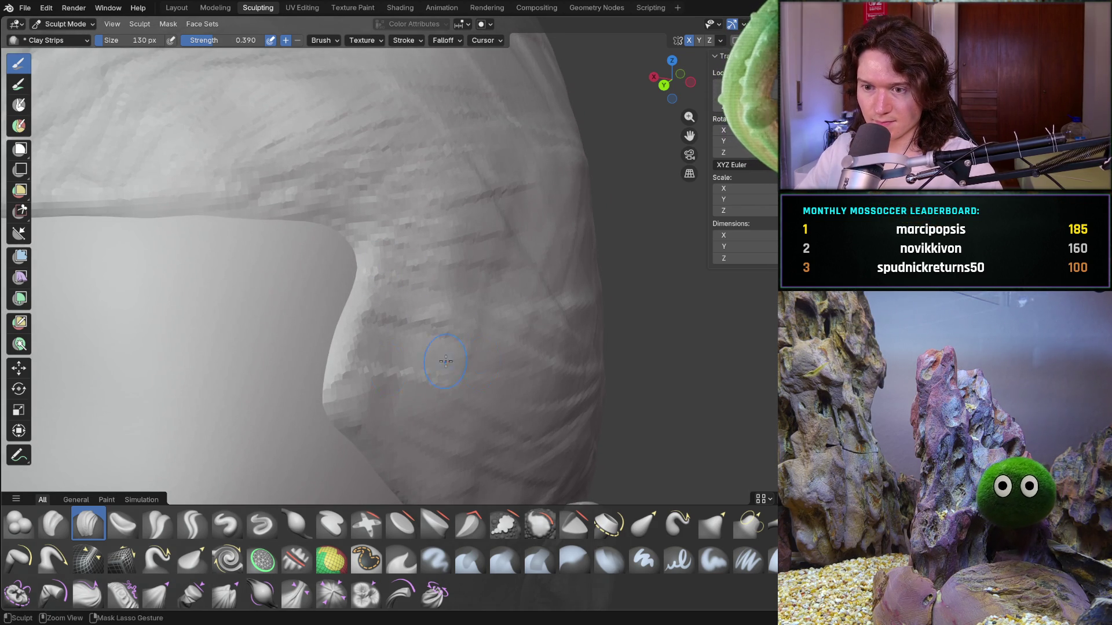
pyautogui.keyDown('shift'); pyautogui.moveTo(417, 396); pyautogui.dragTo(370, 326, button='middle'); pyautogui.keyUp('shift')
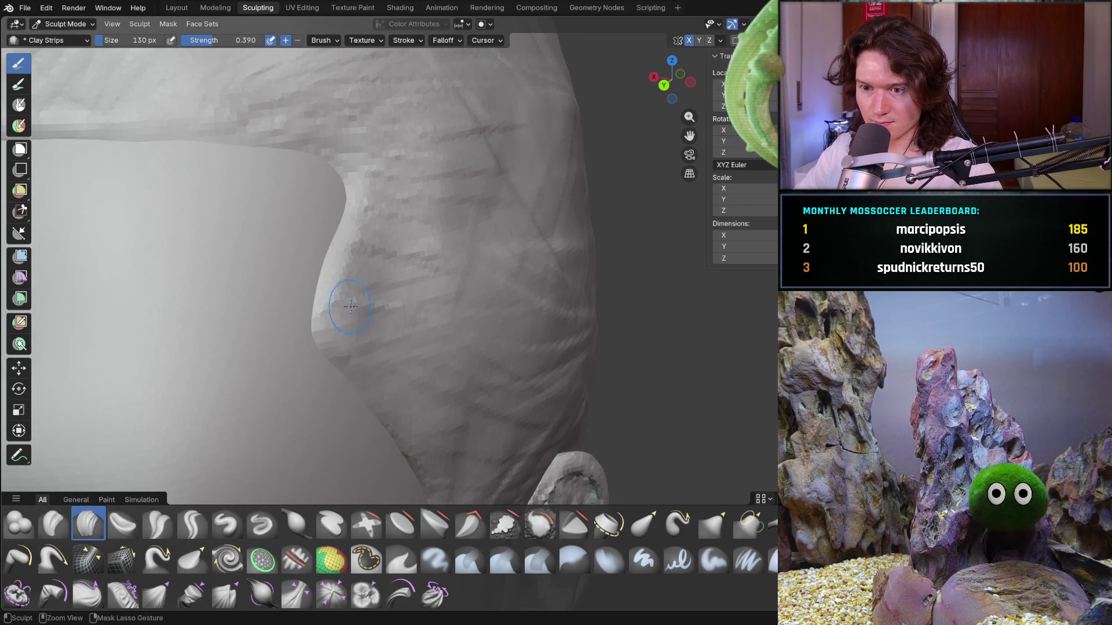
pyautogui.moveTo(553, 400); pyautogui.dragTo(586, 296)
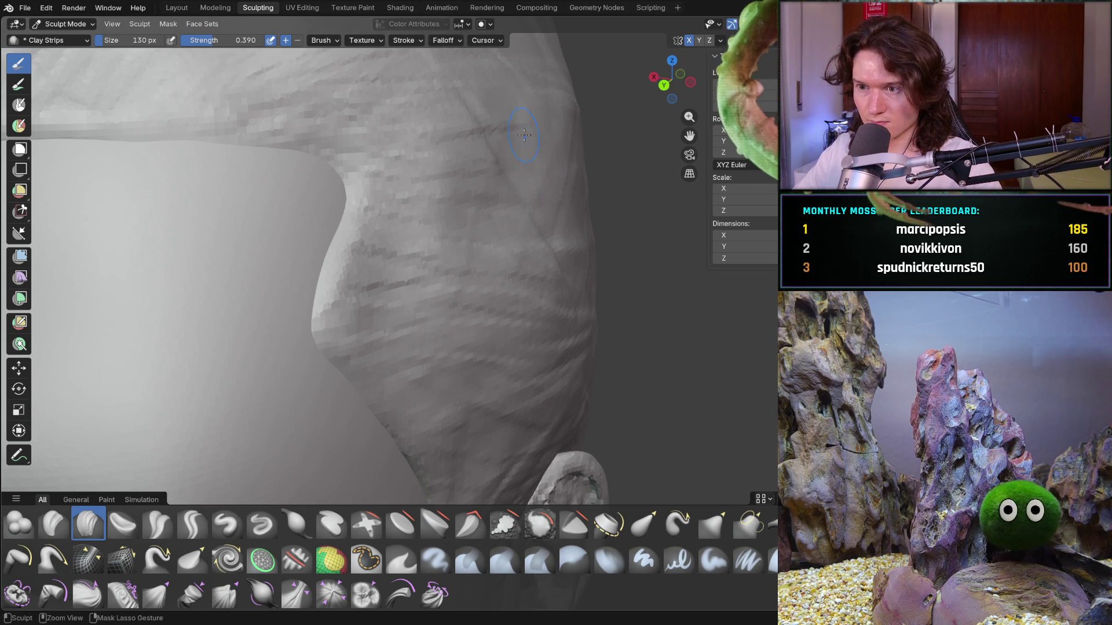
# Add strand strokes on the side of the head up toward the top
pyautogui.scroll(-10, 576, 124)
pyautogui.moveTo(405, 254)
pyautogui.mouseDown(button='middle')
pyautogui.moveTo(446, 262)
pyautogui.moveTo(439, 253)
pyautogui.moveTo(505, 324)
pyautogui.mouseUp(button='middle')
pyautogui.moveTo(396, 330); pyautogui.dragTo(428, 254)
pyautogui.moveTo(523, 286)
pyautogui.mouseDown()
pyautogui.moveTo(474, 249)
pyautogui.moveTo(416, 243)
pyautogui.mouseUp()
pyautogui.moveTo(436, 179)
pyautogui.mouseDown()
pyautogui.moveTo(456, 175)
pyautogui.moveTo(459, 149)
pyautogui.mouseUp()
pyautogui.moveTo(559, 195); pyautogui.dragTo(559, 225)
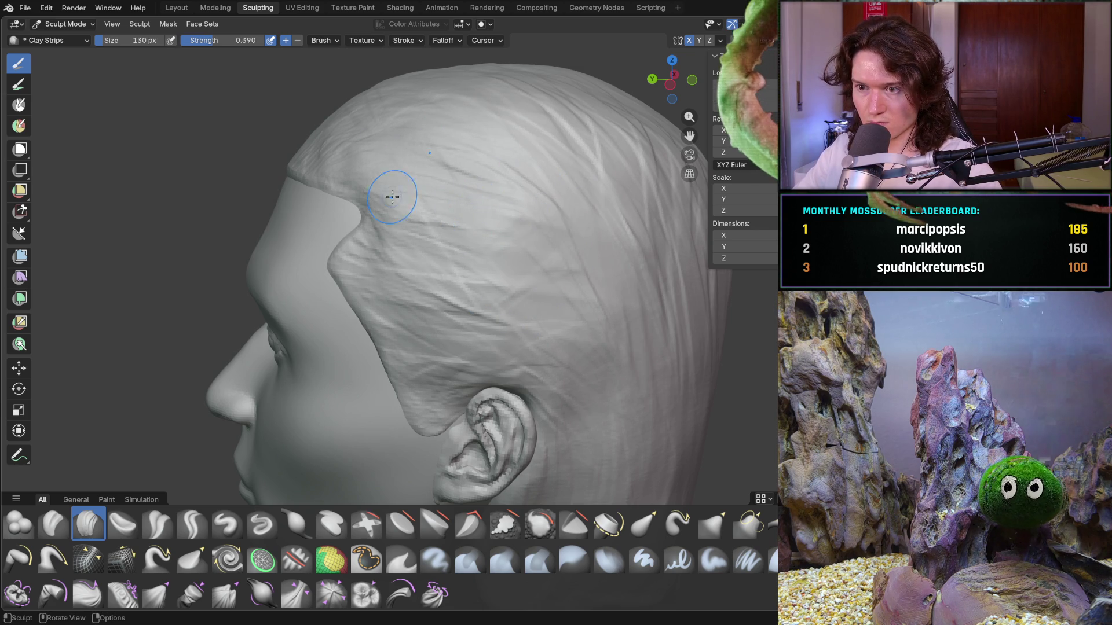
# Sweep strand strokes across the side of the head and near the crown
pyautogui.moveTo(467, 186)
pyautogui.mouseDown()
pyautogui.moveTo(420, 183)
pyautogui.moveTo(413, 159)
pyautogui.mouseUp()
pyautogui.moveTo(520, 147); pyautogui.dragTo(521, 120)
pyautogui.keyDown('shift'); pyautogui.moveTo(650, 209); pyautogui.dragTo(612, 169, button='middle'); pyautogui.keyUp('shift')
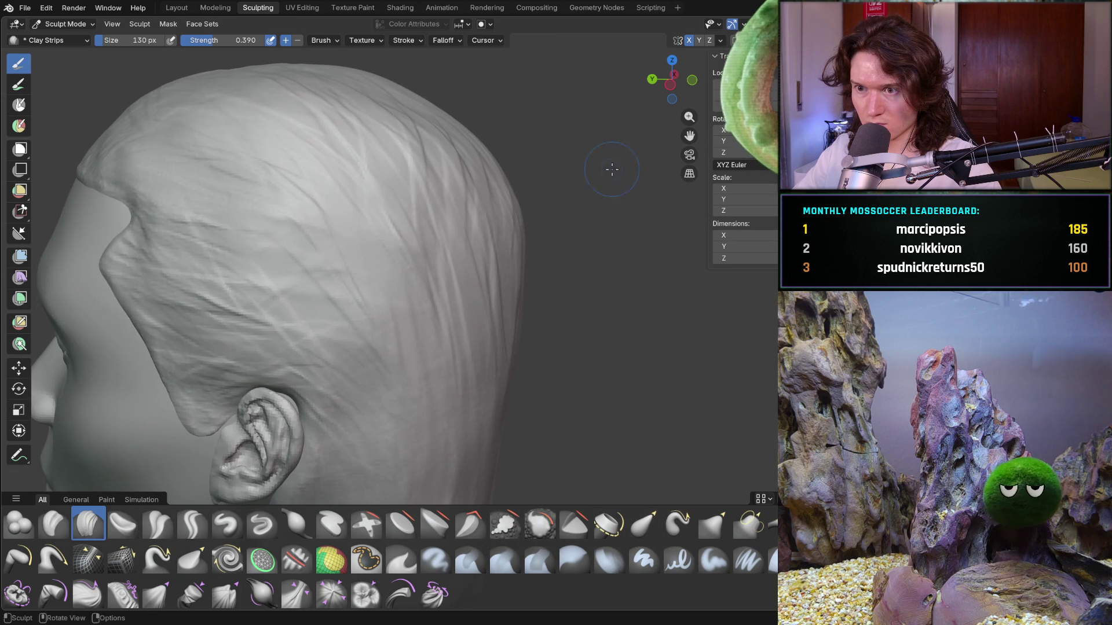
pyautogui.moveTo(528, 245); pyautogui.dragTo(528, 244)
# Carve diagonal strands on the neck below the ear, sweeping upward
pyautogui.moveTo(499, 380); pyautogui.dragTo(499, 333, button='middle')
pyautogui.moveTo(495, 462); pyautogui.dragTo(501, 390, button='middle')
pyautogui.moveTo(372, 463); pyautogui.dragTo(373, 462, button='middle')
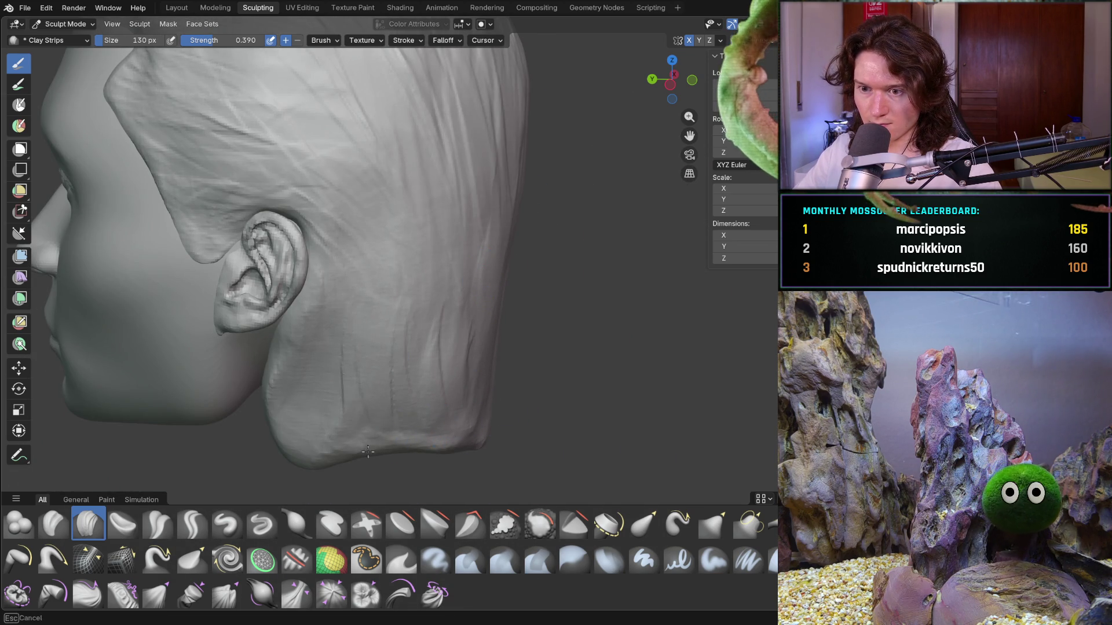
pyautogui.moveTo(307, 441); pyautogui.dragTo(302, 374, button='middle')
pyautogui.moveTo(250, 403); pyautogui.dragTo(305, 435, button='middle')
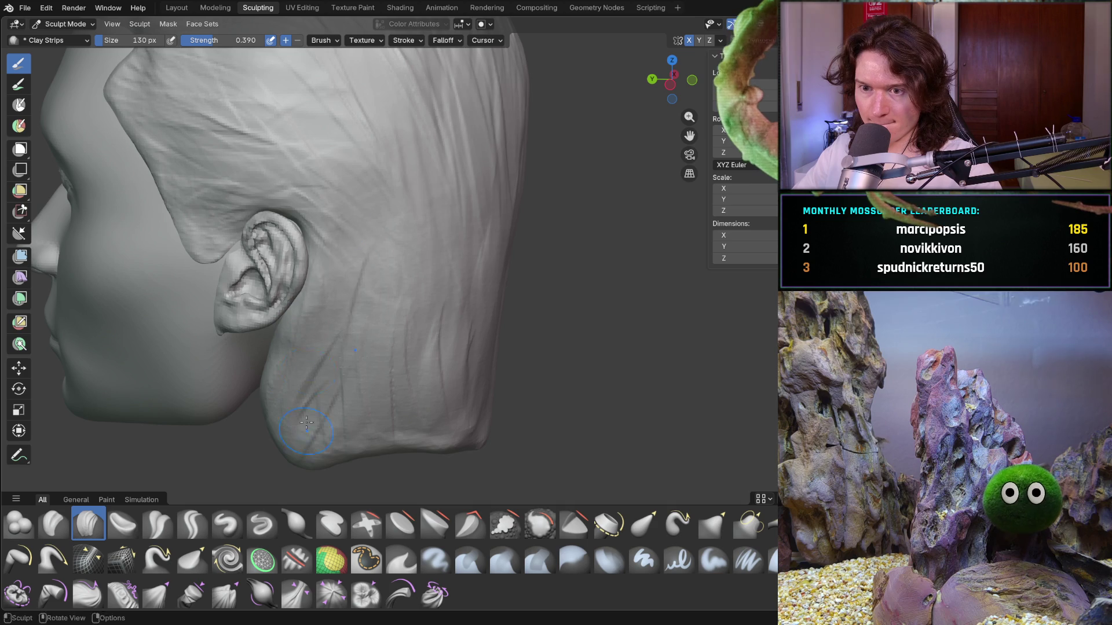
pyautogui.moveTo(306, 244); pyautogui.dragTo(310, 347)
pyautogui.moveTo(347, 301)
pyautogui.mouseDown()
pyautogui.moveTo(375, 195)
pyautogui.moveTo(351, 172)
pyautogui.mouseUp()
pyautogui.moveTo(452, 274); pyautogui.dragTo(313, 299)
pyautogui.moveTo(405, 348); pyautogui.dragTo(336, 162)
# Carve mirrored strands across the back of the head and from the crown down to the neck
pyautogui.moveTo(420, 166); pyautogui.dragTo(405, 197, button='middle')
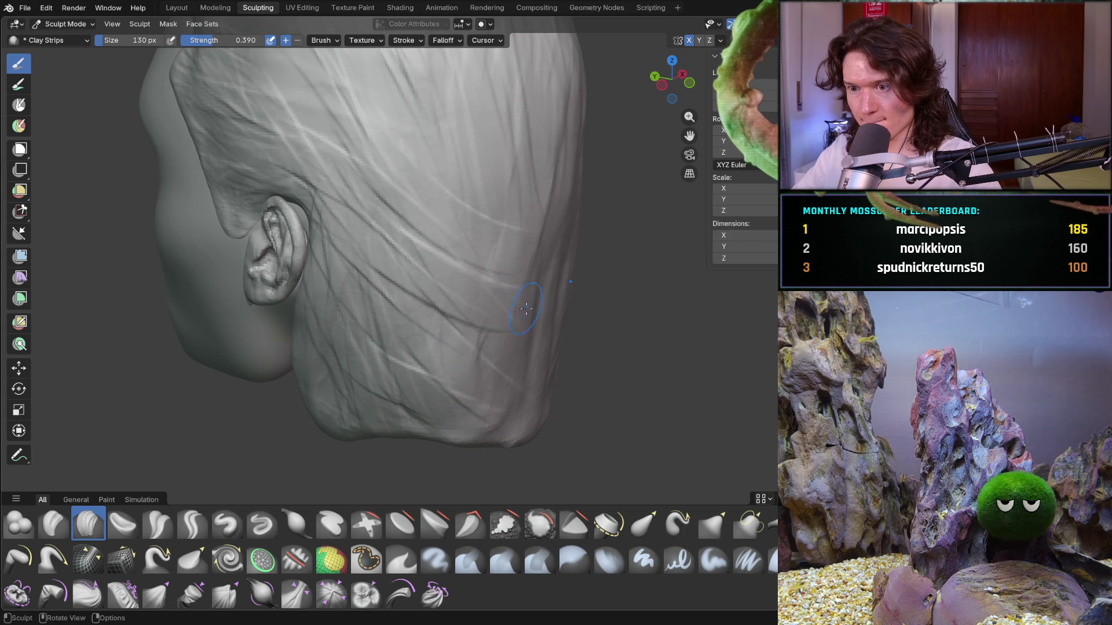
pyautogui.keyDown('shift'); pyautogui.moveTo(423, 154); pyautogui.dragTo(408, 185, button='middle'); pyautogui.keyUp('shift')
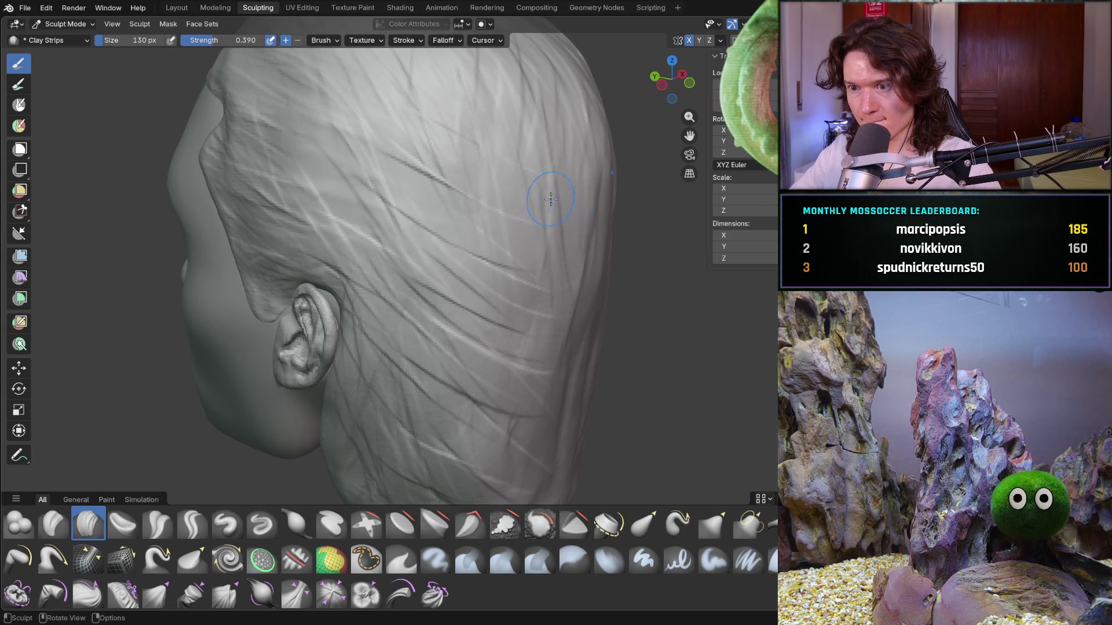
pyautogui.moveTo(493, 196)
pyautogui.mouseDown(button='middle')
pyautogui.moveTo(527, 376)
pyautogui.moveTo(524, 438)
pyautogui.moveTo(330, 355)
pyautogui.mouseUp(button='middle')
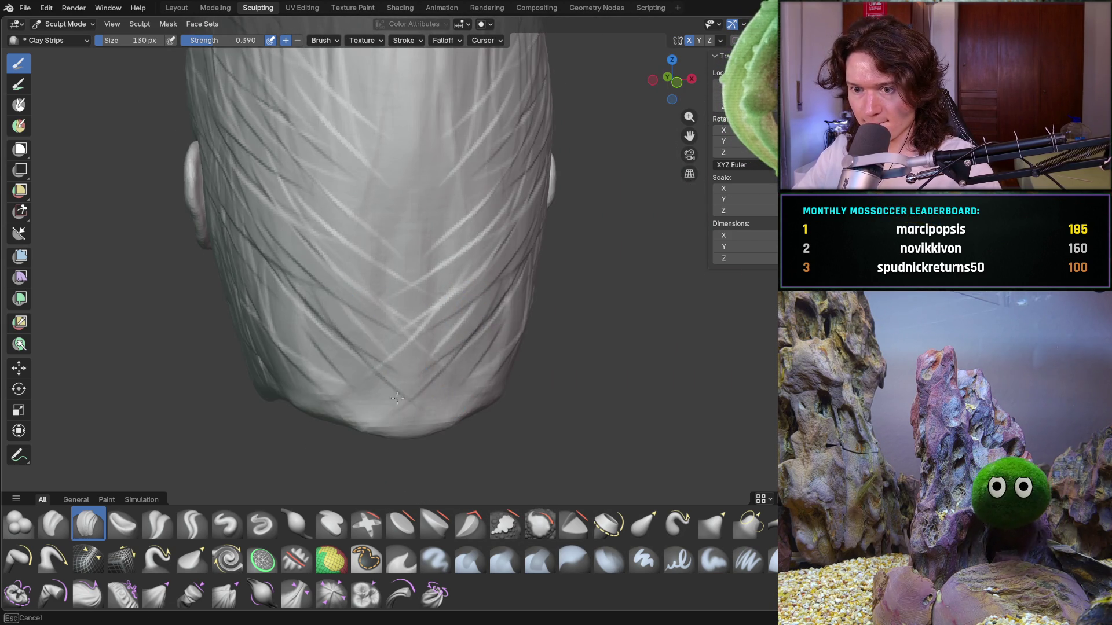
pyautogui.moveTo(327, 353)
pyautogui.mouseDown()
pyautogui.moveTo(301, 359)
pyautogui.moveTo(404, 198)
pyautogui.moveTo(396, 268)
pyautogui.mouseUp()
pyautogui.moveTo(367, 183); pyautogui.dragTo(355, 231, button='middle')
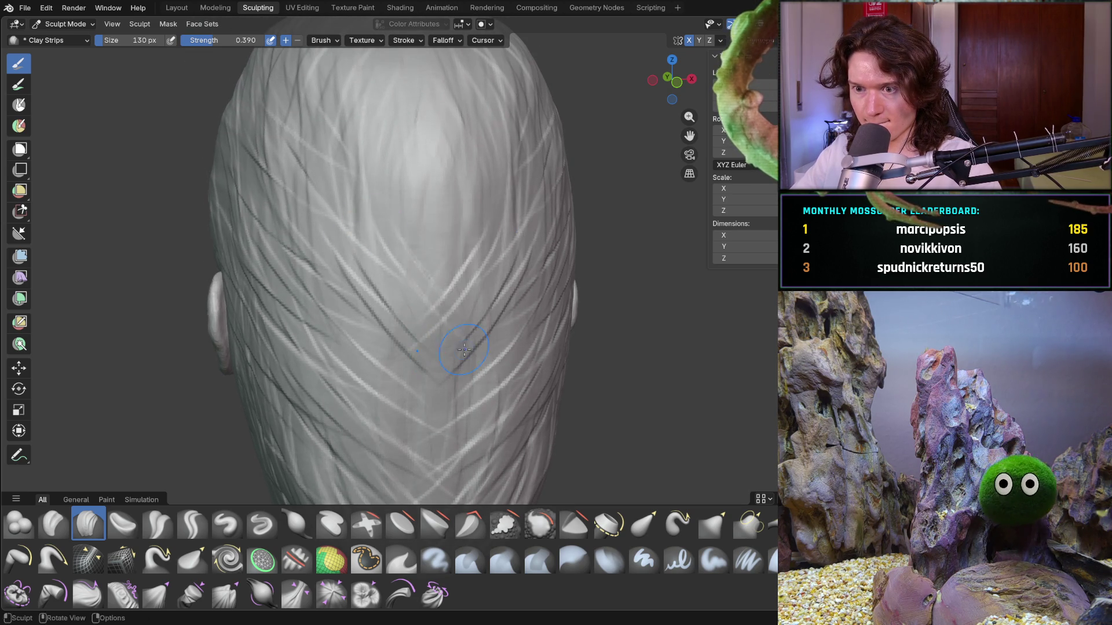
pyautogui.moveTo(424, 226); pyautogui.dragTo(423, 225, button='middle')
pyautogui.moveTo(427, 149); pyautogui.dragTo(461, 139, button='middle')
pyautogui.moveTo(462, 139)
pyautogui.mouseDown()
pyautogui.moveTo(417, 208)
pyautogui.moveTo(405, 278)
pyautogui.moveTo(440, 394)
pyautogui.moveTo(525, 486)
pyautogui.mouseUp()
pyautogui.moveTo(434, 317)
pyautogui.mouseDown(button='middle')
pyautogui.moveTo(406, 340)
pyautogui.moveTo(433, 342)
pyautogui.moveTo(463, 324)
pyautogui.moveTo(509, 274)
pyautogui.moveTo(508, 293)
pyautogui.moveTo(501, 287)
pyautogui.moveTo(524, 292)
pyautogui.mouseUp(button='middle')
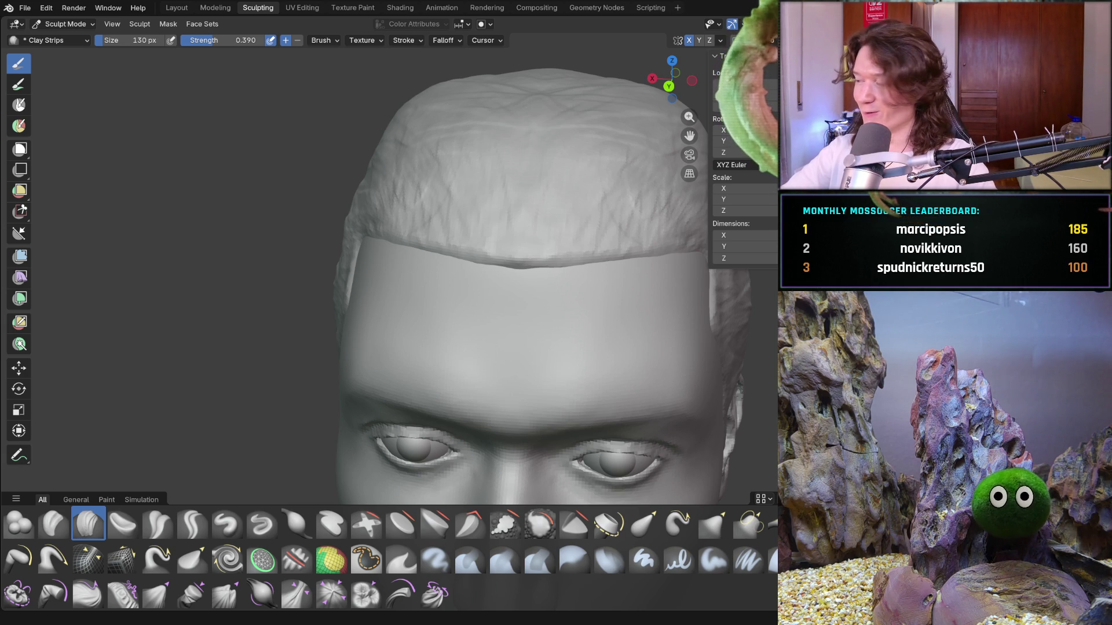
# Add hair strands on the upper side of the head
pyautogui.moveTo(397, 183); pyautogui.dragTo(459, 218, button='middle')
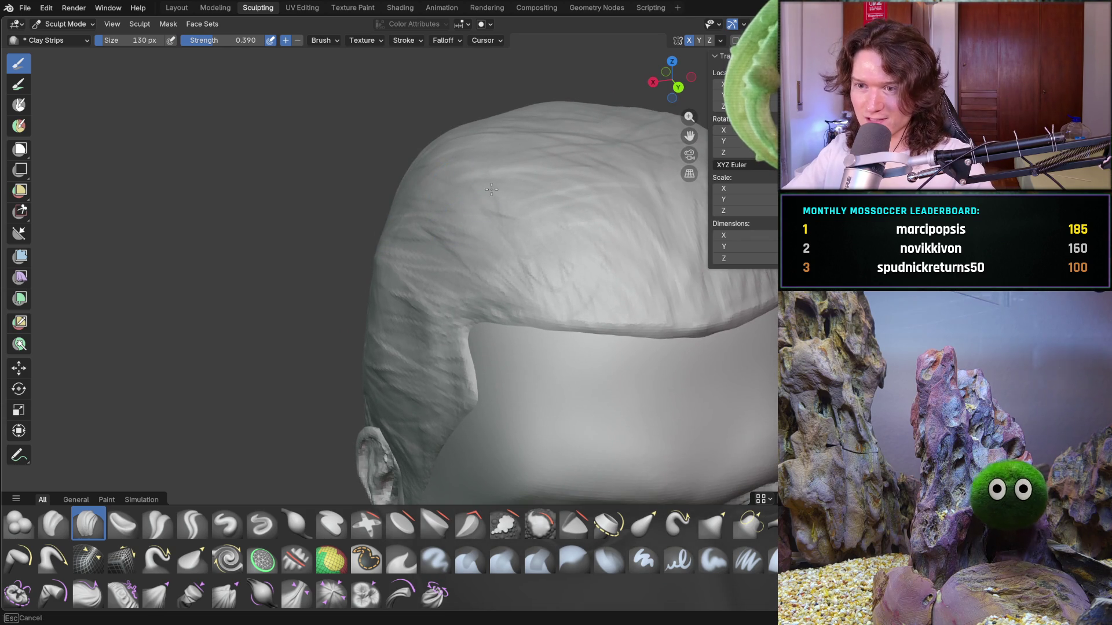
pyautogui.moveTo(451, 165); pyautogui.dragTo(521, 199, button='middle')
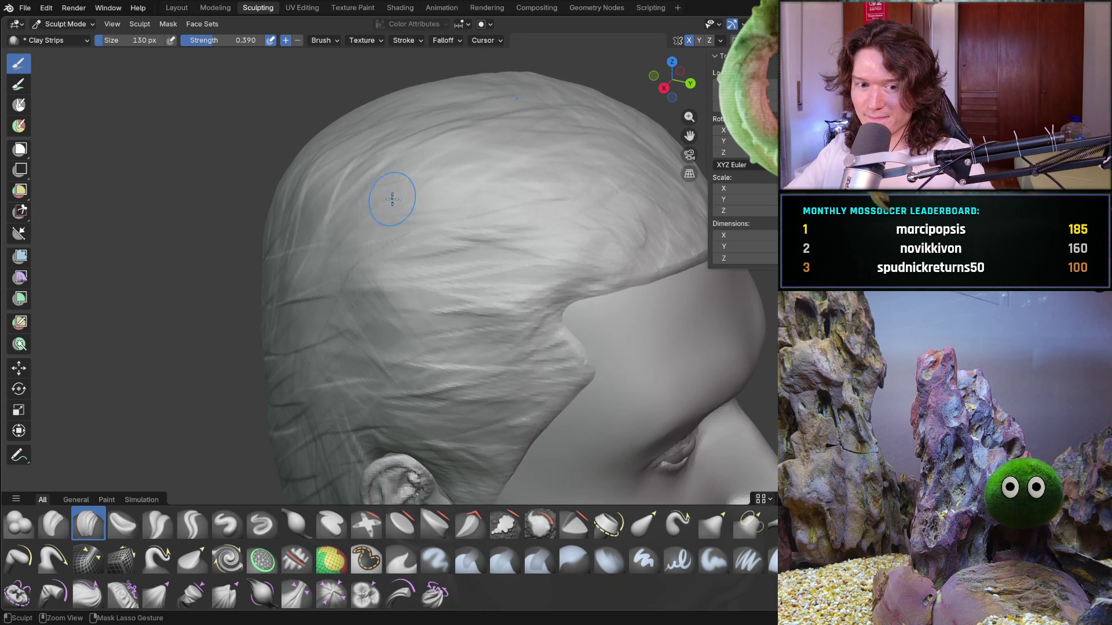
pyautogui.moveTo(376, 214); pyautogui.dragTo(298, 318, button='middle')
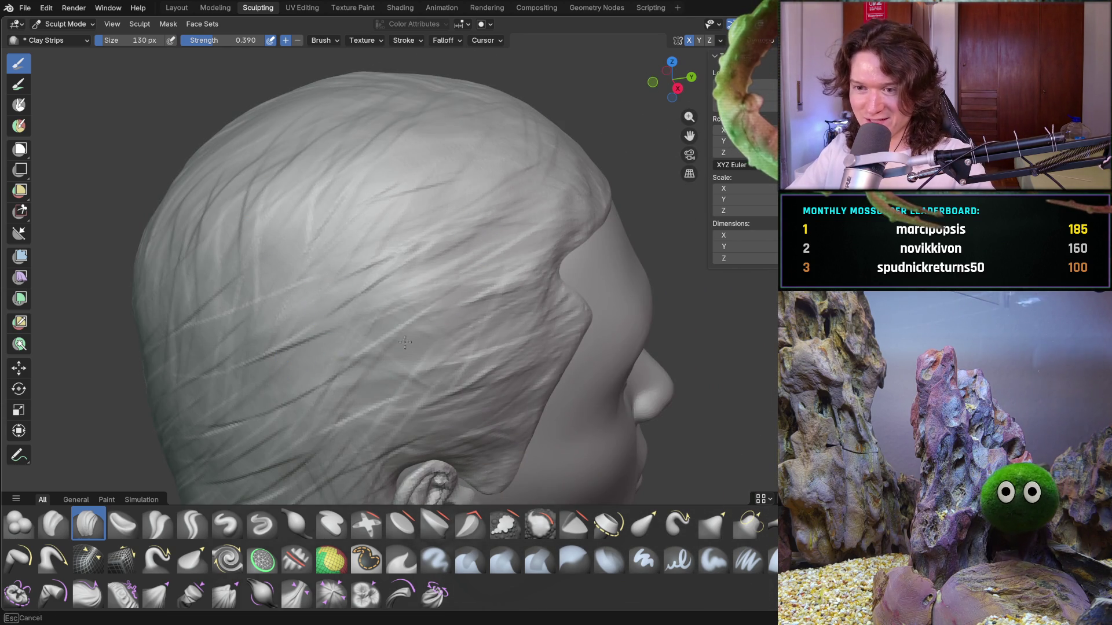
pyautogui.moveTo(348, 284)
pyautogui.mouseDown()
pyautogui.moveTo(266, 249)
pyautogui.moveTo(243, 191)
pyautogui.mouseUp()
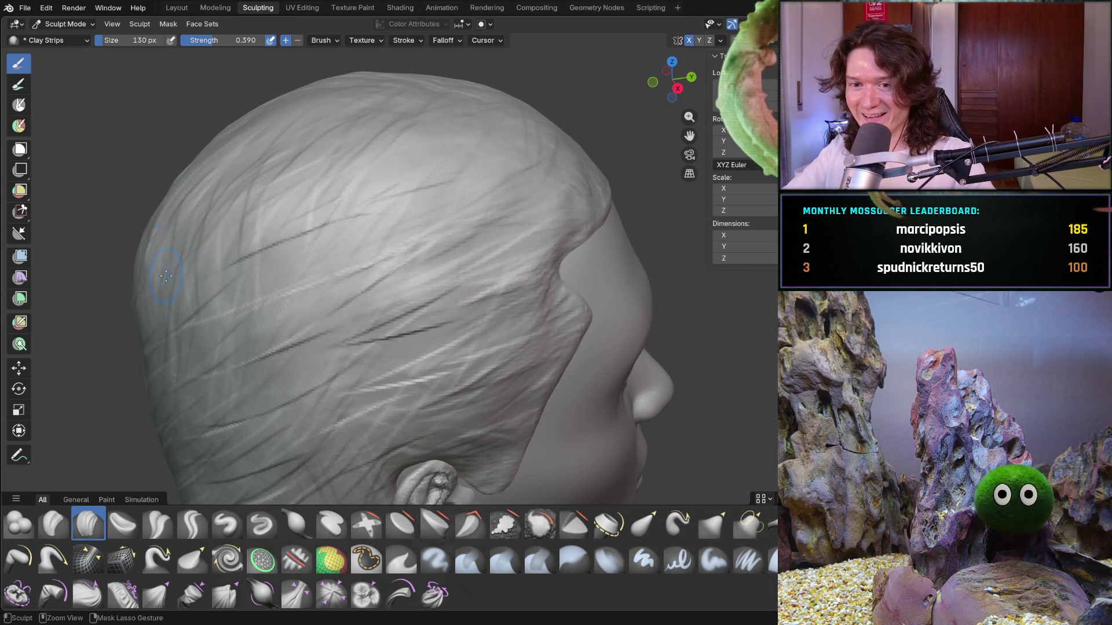
# Add diagonal strand strokes over the upper skull toward the temple
pyautogui.moveTo(163, 376)
pyautogui.mouseDown(button='middle')
pyautogui.moveTo(231, 290)
pyautogui.moveTo(278, 185)
pyautogui.mouseUp(button='middle')
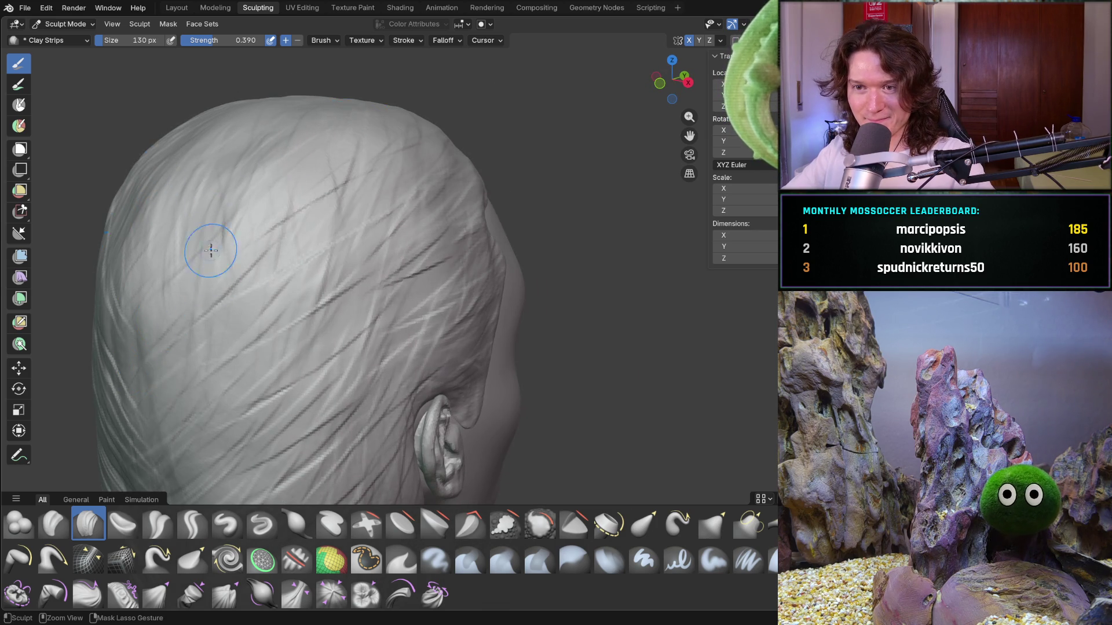
pyautogui.moveTo(211, 273); pyautogui.dragTo(189, 185, button='middle')
pyautogui.moveTo(475, 149); pyautogui.dragTo(426, 200)
pyautogui.moveTo(506, 198)
pyautogui.mouseDown()
pyautogui.moveTo(437, 251)
pyautogui.moveTo(443, 272)
pyautogui.mouseUp()
pyautogui.moveTo(492, 247)
pyautogui.mouseDown(button='middle')
pyautogui.moveTo(360, 236)
pyautogui.moveTo(457, 247)
pyautogui.moveTo(469, 268)
pyautogui.moveTo(442, 295)
pyautogui.mouseUp(button='middle')
pyautogui.moveTo(311, 214); pyautogui.dragTo(307, 219, button='middle')
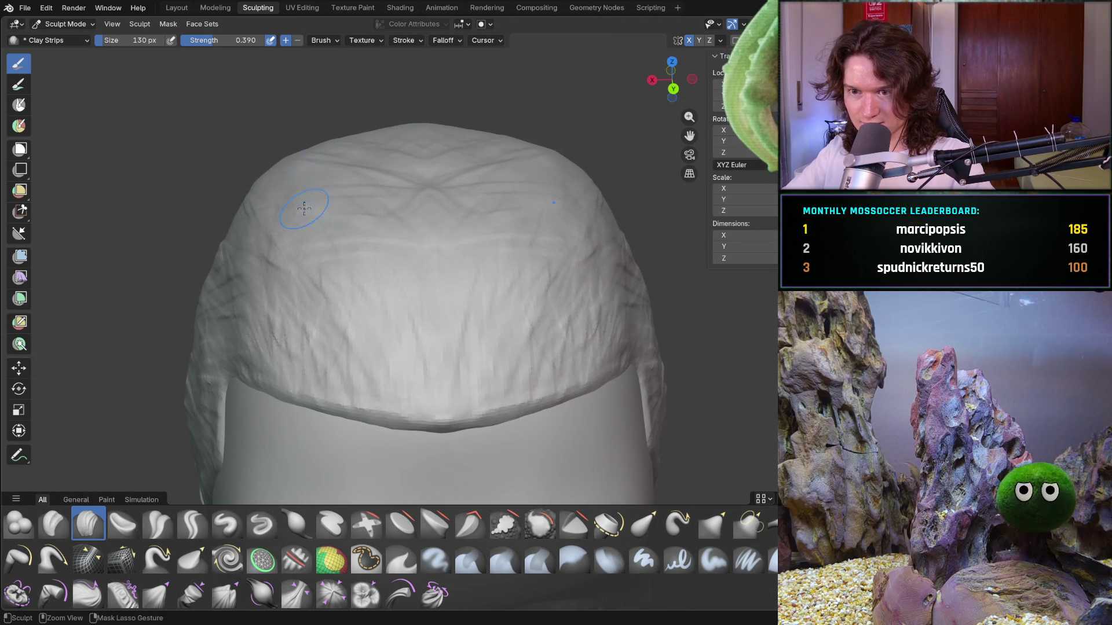
pyautogui.moveTo(244, 195)
pyautogui.mouseDown(button='middle')
pyautogui.moveTo(318, 226)
pyautogui.moveTo(231, 191)
pyautogui.mouseUp(button='middle')
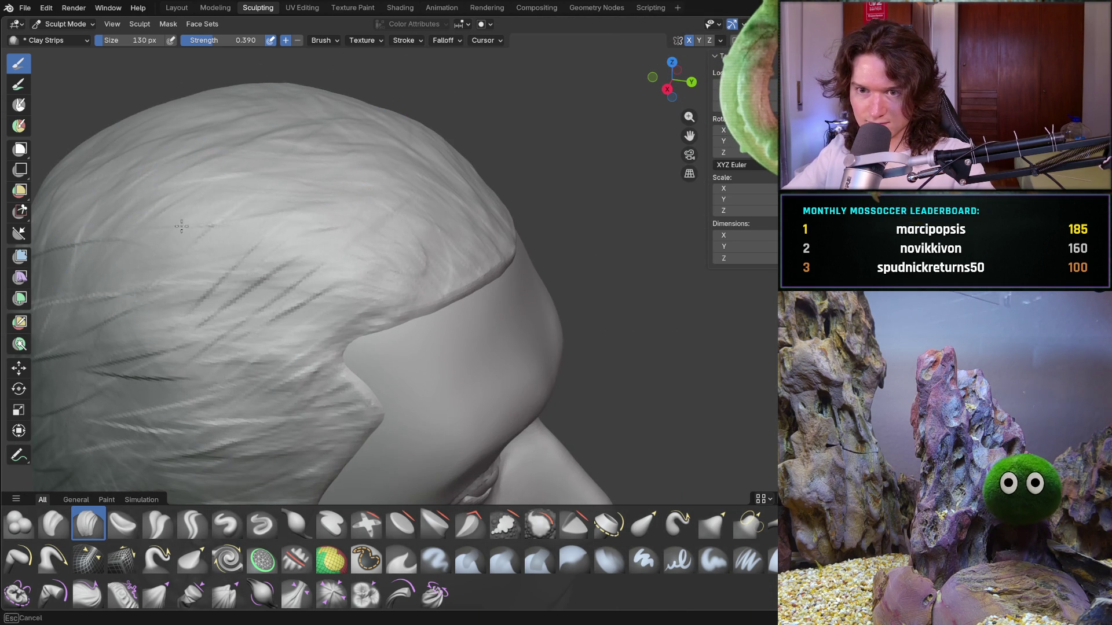
pyautogui.scroll(-5, 162, 174)
pyautogui.moveTo(162, 173)
pyautogui.mouseDown(button='middle')
pyautogui.moveTo(244, 226)
pyautogui.moveTo(351, 242)
pyautogui.mouseUp(button='middle')
pyautogui.scroll(5, 355, 240)
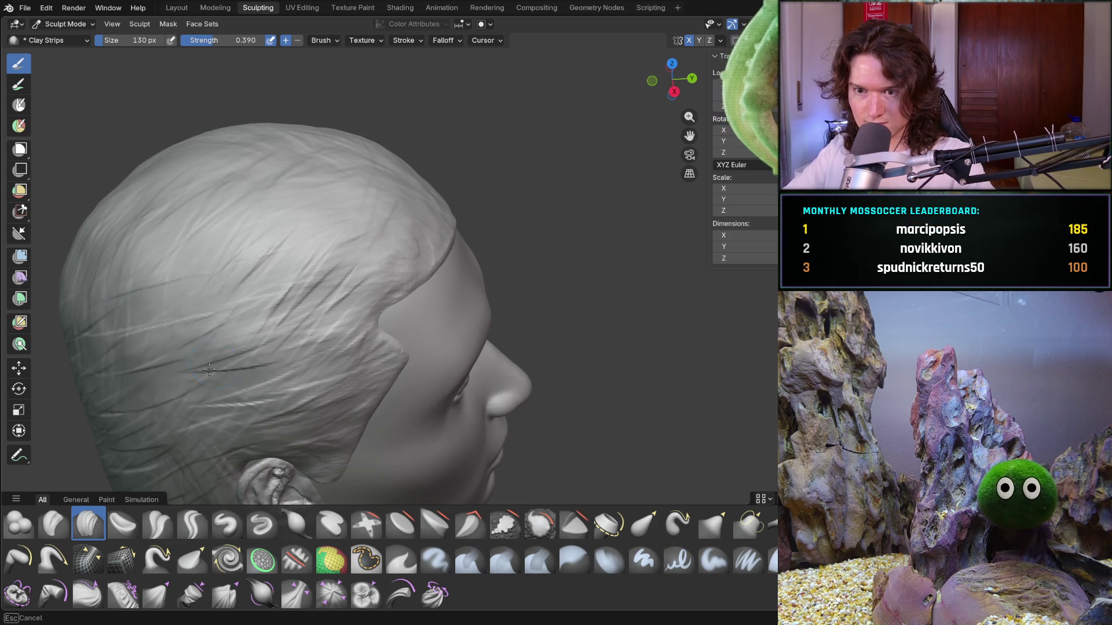
pyautogui.moveTo(351, 234)
pyautogui.mouseDown(button='middle')
pyautogui.moveTo(206, 241)
pyautogui.moveTo(218, 224)
pyautogui.moveTo(387, 270)
pyautogui.moveTo(348, 293)
pyautogui.moveTo(447, 318)
pyautogui.mouseUp(button='middle')
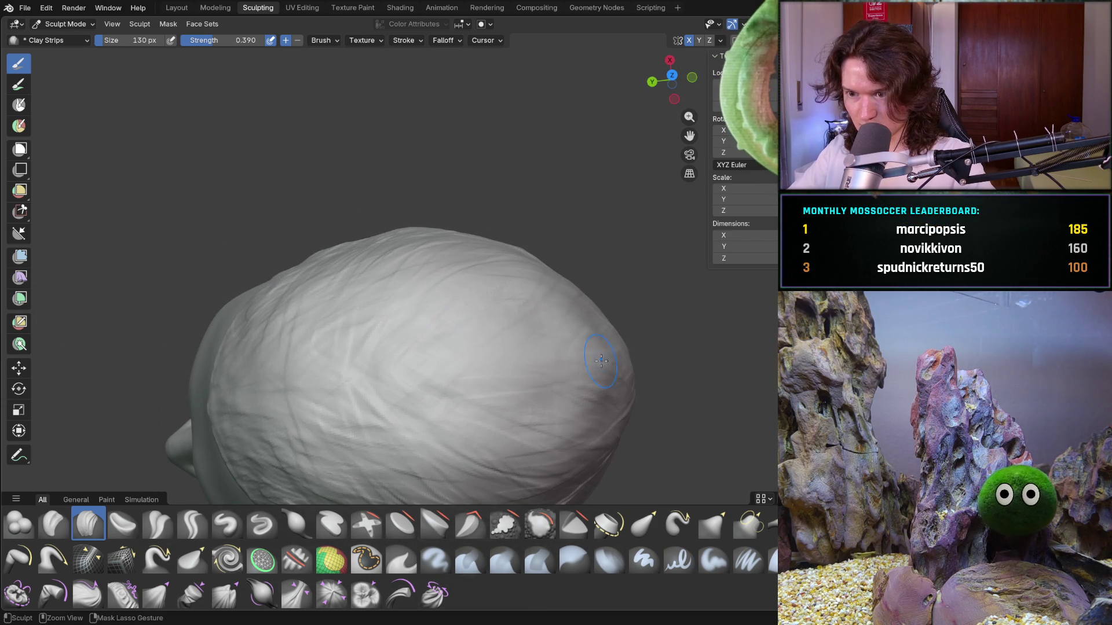
# Orbit behind the head and paint diagonal Clay Strips strand strokes across the back
pyautogui.moveTo(559, 347)
pyautogui.mouseDown(button='middle')
pyautogui.moveTo(582, 325)
pyautogui.moveTo(550, 297)
pyautogui.mouseUp(button='middle')
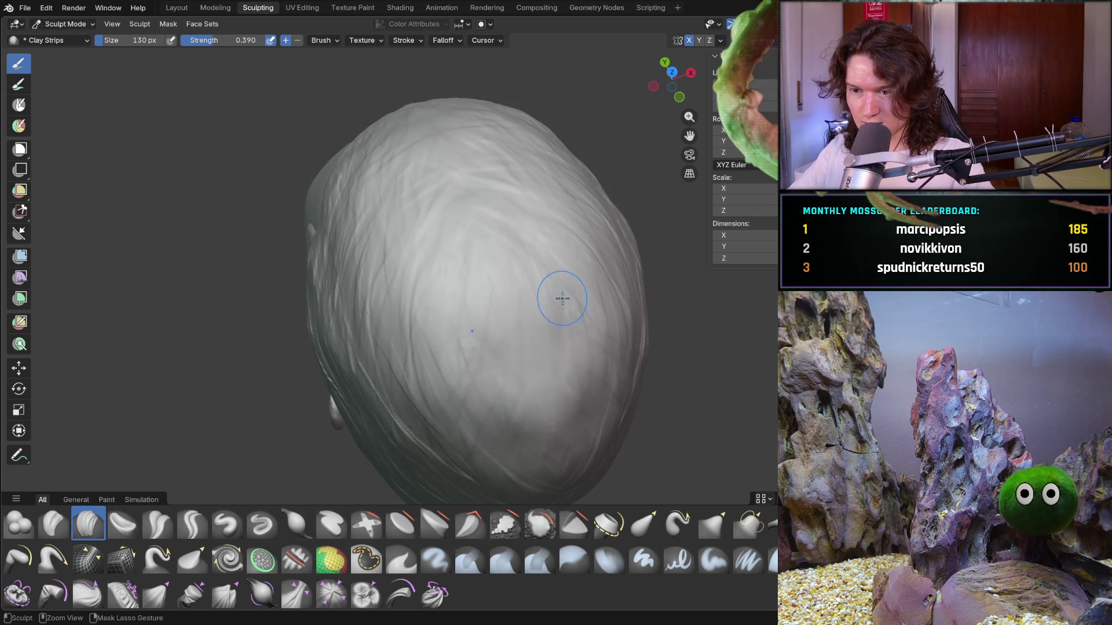
pyautogui.moveTo(594, 331)
pyautogui.mouseDown(button='middle')
pyautogui.moveTo(589, 338)
pyautogui.moveTo(521, 186)
pyautogui.mouseUp(button='middle')
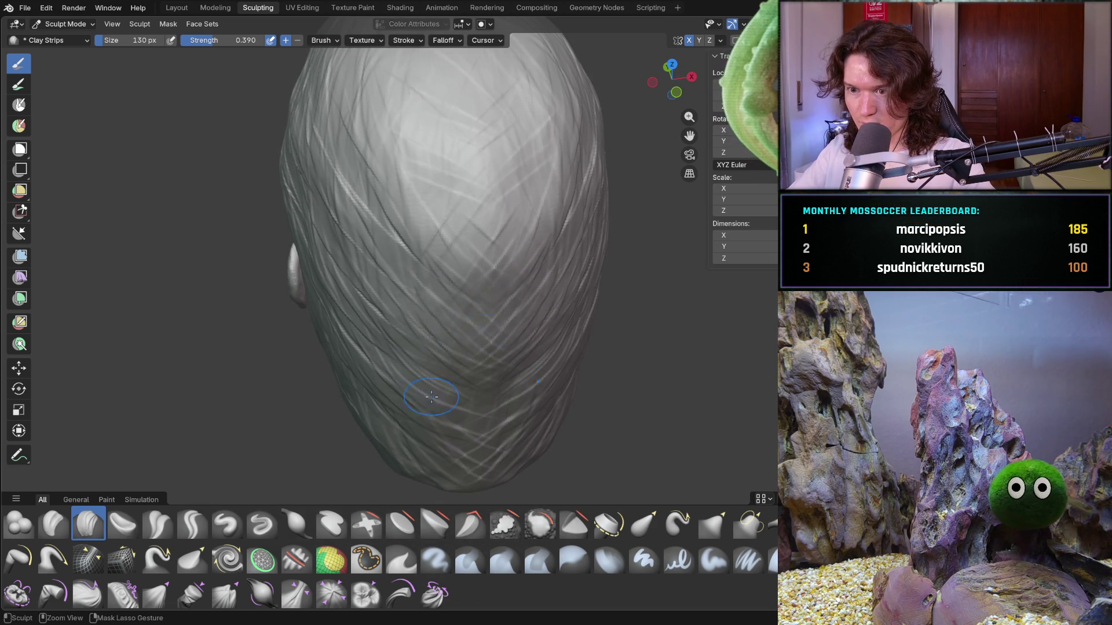
pyautogui.moveTo(420, 468)
pyautogui.mouseDown(button='middle')
pyautogui.moveTo(540, 343)
pyautogui.moveTo(521, 325)
pyautogui.moveTo(486, 365)
pyautogui.mouseUp(button='middle')
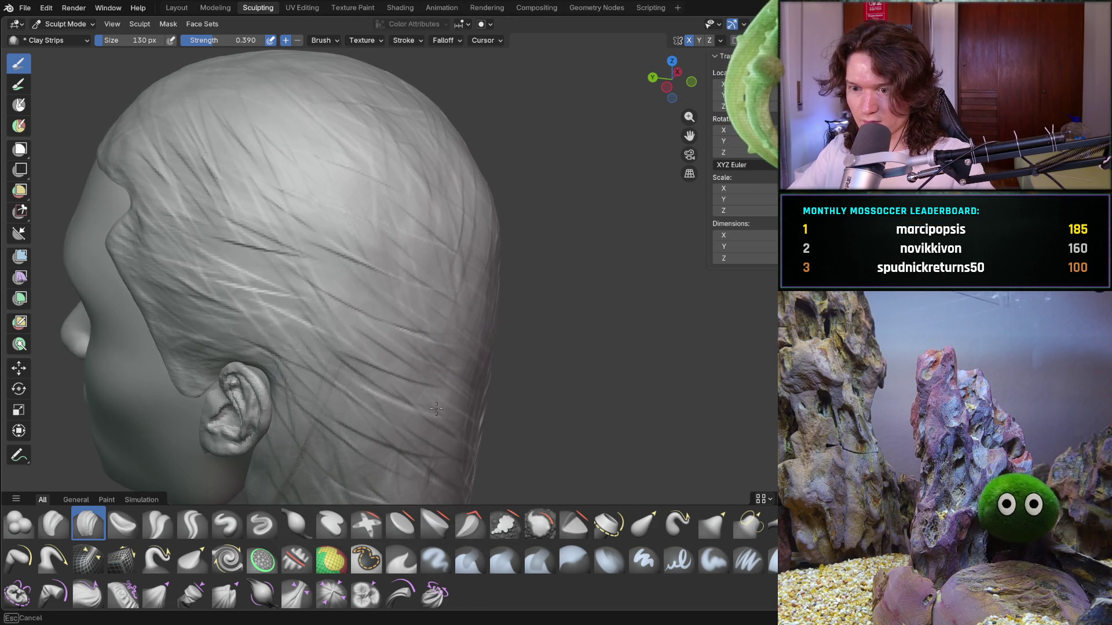
pyautogui.moveTo(434, 432); pyautogui.dragTo(398, 439, button='middle')
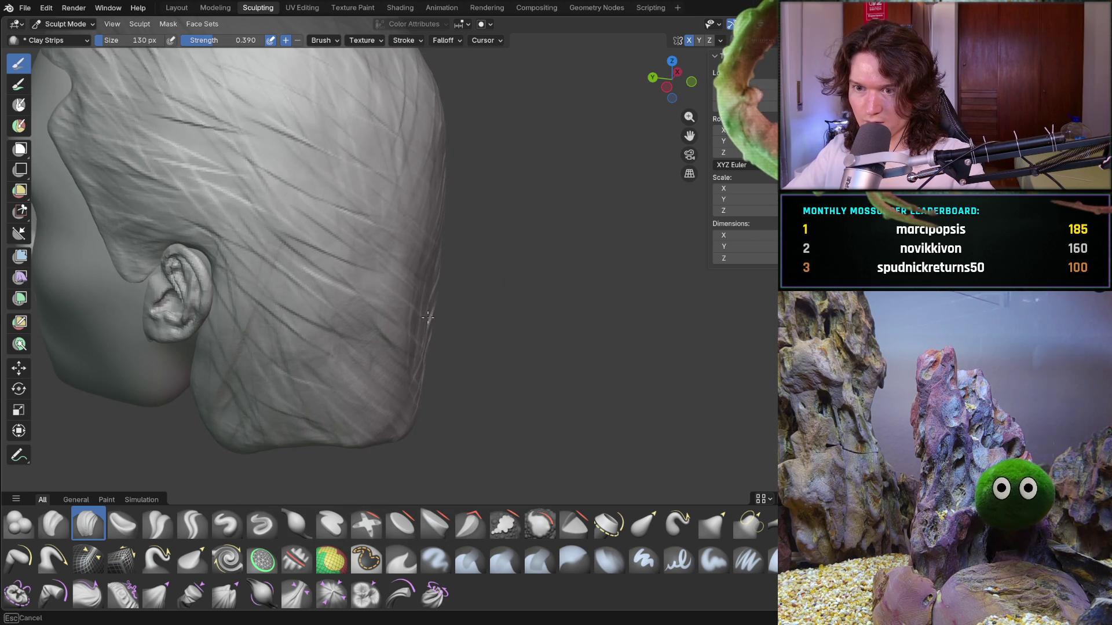
pyautogui.moveTo(424, 309)
pyautogui.mouseDown()
pyautogui.moveTo(312, 232)
pyautogui.moveTo(336, 278)
pyautogui.moveTo(406, 306)
pyautogui.moveTo(407, 265)
pyautogui.mouseUp()
pyautogui.moveTo(341, 320); pyautogui.dragTo(287, 345)
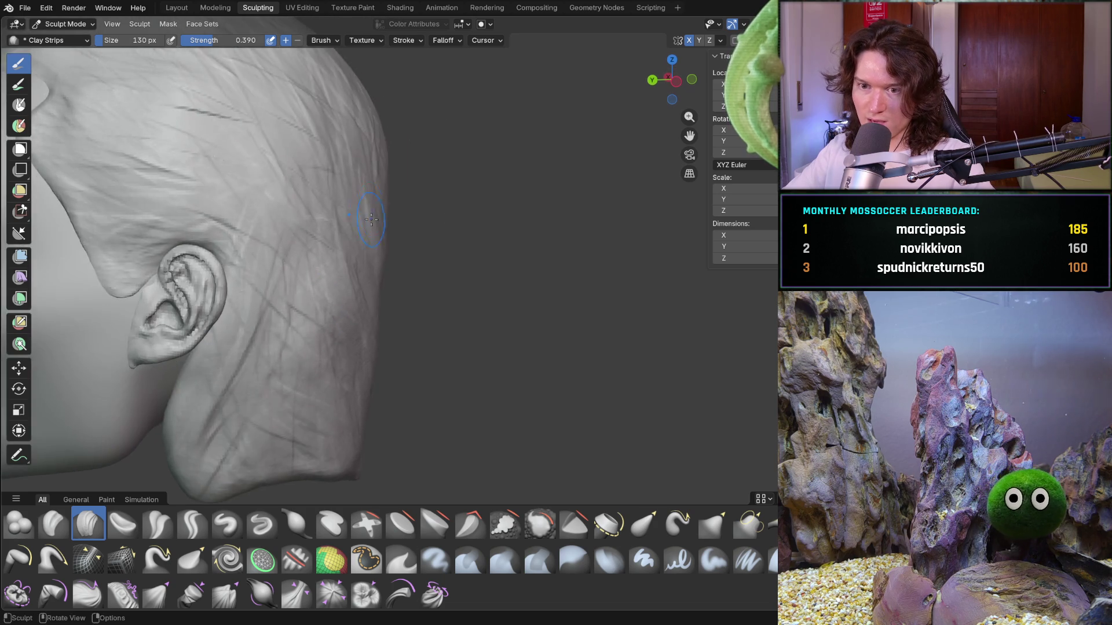
# Add more strand strokes over the upper back of the head and the crown
pyautogui.scroll(-6, 382, 303)
pyautogui.moveTo(380, 278)
pyautogui.mouseDown(button='middle')
pyautogui.moveTo(376, 249)
pyautogui.moveTo(405, 272)
pyautogui.mouseUp(button='middle')
pyautogui.scroll(6, 375, 237)
pyautogui.moveTo(406, 272)
pyautogui.mouseDown()
pyautogui.moveTo(344, 389)
pyautogui.moveTo(521, 417)
pyautogui.moveTo(359, 428)
pyautogui.mouseUp()
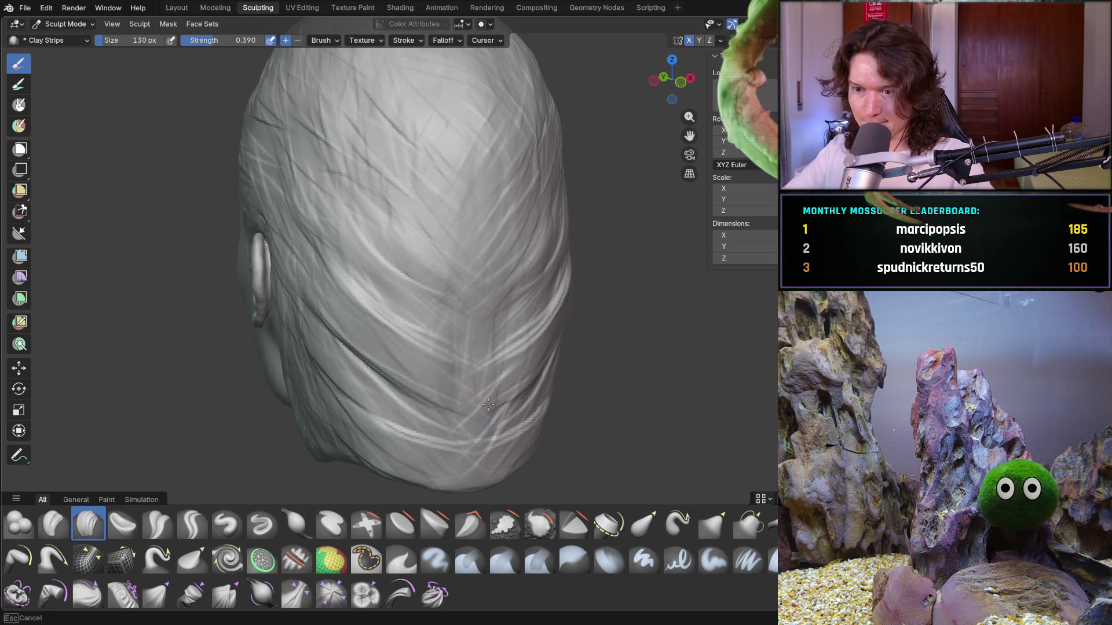
pyautogui.moveTo(383, 225); pyautogui.dragTo(538, 290)
pyautogui.moveTo(370, 197)
pyautogui.mouseDown()
pyautogui.moveTo(401, 149)
pyautogui.moveTo(484, 148)
pyautogui.moveTo(491, 167)
pyautogui.moveTo(371, 191)
pyautogui.moveTo(301, 261)
pyautogui.moveTo(313, 232)
pyautogui.moveTo(352, 293)
pyautogui.moveTo(324, 185)
pyautogui.moveTo(377, 229)
pyautogui.mouseUp()
pyautogui.moveTo(302, 255)
pyautogui.mouseDown()
pyautogui.moveTo(325, 174)
pyautogui.moveTo(402, 110)
pyautogui.mouseUp()
# Zoom out and orbit to a front view of the whole head
pyautogui.moveTo(372, 186)
pyautogui.mouseDown(button='middle')
pyautogui.moveTo(472, 280)
pyautogui.moveTo(561, 330)
pyautogui.moveTo(708, 278)
pyautogui.mouseUp(button='middle')
pyautogui.scroll(3, 580, 328)
pyautogui.moveTo(580, 328)
pyautogui.mouseDown(button='middle')
pyautogui.moveTo(480, 317)
pyautogui.moveTo(316, 327)
pyautogui.mouseUp(button='middle')
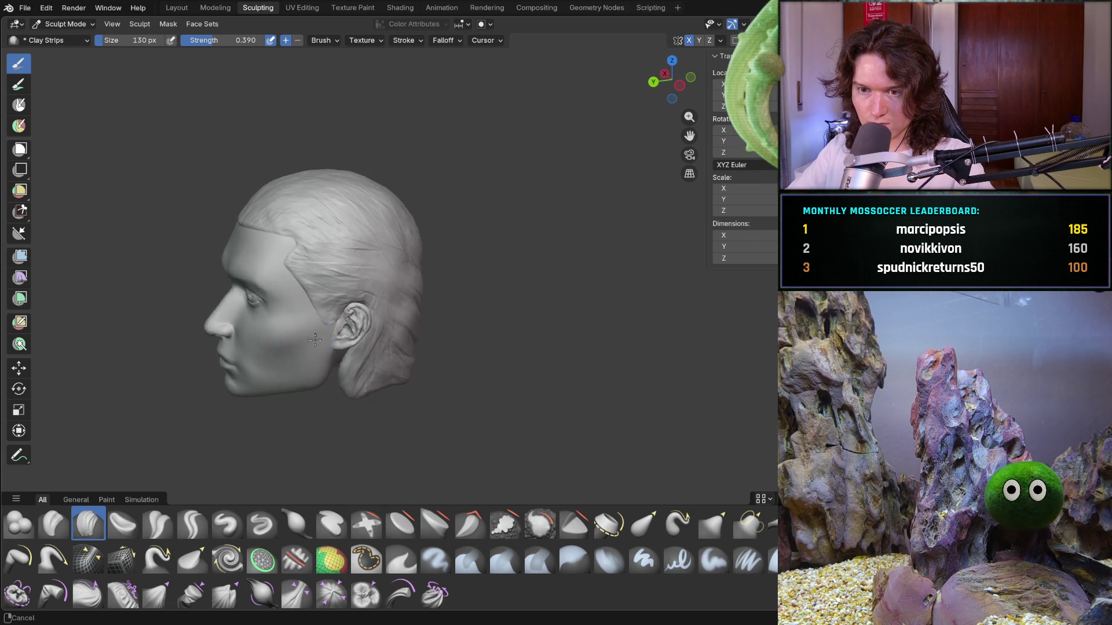
# Save the sculpt, then save a copy as V2_main_char_9.blend
pyautogui.scroll(3, 313, 327)
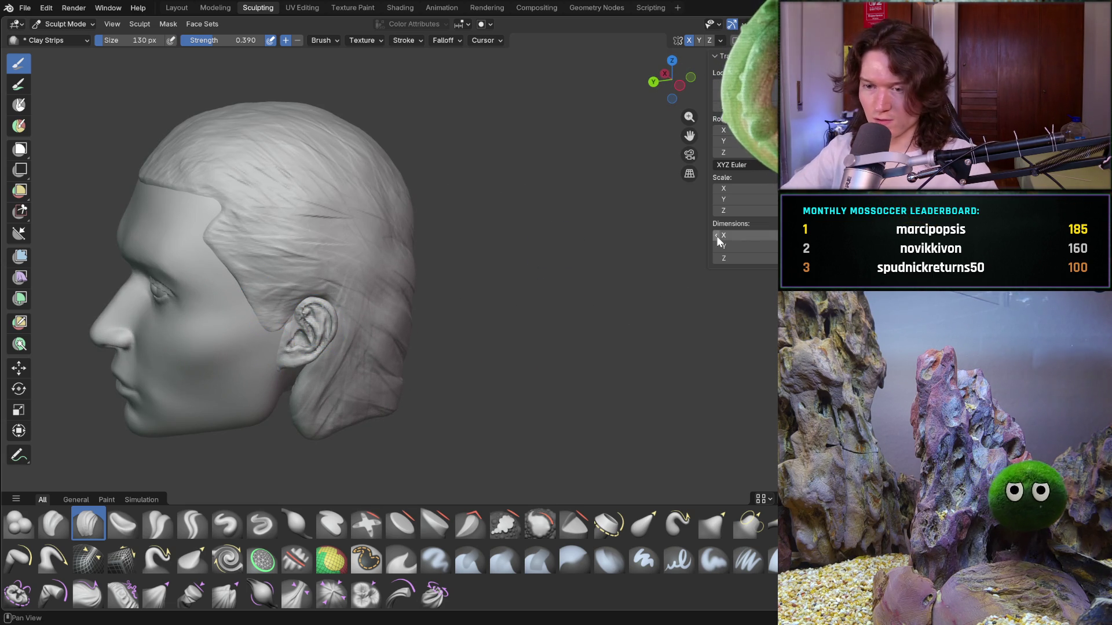
pyautogui.hotkey('ctrl', 's')
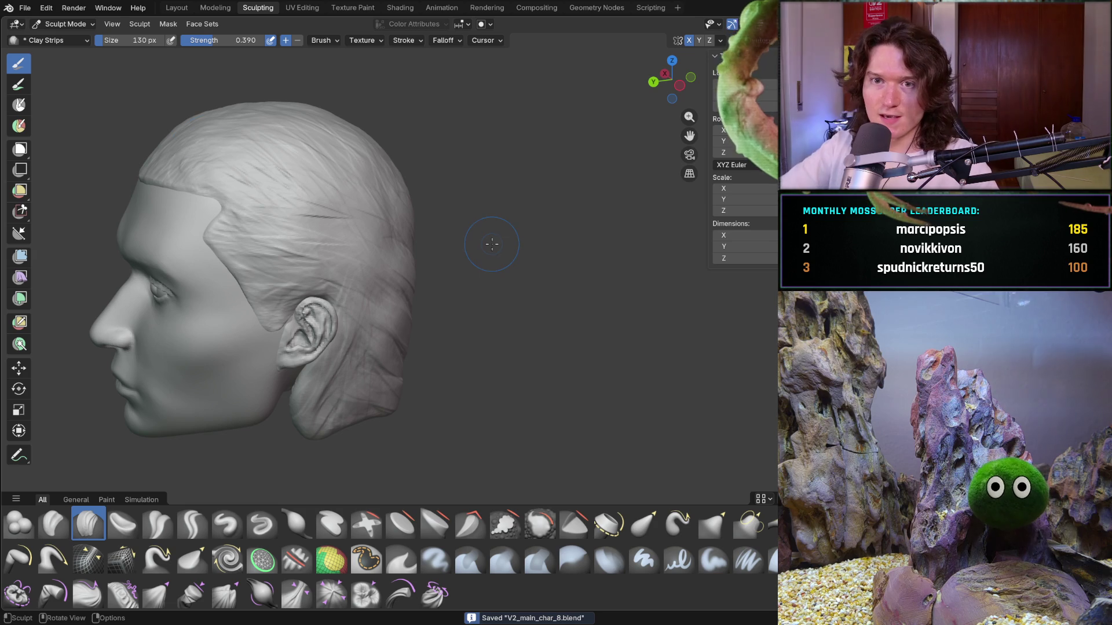
pyautogui.click(33, 9)
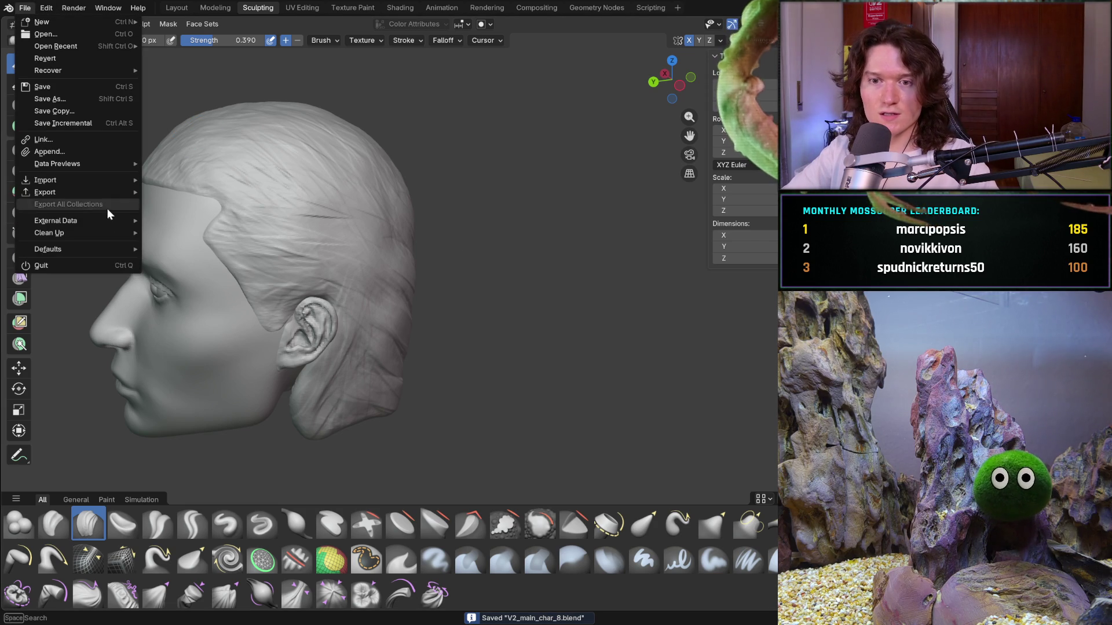
pyautogui.moveTo(110, 220)
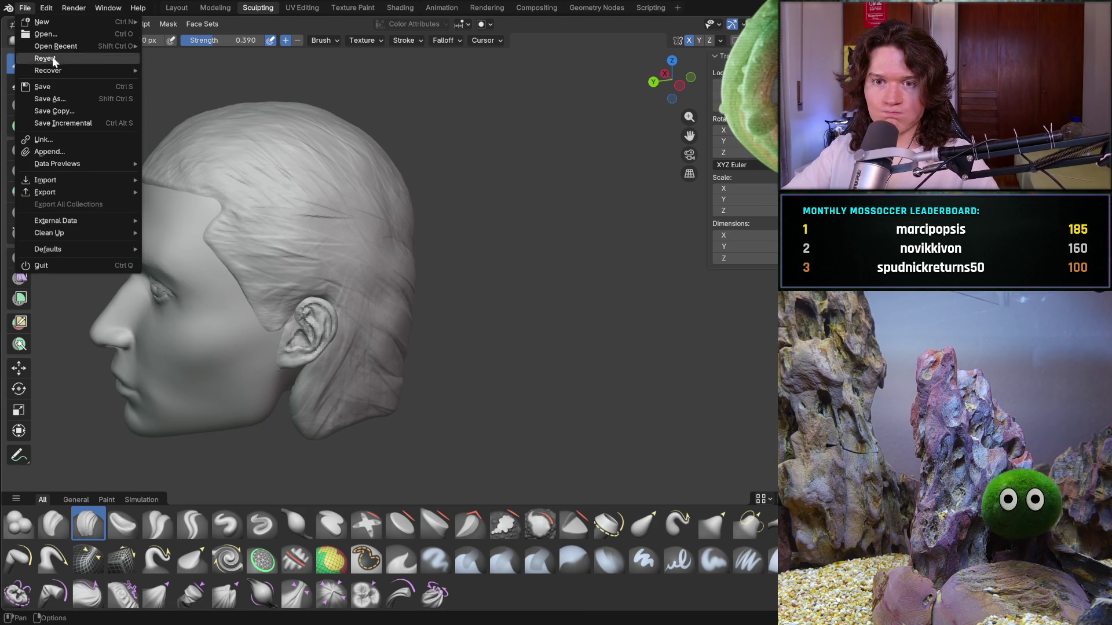
pyautogui.rightClick(65, 106)
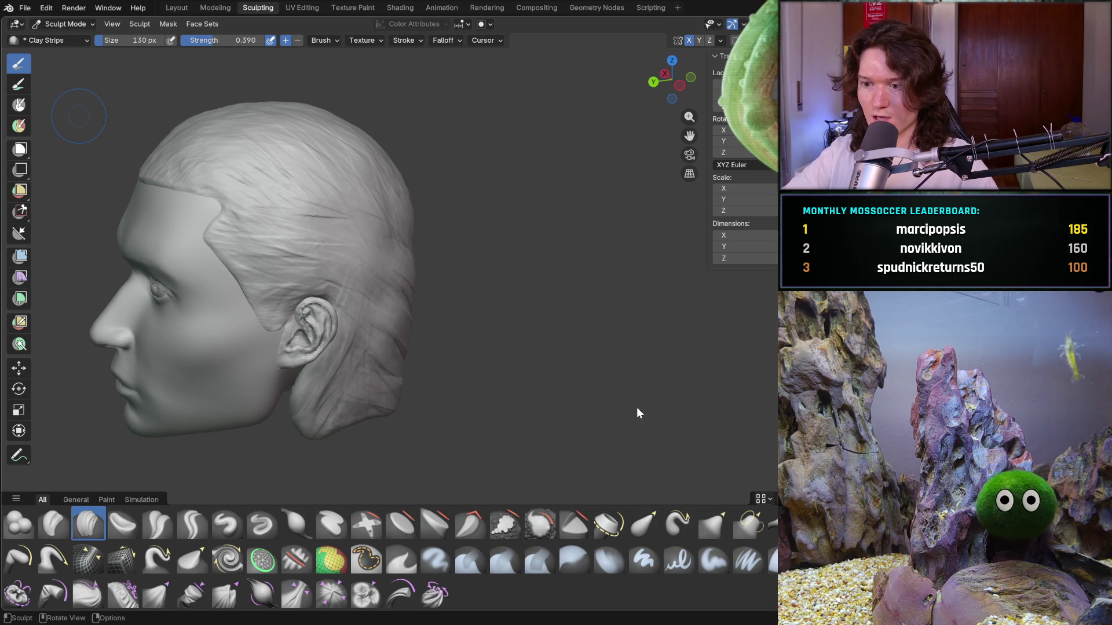
pyautogui.hotkey('ctrl', 'alt', 's')
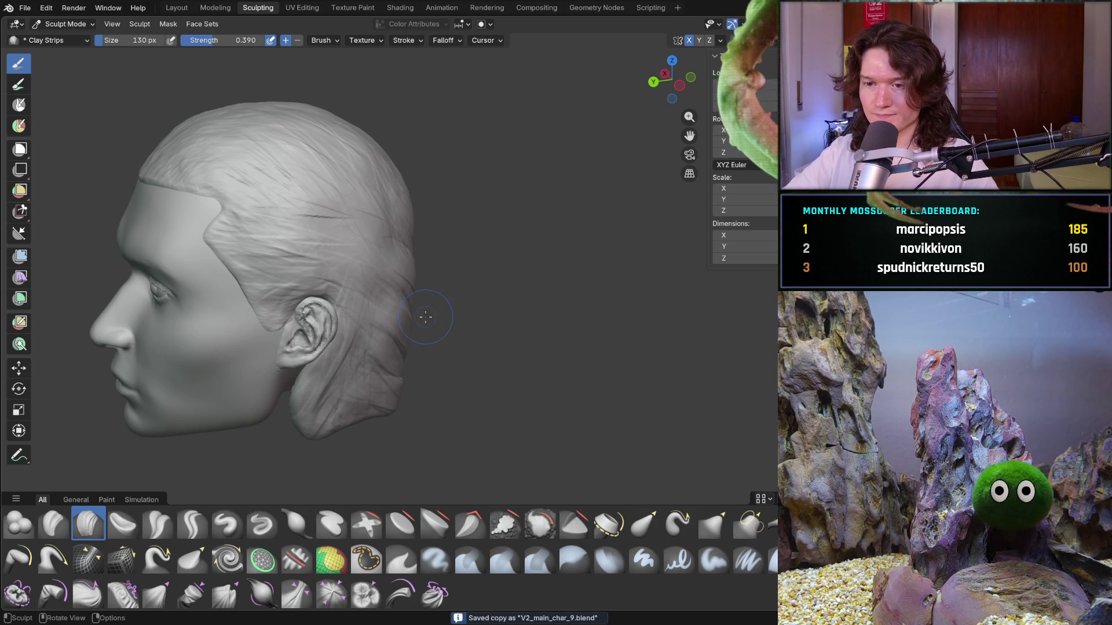
# Turn the head to face the viewer and switch to the browser
pyautogui.click(26, 8)
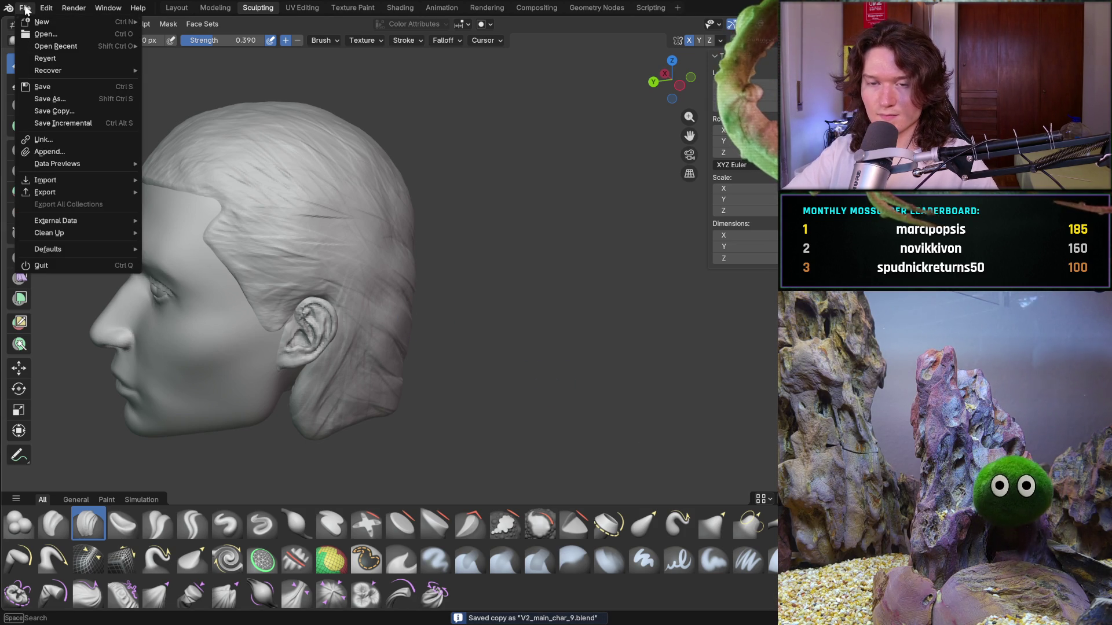
pyautogui.click(25, 8)
pyautogui.click(24, 9)
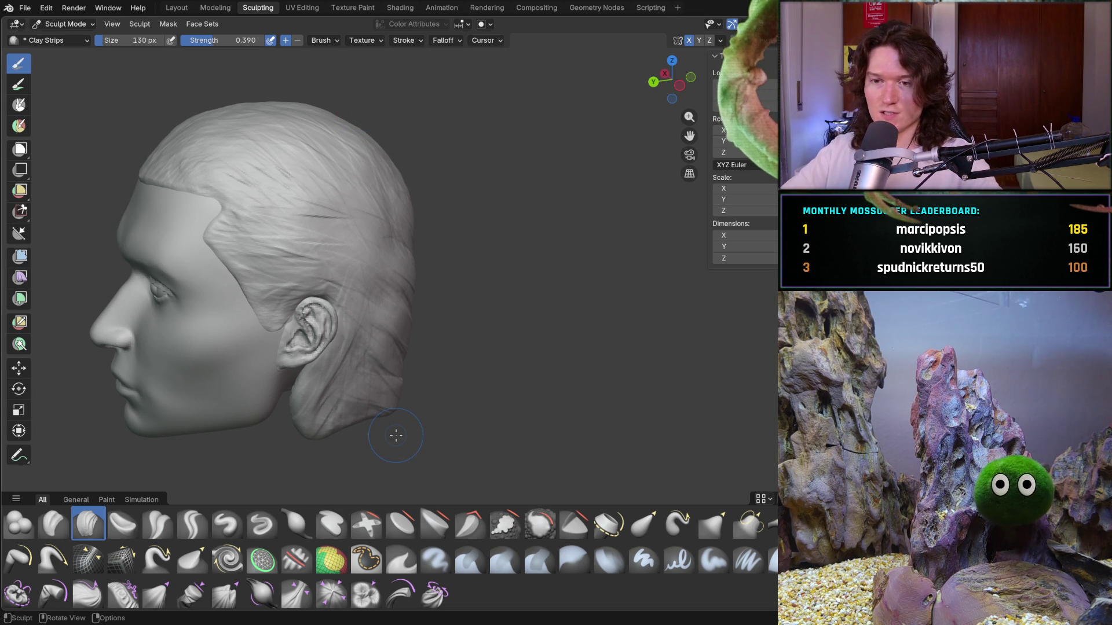
pyautogui.moveTo(583, 315)
pyautogui.mouseDown(button='middle')
pyautogui.moveTo(502, 337)
pyautogui.moveTo(539, 297)
pyautogui.mouseUp(button='middle')
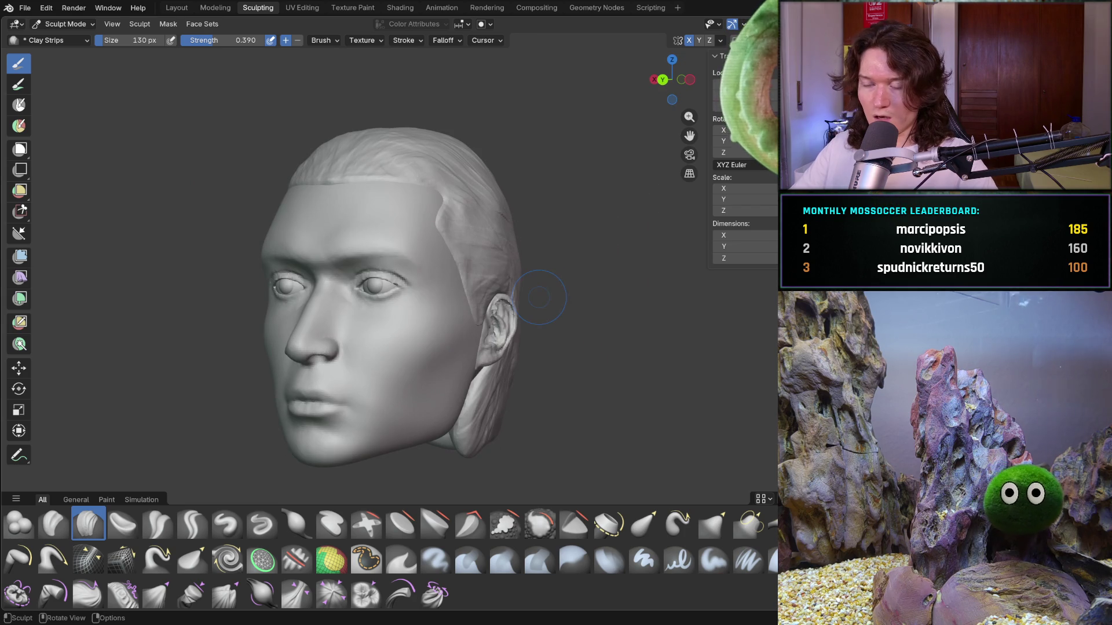
pyautogui.hotkey('alt', 'Tab')
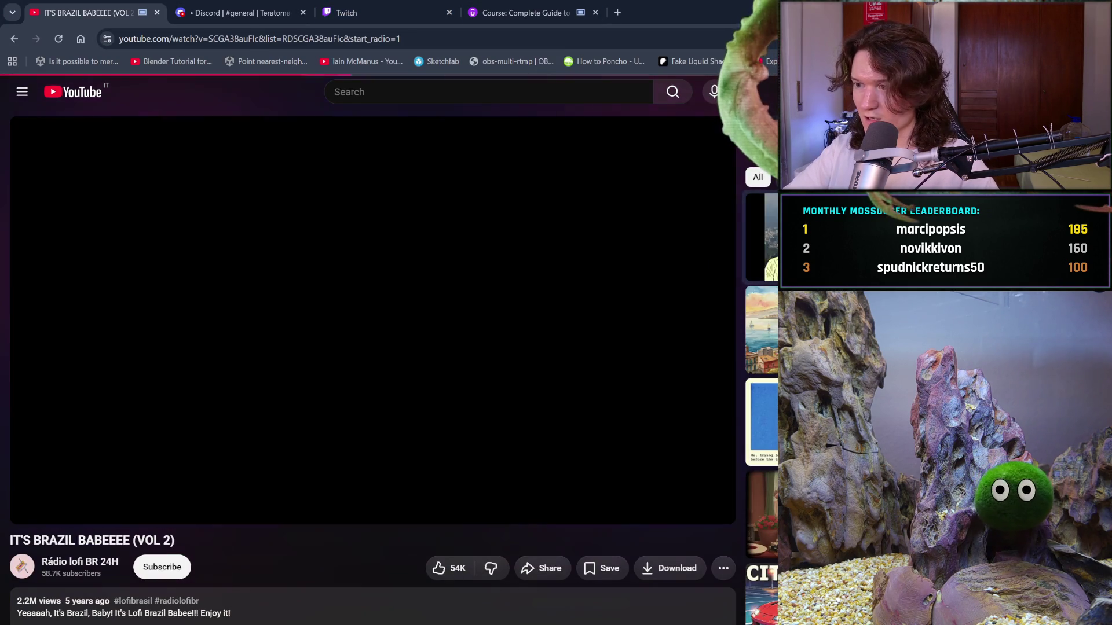
# Glance at the Discord #general tab, then switch to the Udemy course lecture tab
pyautogui.click(280, 5)
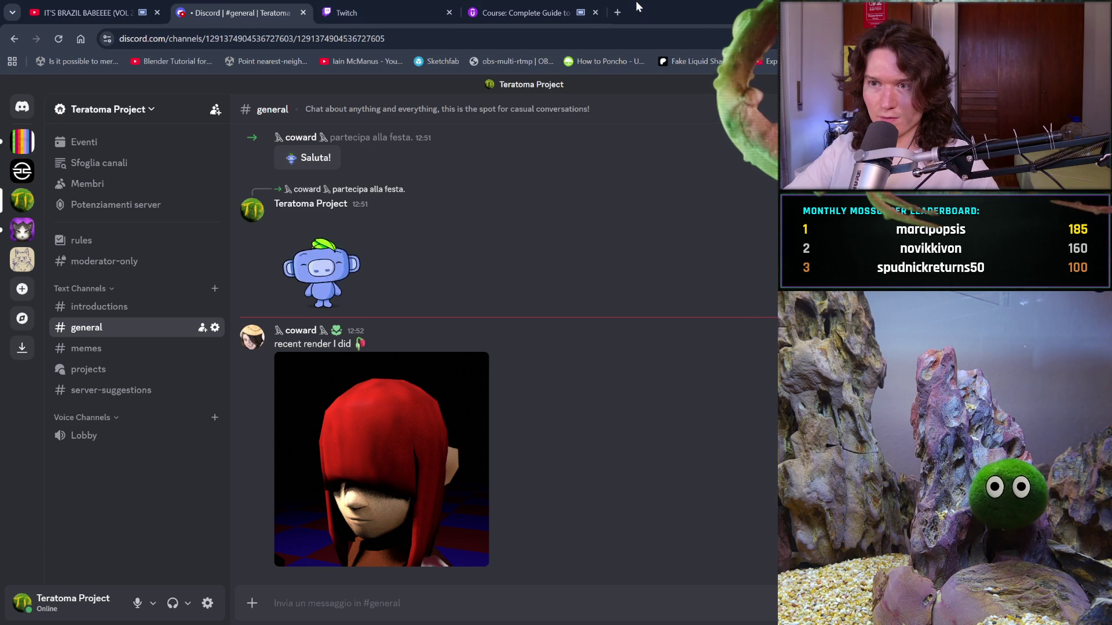
pyautogui.click(516, 13)
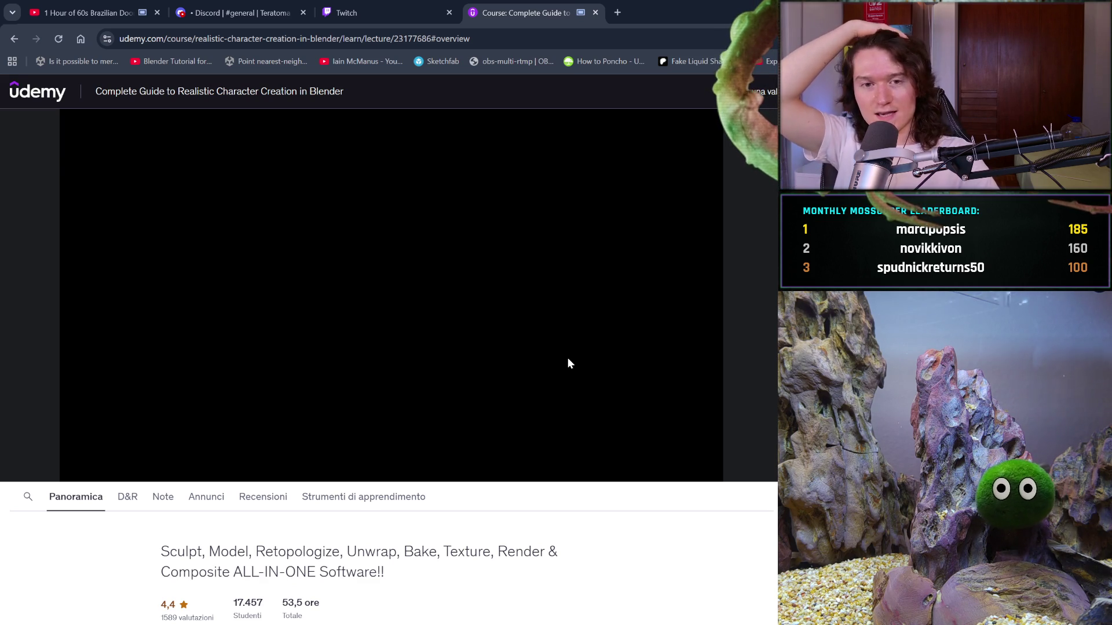
# Pause and resume the hair-sculpting lecture while watching, then return to Blender
pyautogui.click(504, 355)
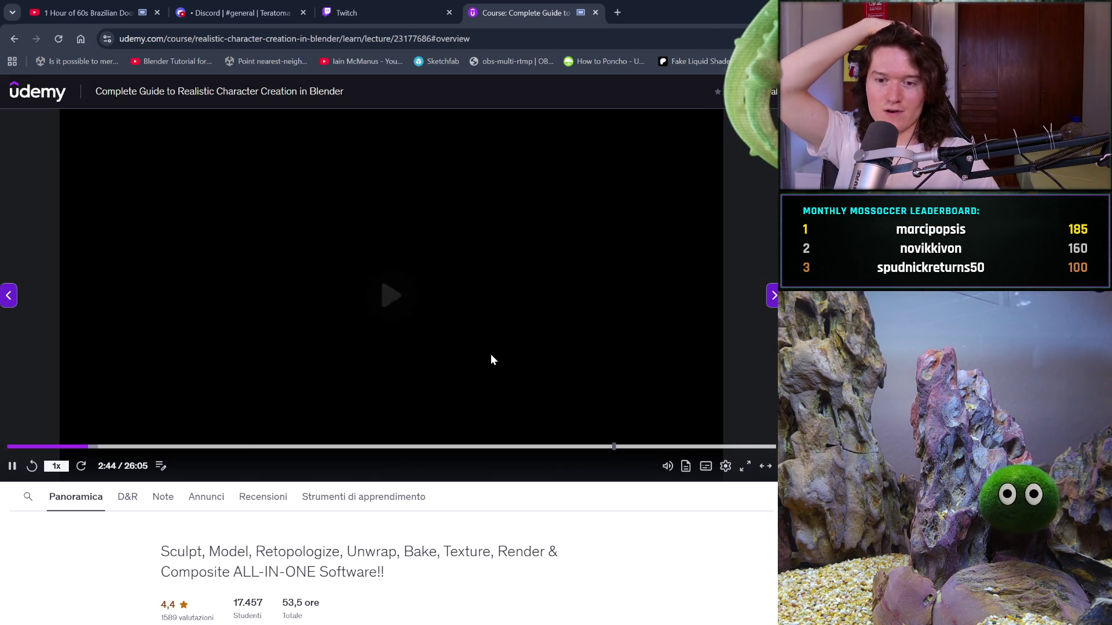
pyautogui.click(491, 356)
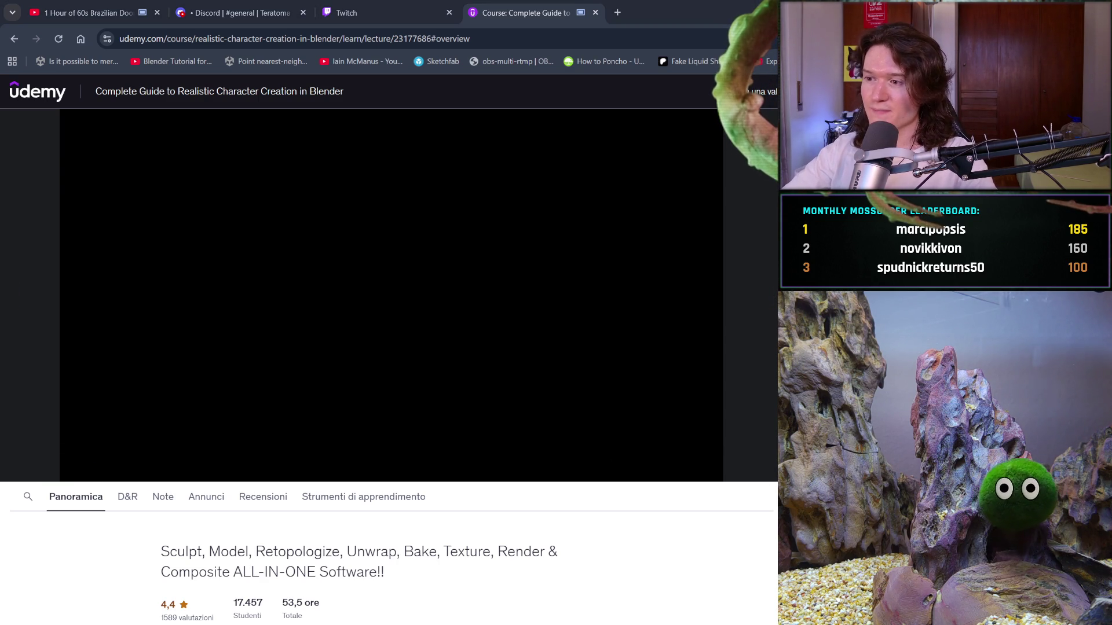
pyautogui.click(400, 277)
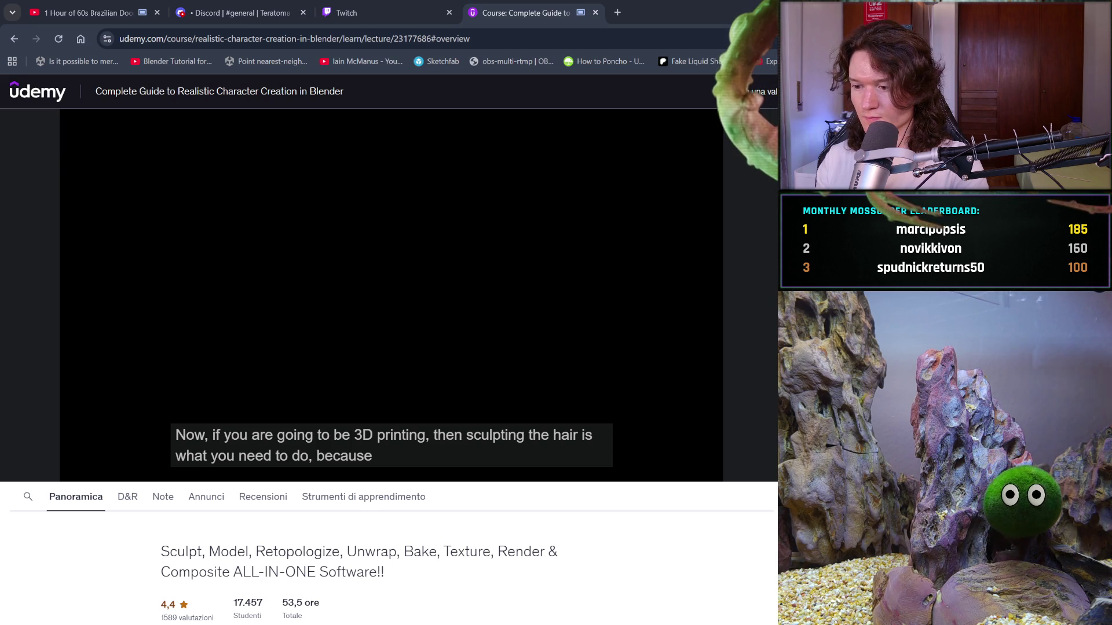
pyautogui.hotkey('alt', 'Tab')
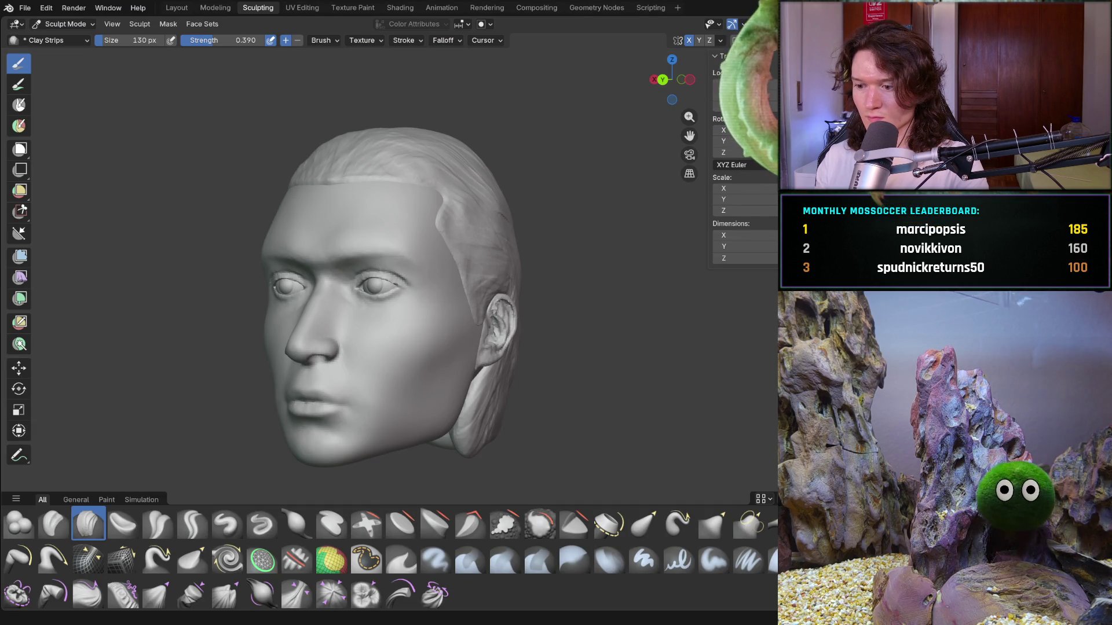
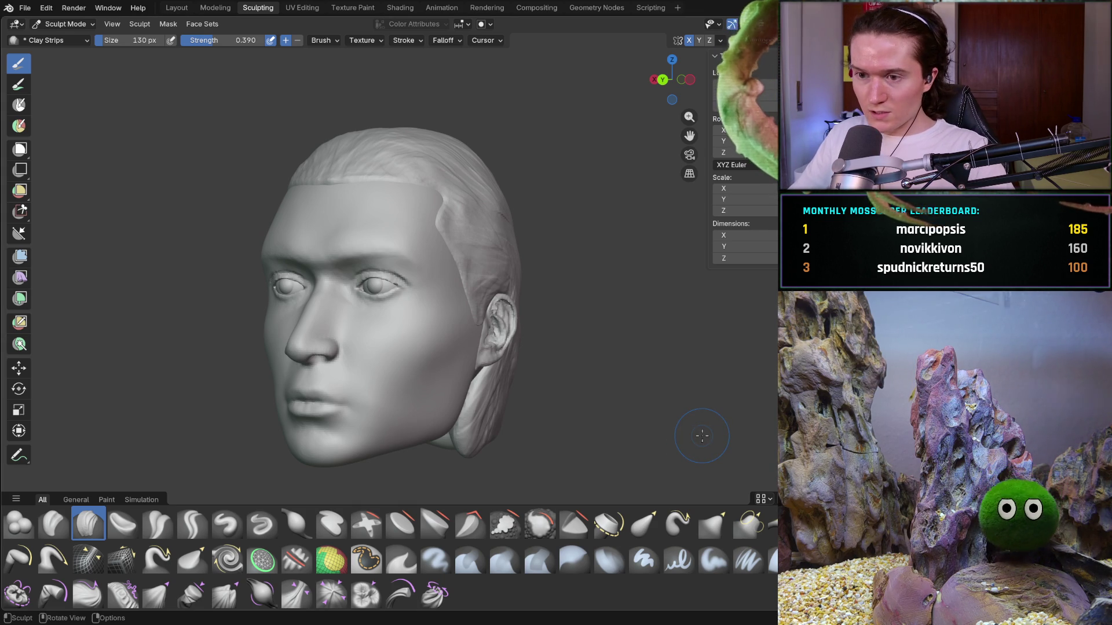
# From a front view, lay Clay Strips strokes along the forehead hairline, building it up toward the left
pyautogui.moveTo(334, 354)
pyautogui.mouseDown(button='middle')
pyautogui.moveTo(386, 313)
pyautogui.moveTo(377, 301)
pyautogui.moveTo(367, 310)
pyautogui.moveTo(340, 232)
pyautogui.mouseUp(button='middle')
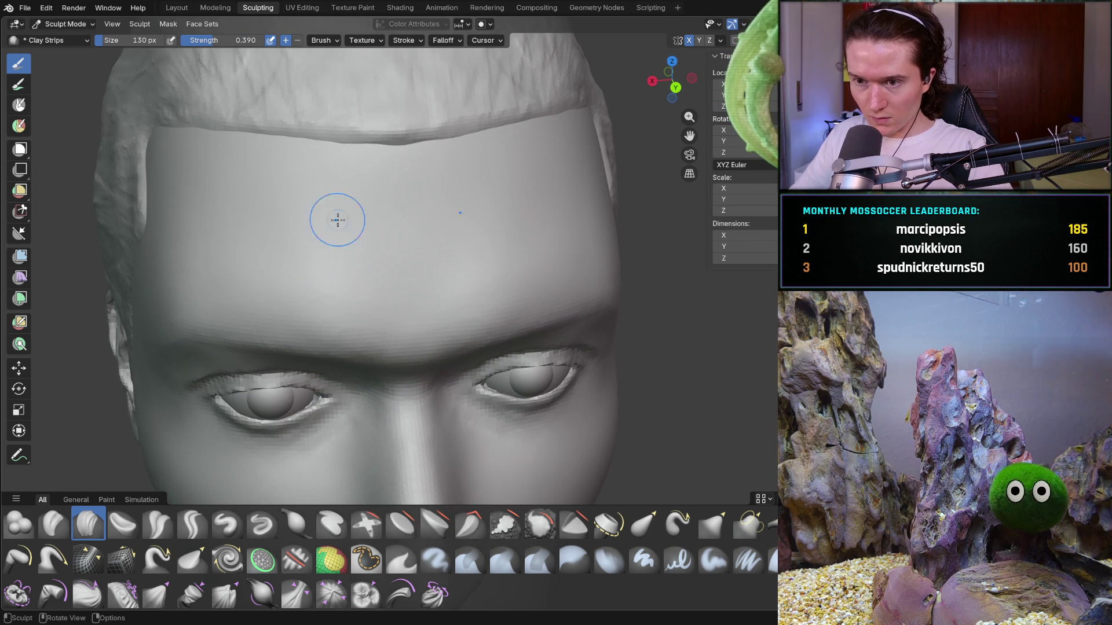
pyautogui.moveTo(351, 139); pyautogui.dragTo(341, 140)
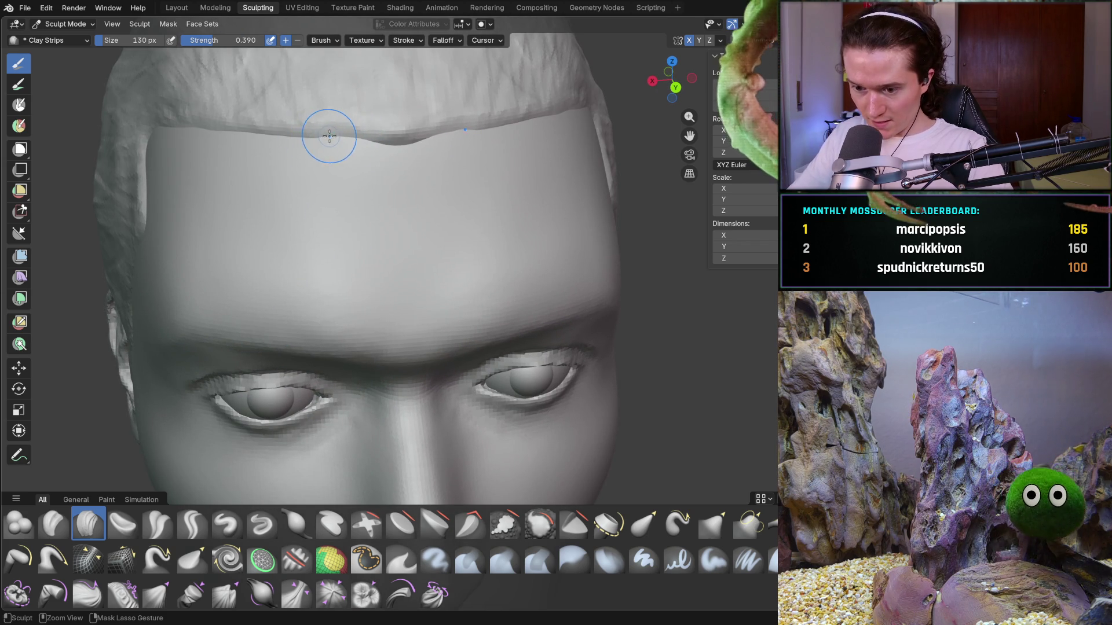
pyautogui.moveTo(274, 136); pyautogui.dragTo(298, 119)
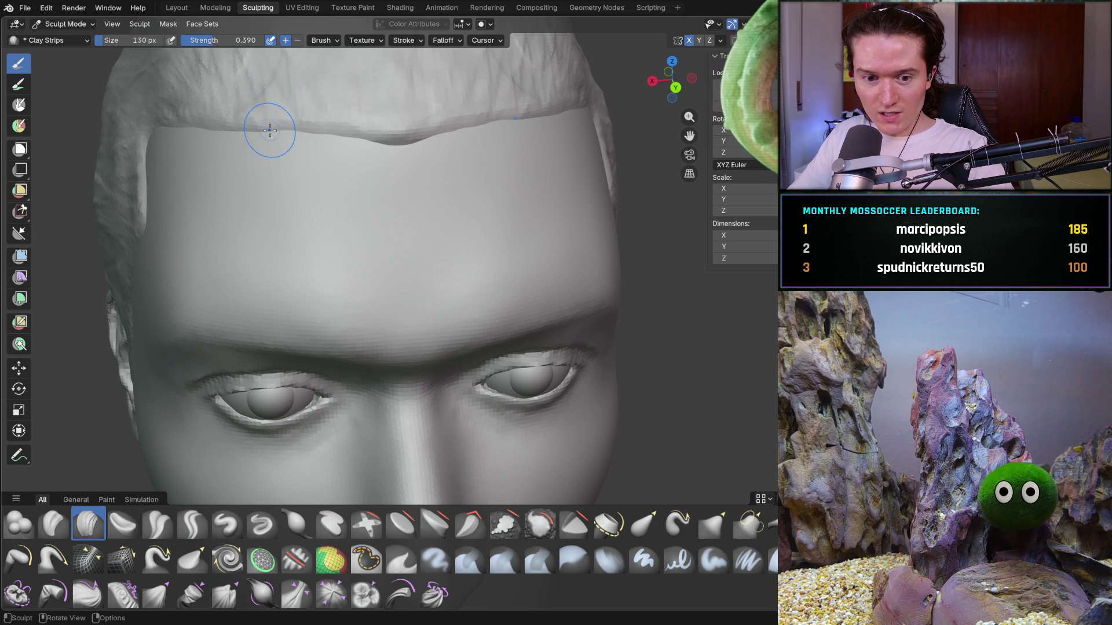
pyautogui.moveTo(260, 144)
pyautogui.keyDown('shift'); pyautogui.mouseDown(button='middle')
pyautogui.moveTo(278, 197)
pyautogui.moveTo(319, 200)
pyautogui.mouseUp(button='middle'); pyautogui.keyUp('shift')
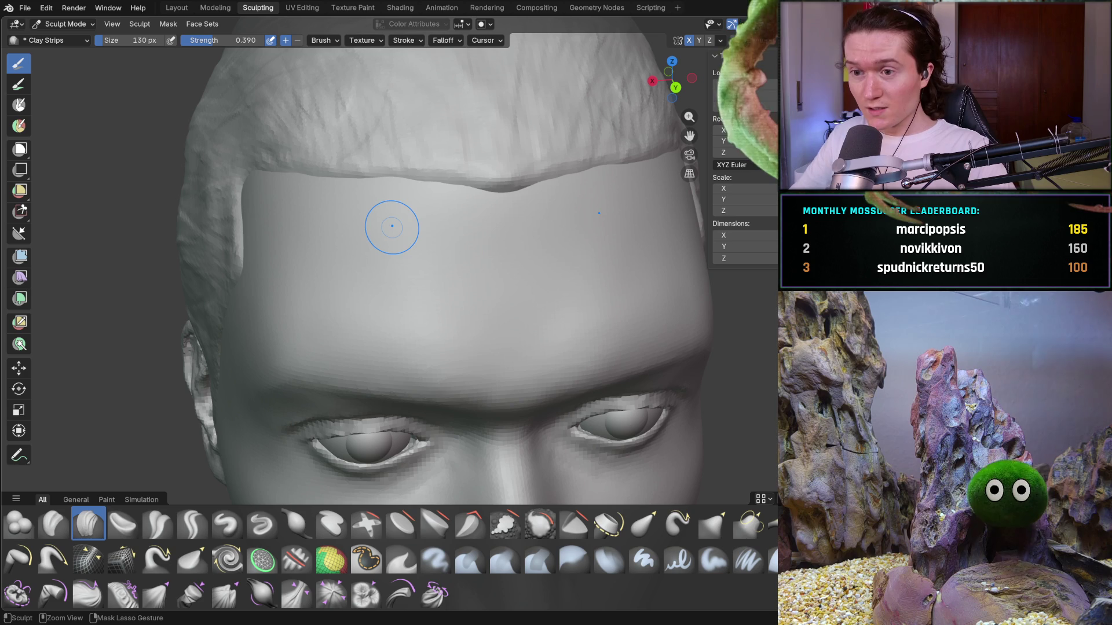
pyautogui.moveTo(354, 181)
pyautogui.keyDown('shift'); pyautogui.mouseDown(button='middle')
pyautogui.moveTo(336, 174)
pyautogui.moveTo(472, 191)
pyautogui.moveTo(421, 181)
pyautogui.mouseUp(button='middle'); pyautogui.keyUp('shift')
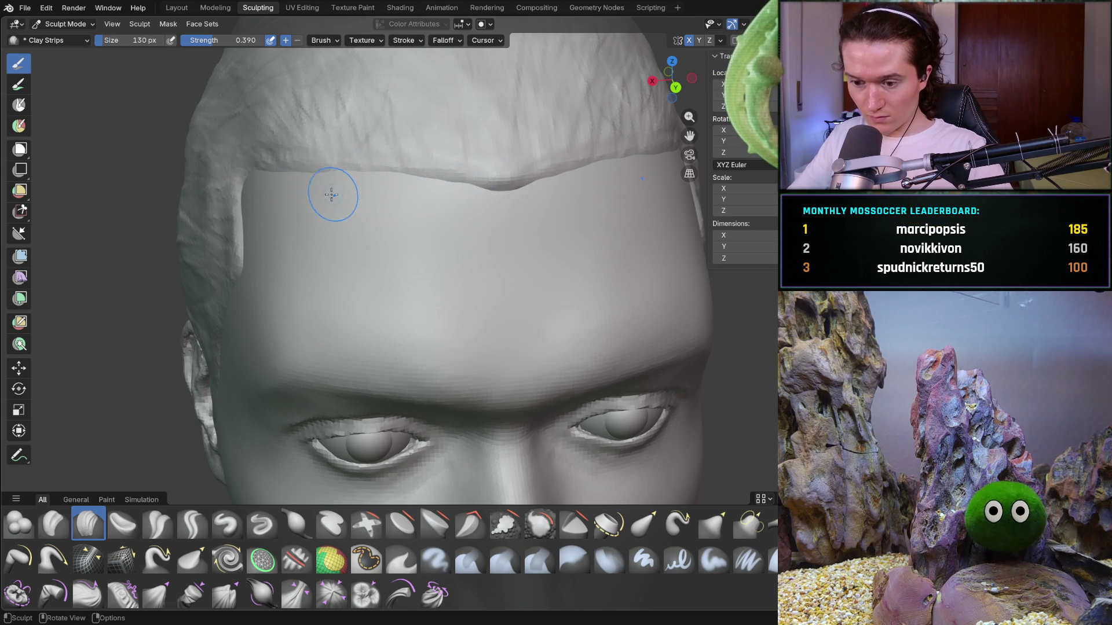
# Cancel the started box-mask gesture and frame the whole head
pyautogui.press('b')
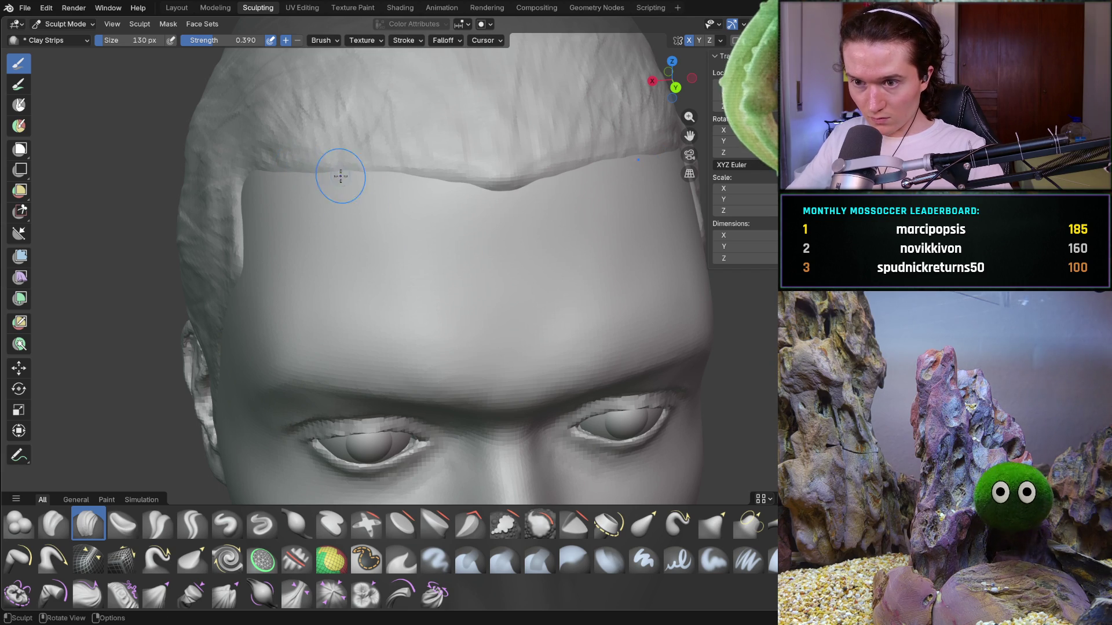
pyautogui.press('Escape')
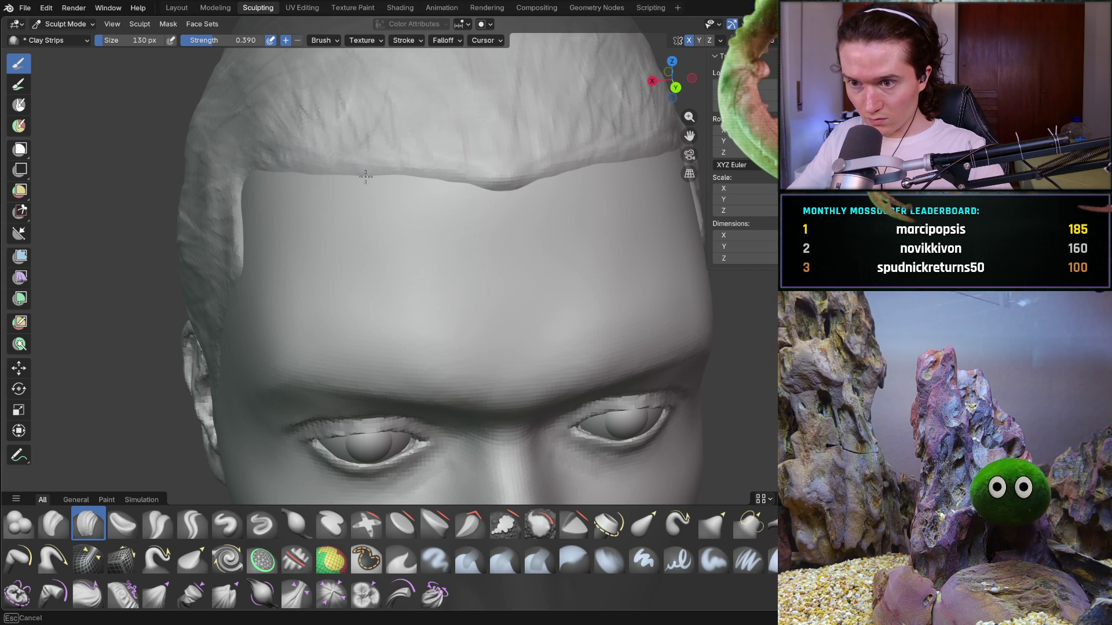
pyautogui.press('Home')
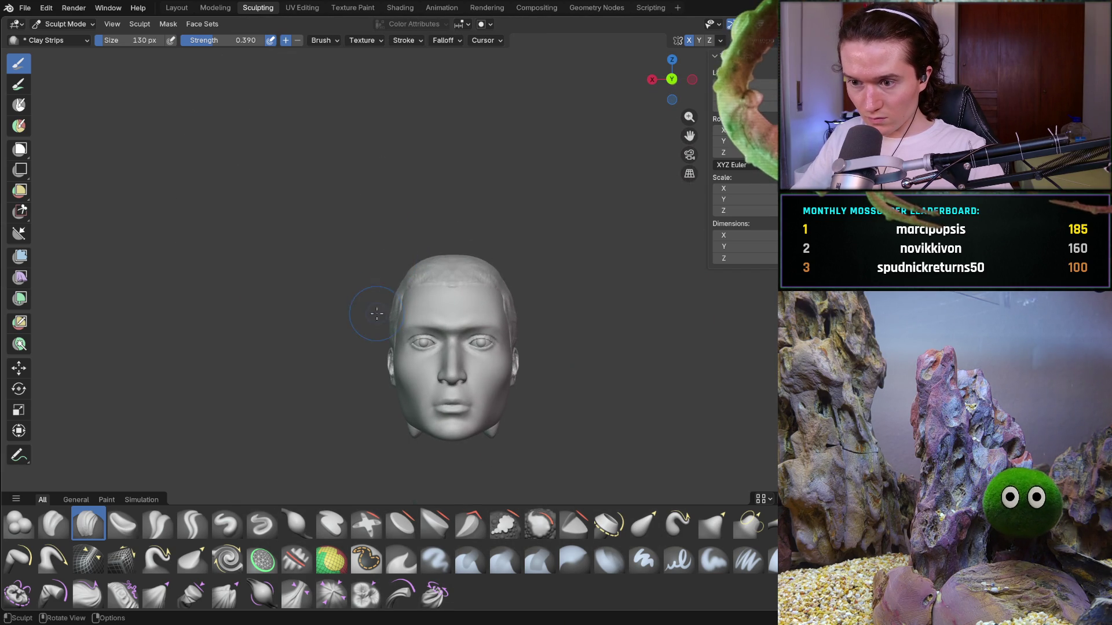
pyautogui.scroll(8, 377, 311)
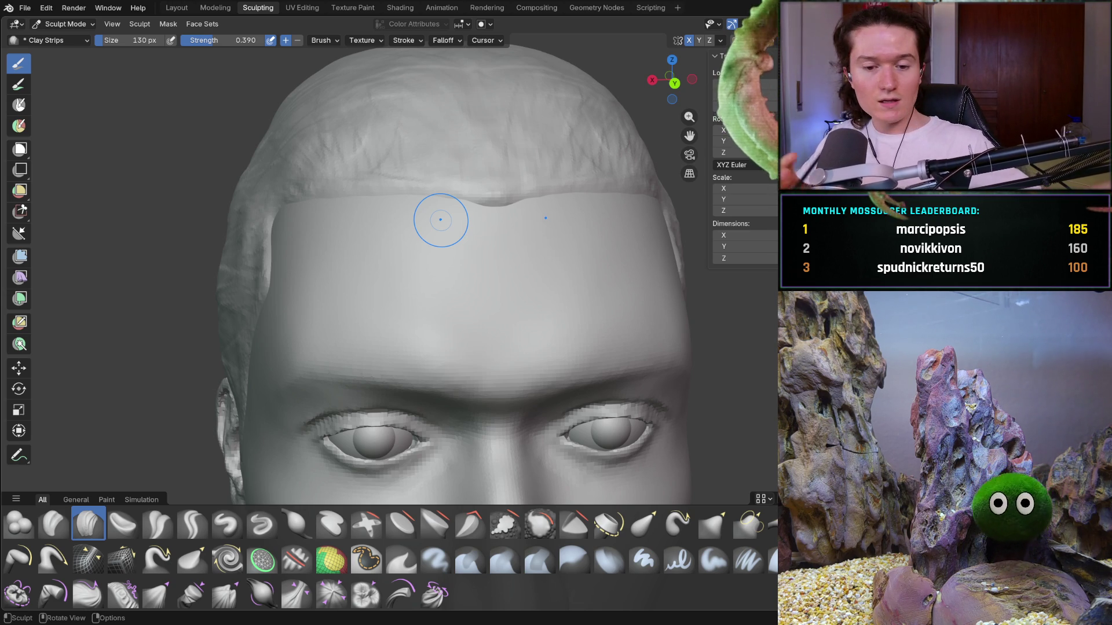
# Reshape the central hairline notch and front edge with Clay Strips, then check from a three-quarter view
pyautogui.moveTo(440, 219)
pyautogui.mouseDown()
pyautogui.moveTo(436, 191)
pyautogui.moveTo(452, 209)
pyautogui.moveTo(475, 203)
pyautogui.moveTo(440, 190)
pyautogui.mouseUp()
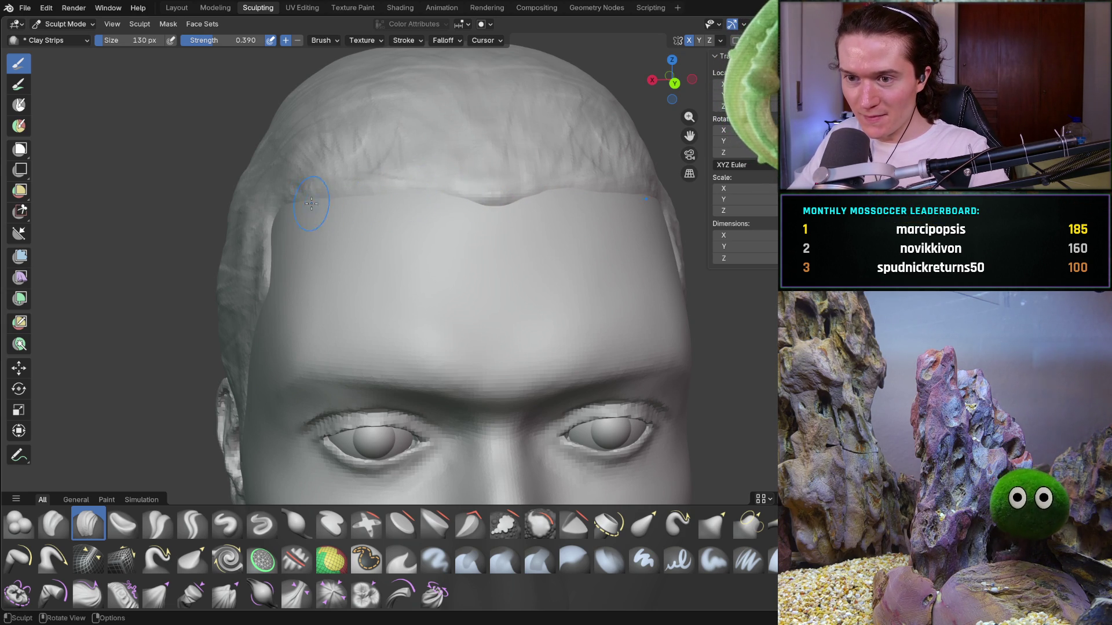
pyautogui.press('b')
pyautogui.press('Escape')
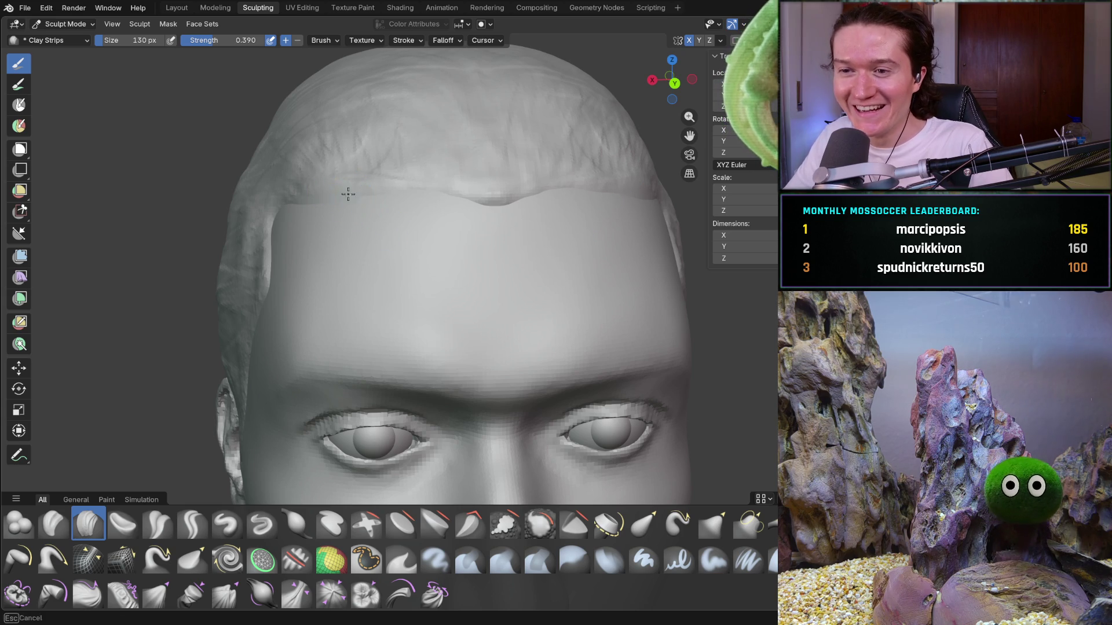
pyautogui.moveTo(397, 193)
pyautogui.mouseDown()
pyautogui.moveTo(315, 211)
pyautogui.moveTo(372, 191)
pyautogui.mouseUp()
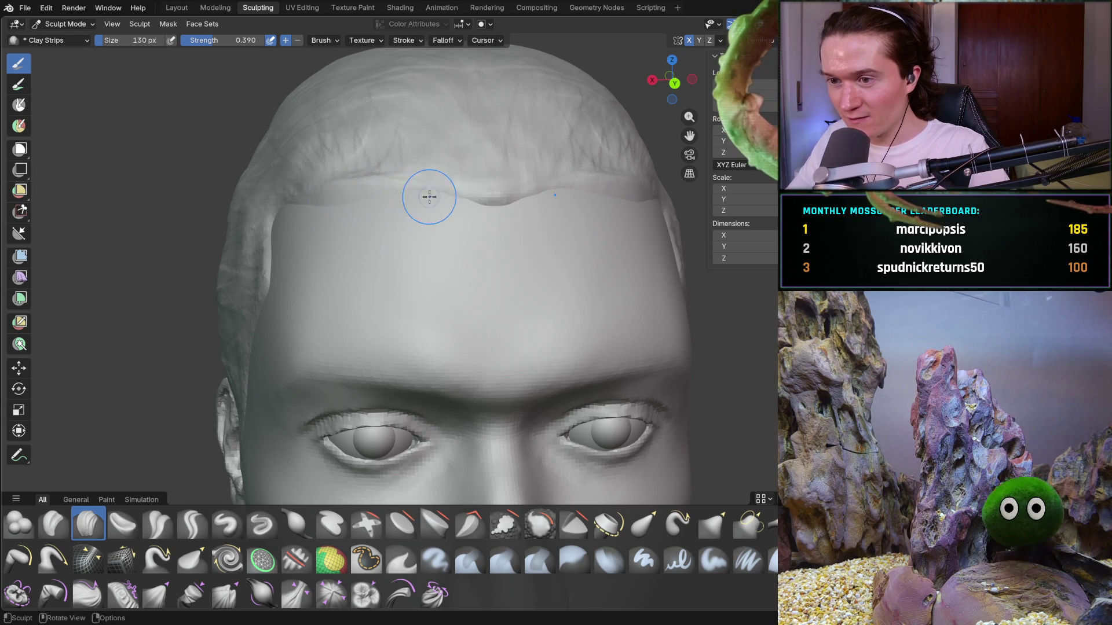
pyautogui.scroll(-3, 442, 211)
pyautogui.moveTo(402, 263)
pyautogui.mouseDown(button='middle')
pyautogui.moveTo(370, 280)
pyautogui.moveTo(405, 292)
pyautogui.moveTo(402, 254)
pyautogui.moveTo(446, 268)
pyautogui.moveTo(405, 231)
pyautogui.moveTo(381, 271)
pyautogui.mouseUp(button='middle')
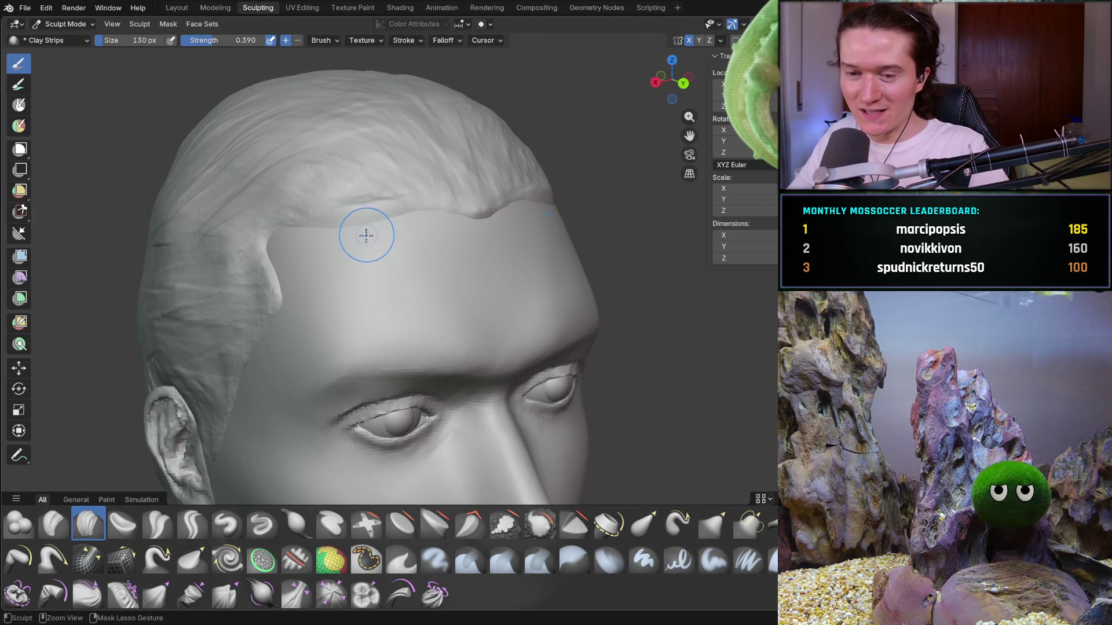
pyautogui.scroll(1, 364, 228)
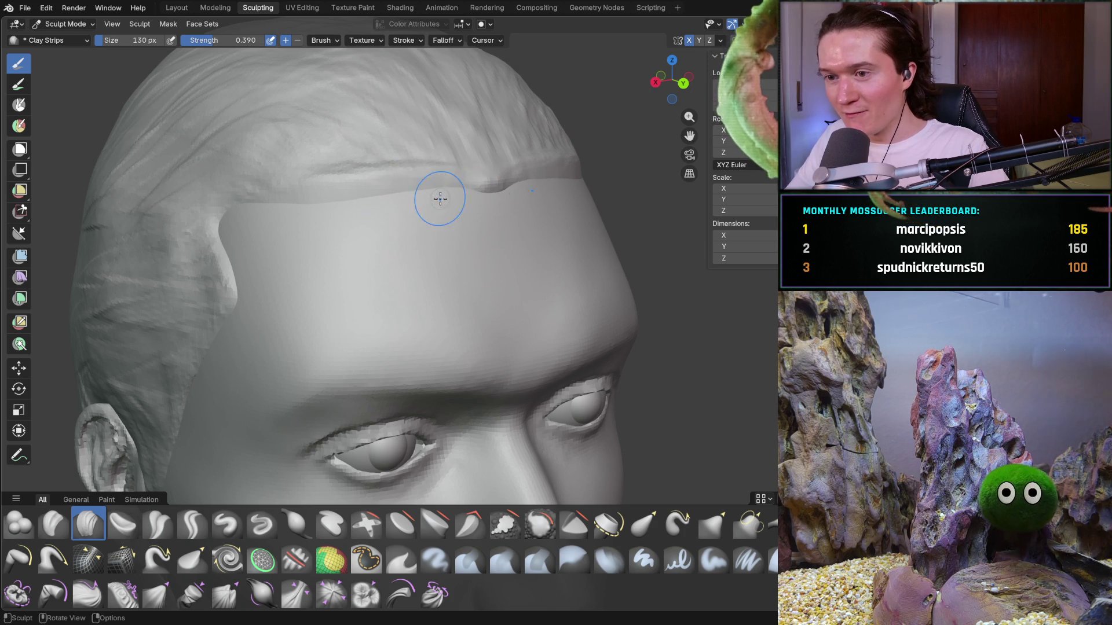
pyautogui.moveTo(457, 181)
pyautogui.mouseDown(button='middle')
pyautogui.moveTo(453, 216)
pyautogui.moveTo(474, 216)
pyautogui.moveTo(516, 151)
pyautogui.moveTo(492, 155)
pyautogui.mouseUp(button='middle')
pyautogui.scroll(5, 474, 212)
pyautogui.scroll(-5, 474, 218)
pyautogui.scroll(2, 472, 237)
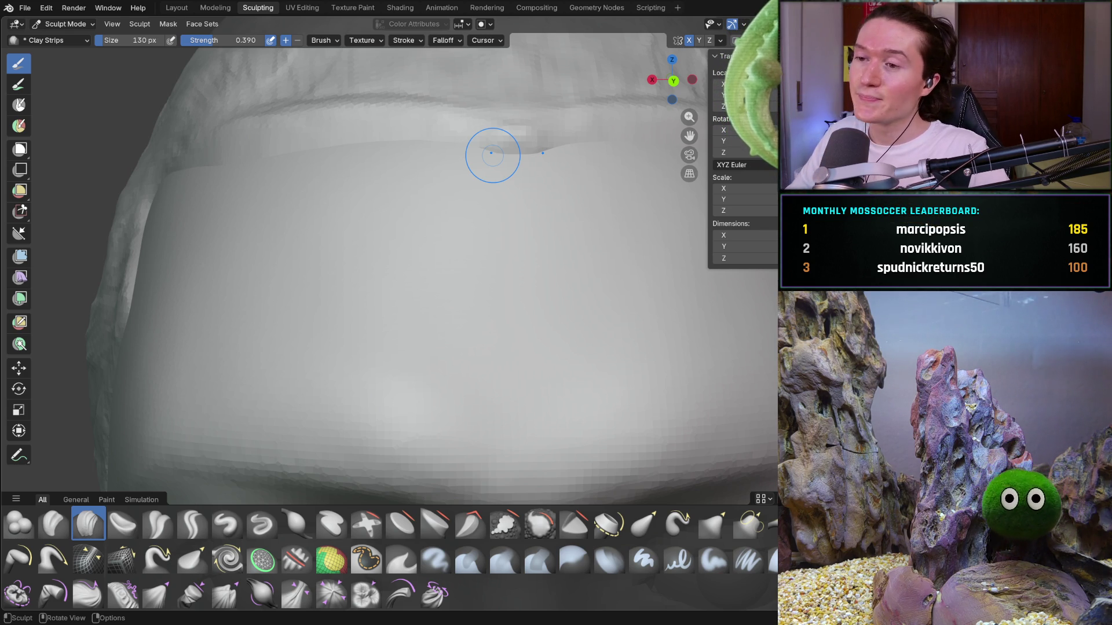
# From a side view, build up the hair edge at the temple with Clay Strips strokes
pyautogui.moveTo(521, 141)
pyautogui.mouseDown()
pyautogui.moveTo(500, 158)
pyautogui.moveTo(509, 164)
pyautogui.mouseUp()
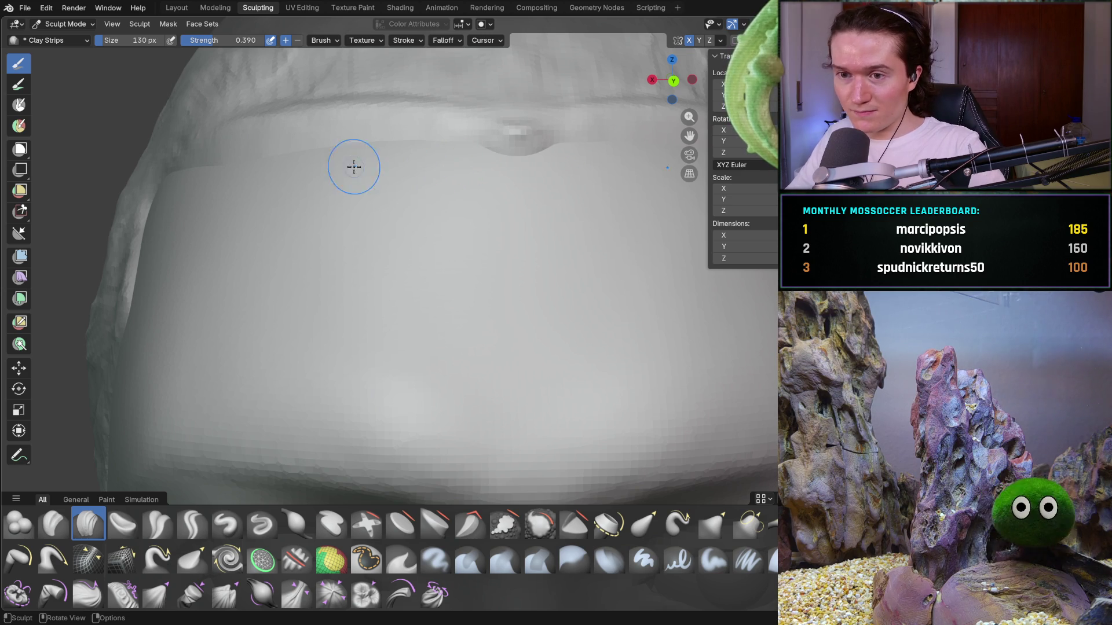
pyautogui.moveTo(295, 221)
pyautogui.mouseDown(button='middle')
pyautogui.moveTo(355, 226)
pyautogui.moveTo(342, 215)
pyautogui.mouseUp(button='middle')
pyautogui.moveTo(402, 260)
pyautogui.keyDown('shift'); pyautogui.mouseDown(button='middle')
pyautogui.moveTo(348, 191)
pyautogui.moveTo(420, 249)
pyautogui.mouseUp(button='middle'); pyautogui.keyUp('shift')
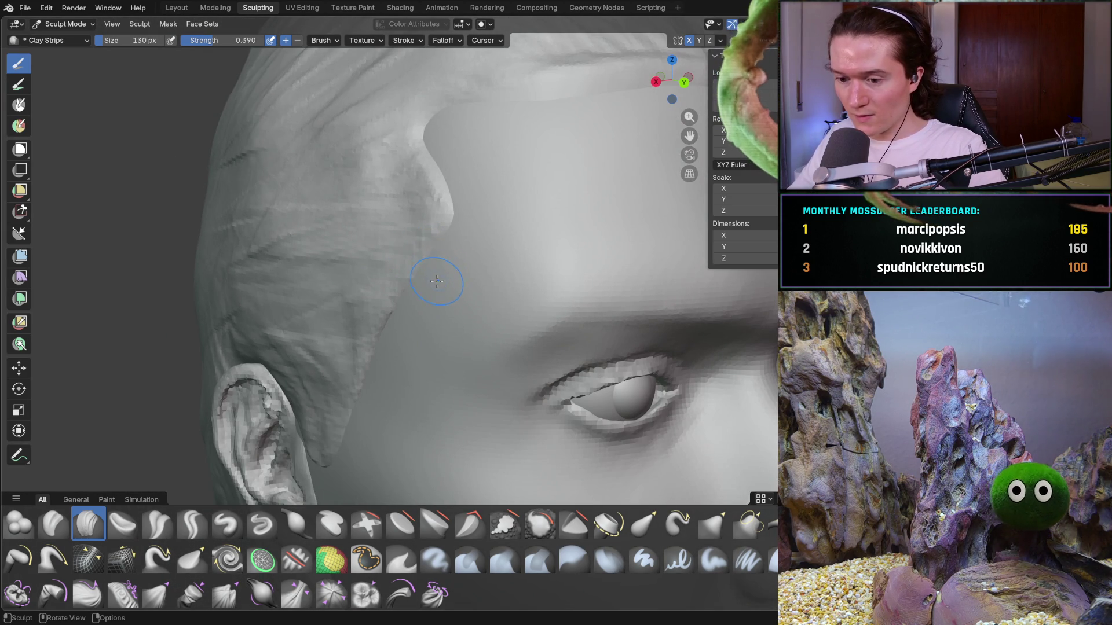
pyautogui.moveTo(440, 259); pyautogui.dragTo(436, 250)
pyautogui.moveTo(455, 185); pyautogui.dragTo(441, 150)
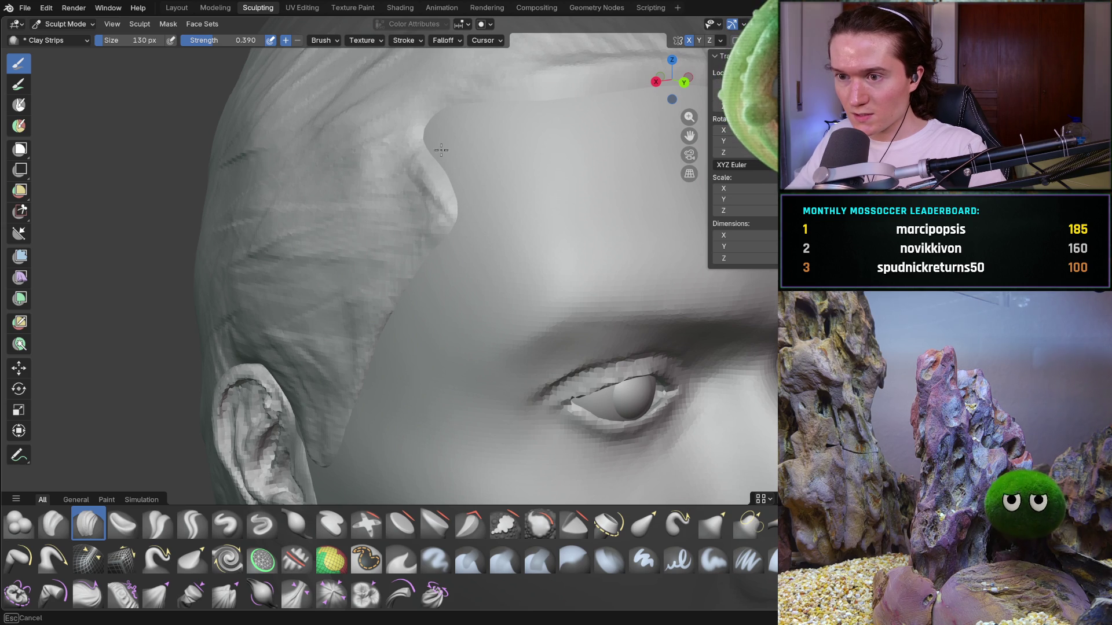
pyautogui.moveTo(479, 202)
pyautogui.mouseDown()
pyautogui.moveTo(466, 187)
pyautogui.moveTo(445, 236)
pyautogui.mouseUp()
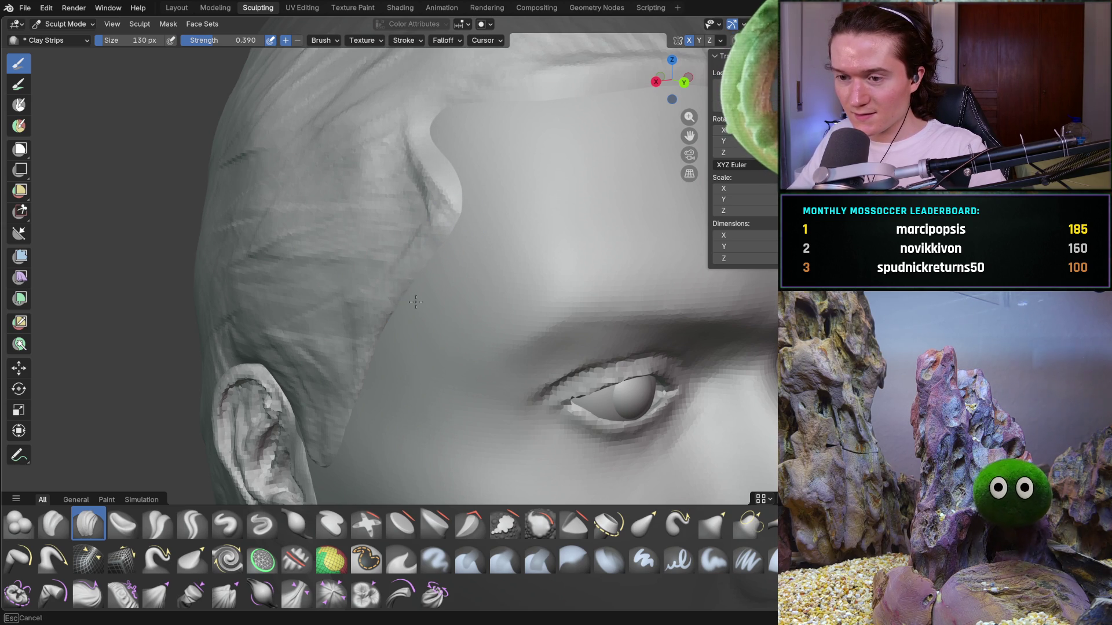
pyautogui.moveTo(419, 299); pyautogui.dragTo(397, 325)
# Continue the temple hair edge down toward the ear, then return to a front view
pyautogui.moveTo(427, 281); pyautogui.dragTo(471, 265, button='middle')
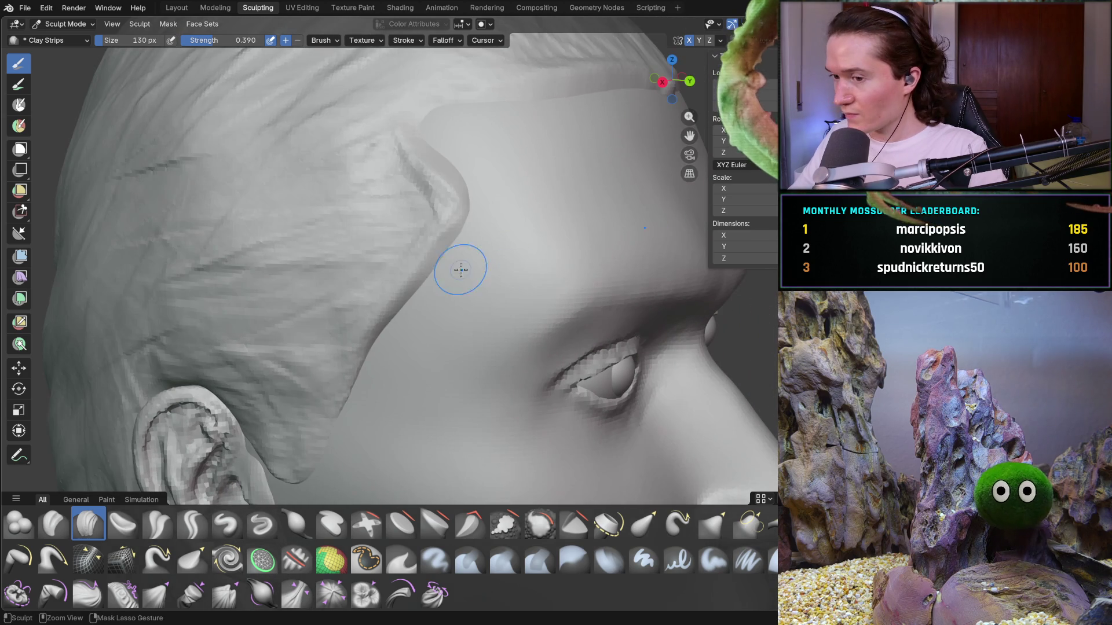
pyautogui.moveTo(434, 278); pyautogui.dragTo(407, 302)
pyautogui.moveTo(477, 234); pyautogui.dragTo(404, 325)
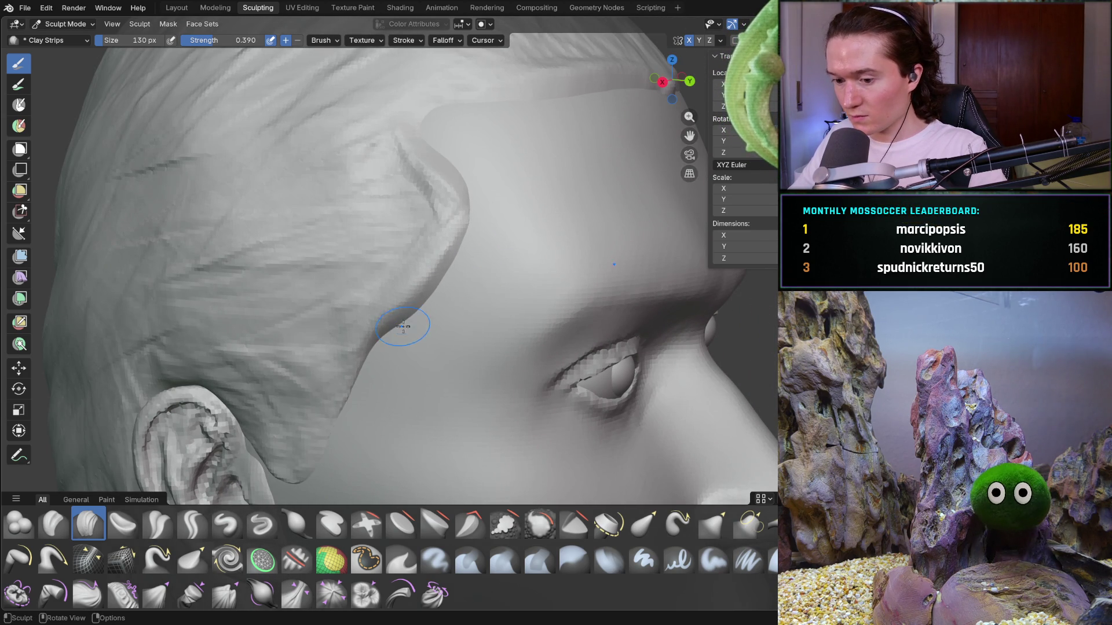
pyautogui.moveTo(411, 326); pyautogui.dragTo(397, 328, button='middle')
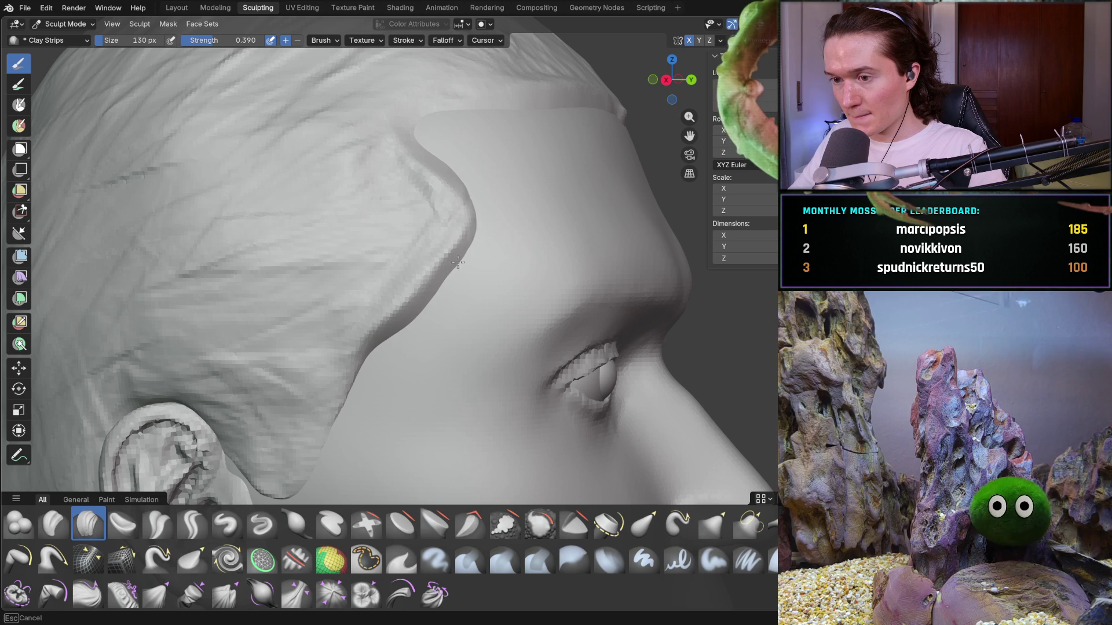
pyautogui.moveTo(447, 281); pyautogui.dragTo(479, 216, button='middle')
pyautogui.scroll(-3, 464, 243)
pyautogui.scroll(2, 457, 265)
pyautogui.scroll(4, 460, 257)
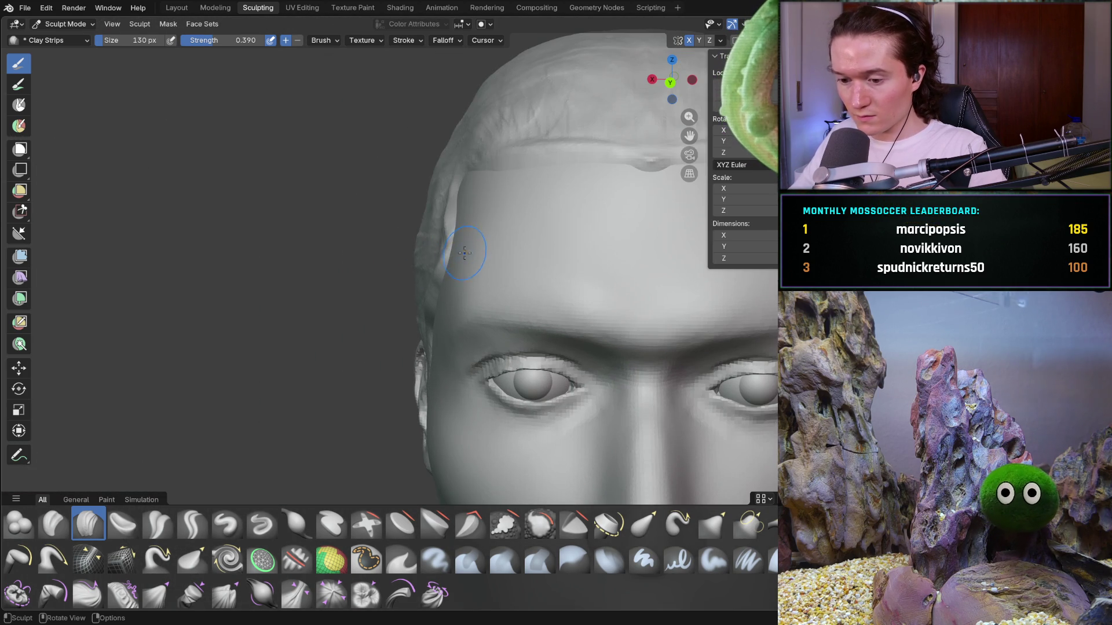
# Add several clay strips along the side hair edge and short strokes on the upper hair mass
pyautogui.moveTo(452, 252)
pyautogui.keyDown('shift'); pyautogui.mouseDown(button='middle')
pyautogui.moveTo(487, 248)
pyautogui.moveTo(474, 235)
pyautogui.moveTo(507, 262)
pyautogui.moveTo(513, 294)
pyautogui.mouseUp(button='middle'); pyautogui.keyUp('shift')
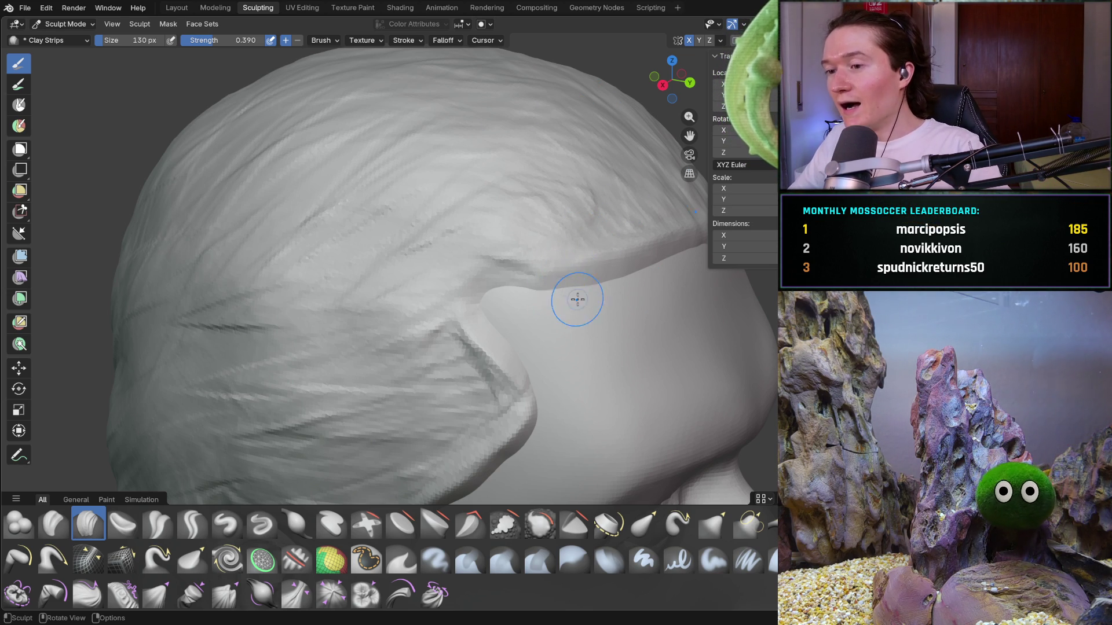
pyautogui.moveTo(568, 288)
pyautogui.mouseDown()
pyautogui.moveTo(595, 285)
pyautogui.moveTo(556, 293)
pyautogui.moveTo(565, 287)
pyautogui.mouseUp()
pyautogui.moveTo(608, 297)
pyautogui.mouseDown(button='middle')
pyautogui.moveTo(566, 323)
pyautogui.moveTo(609, 298)
pyautogui.moveTo(595, 303)
pyautogui.moveTo(614, 323)
pyautogui.moveTo(562, 268)
pyautogui.mouseUp(button='middle')
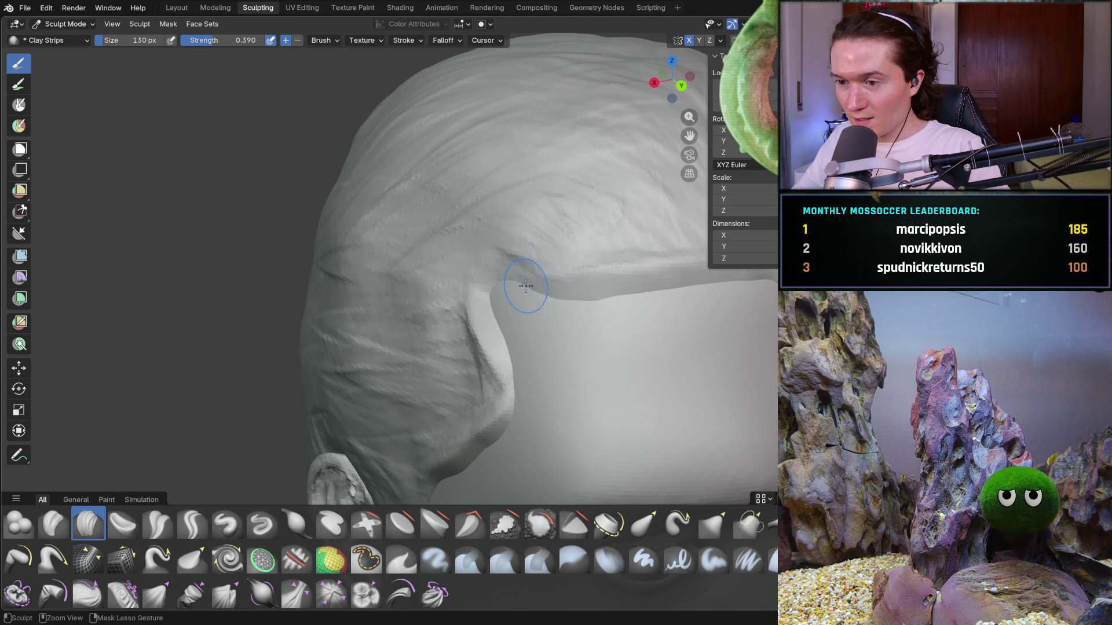
pyautogui.moveTo(521, 289); pyautogui.dragTo(614, 296)
pyautogui.moveTo(632, 294)
pyautogui.mouseDown()
pyautogui.moveTo(698, 295)
pyautogui.moveTo(692, 288)
pyautogui.moveTo(696, 304)
pyautogui.mouseUp()
pyautogui.moveTo(521, 295); pyautogui.dragTo(475, 286)
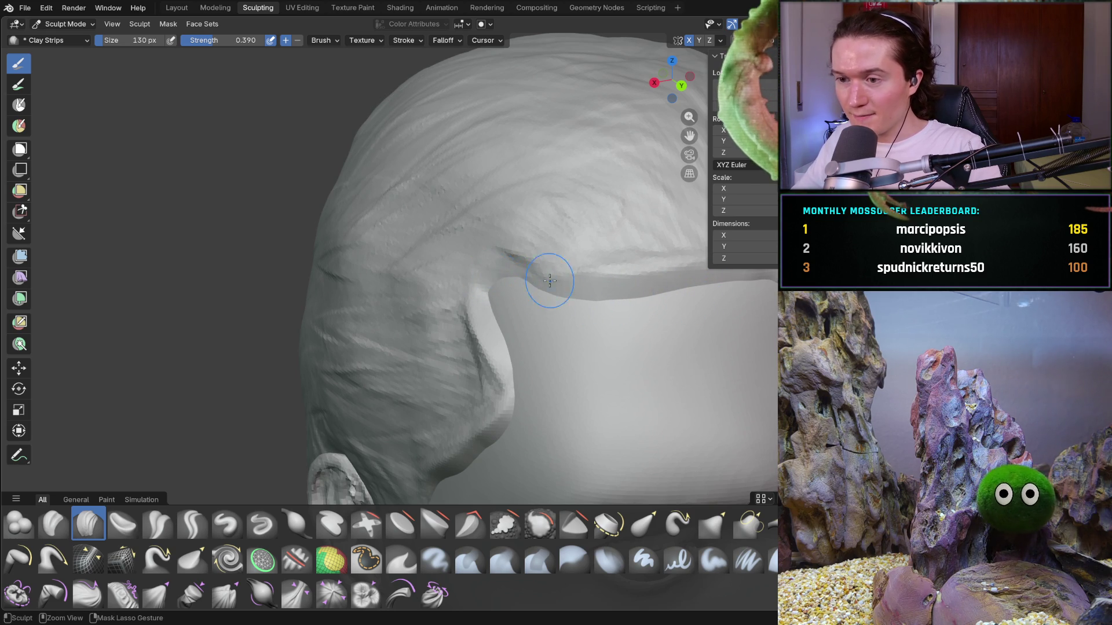
pyautogui.moveTo(556, 252); pyautogui.dragTo(638, 264)
pyautogui.moveTo(553, 261); pyautogui.dragTo(585, 269)
pyautogui.moveTo(555, 216); pyautogui.dragTo(565, 228)
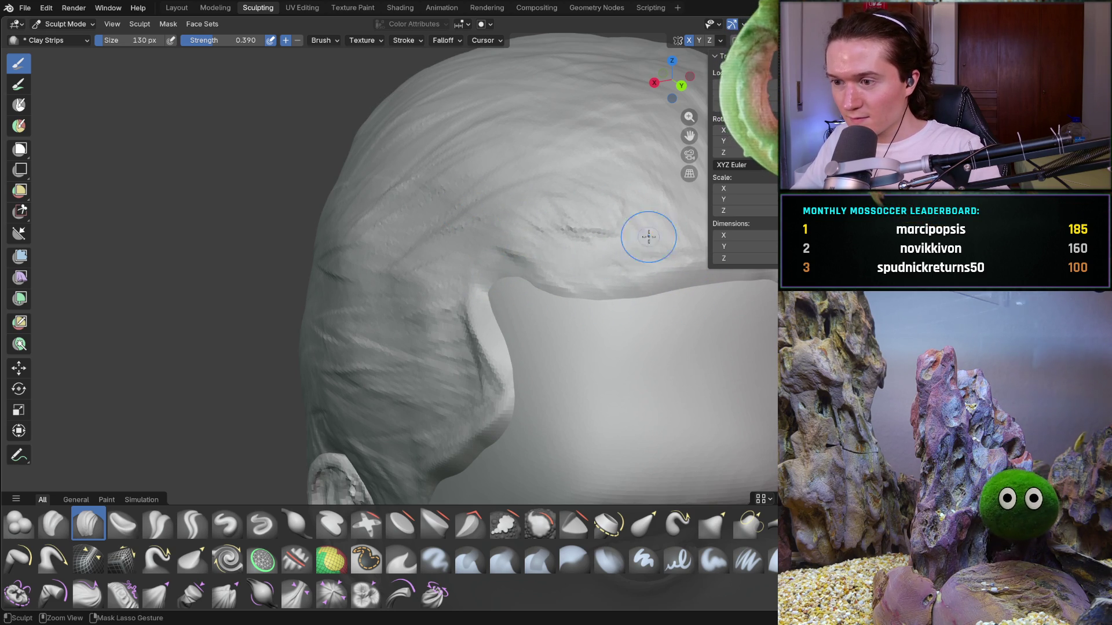
pyautogui.moveTo(590, 267)
pyautogui.mouseDown(button='middle')
pyautogui.moveTo(650, 315)
pyautogui.moveTo(545, 307)
pyautogui.moveTo(494, 334)
pyautogui.moveTo(519, 325)
pyautogui.mouseUp(button='middle')
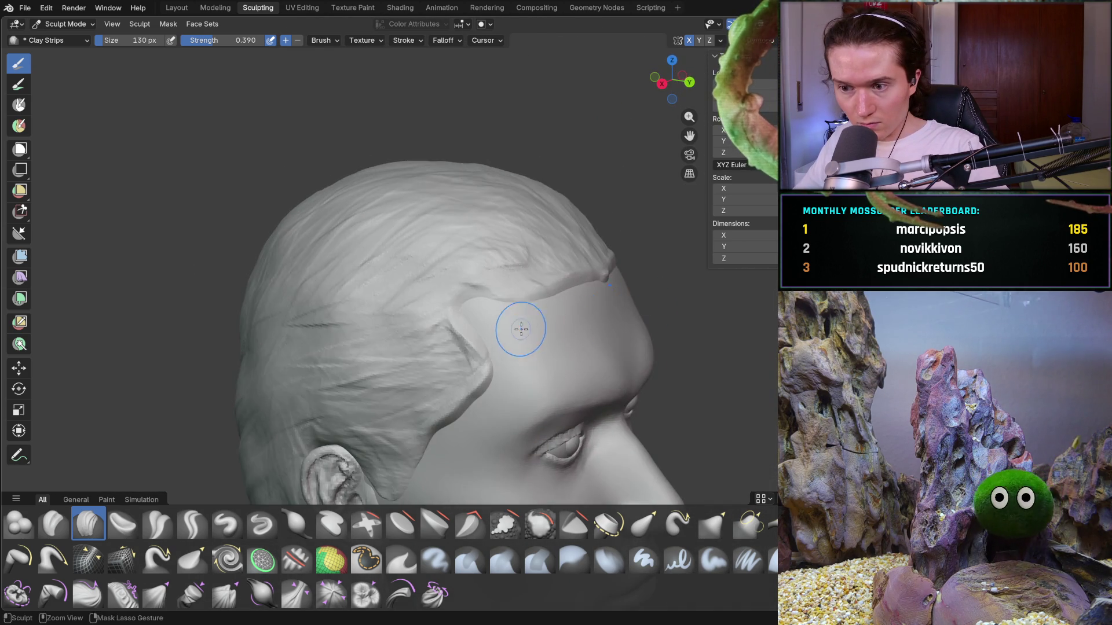
# Carve a groove and lay a clay strip along the hair edge at the temple
pyautogui.scroll(6, 519, 325)
pyautogui.moveTo(536, 335)
pyautogui.mouseDown()
pyautogui.moveTo(539, 355)
pyautogui.moveTo(585, 398)
pyautogui.moveTo(545, 402)
pyautogui.mouseUp()
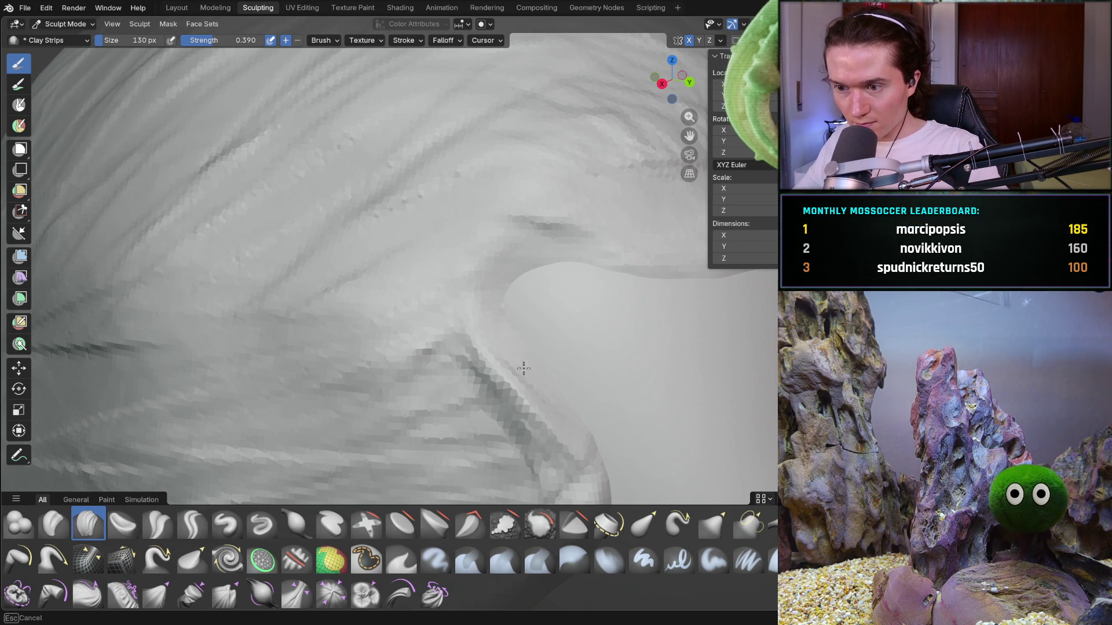
pyautogui.moveTo(537, 327)
pyautogui.mouseDown()
pyautogui.moveTo(533, 260)
pyautogui.moveTo(608, 273)
pyautogui.mouseUp()
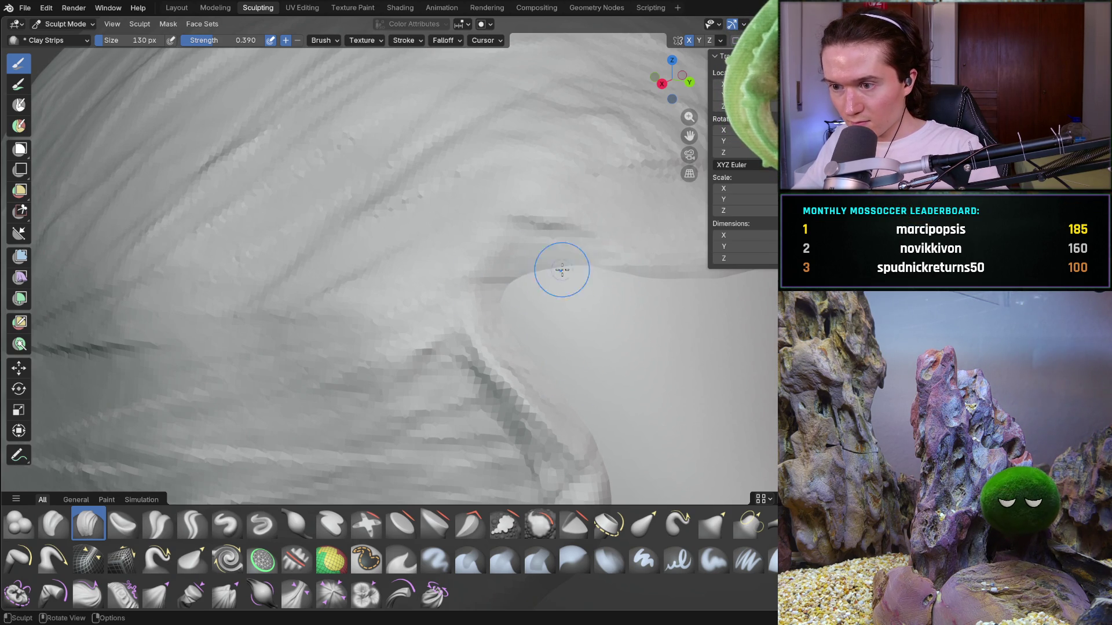
pyautogui.moveTo(665, 280)
pyautogui.mouseDown(button='middle')
pyautogui.moveTo(558, 293)
pyautogui.moveTo(496, 286)
pyautogui.moveTo(539, 299)
pyautogui.moveTo(633, 278)
pyautogui.moveTo(600, 297)
pyautogui.moveTo(536, 295)
pyautogui.mouseUp(button='middle')
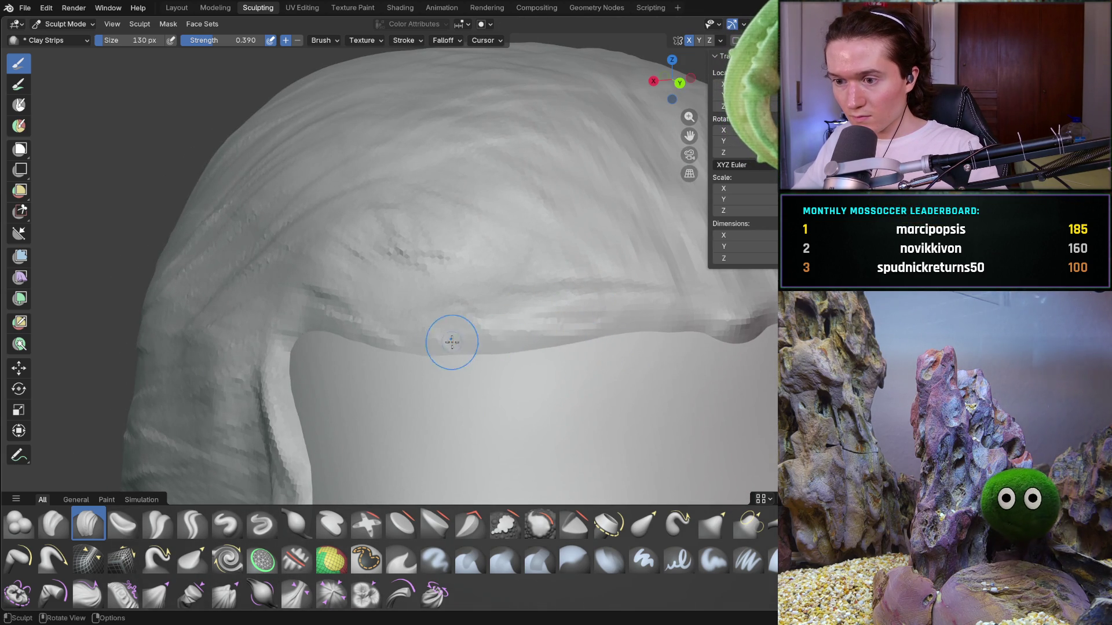
pyautogui.moveTo(601, 357)
pyautogui.mouseDown()
pyautogui.moveTo(601, 339)
pyautogui.moveTo(660, 331)
pyautogui.moveTo(717, 347)
pyautogui.mouseUp()
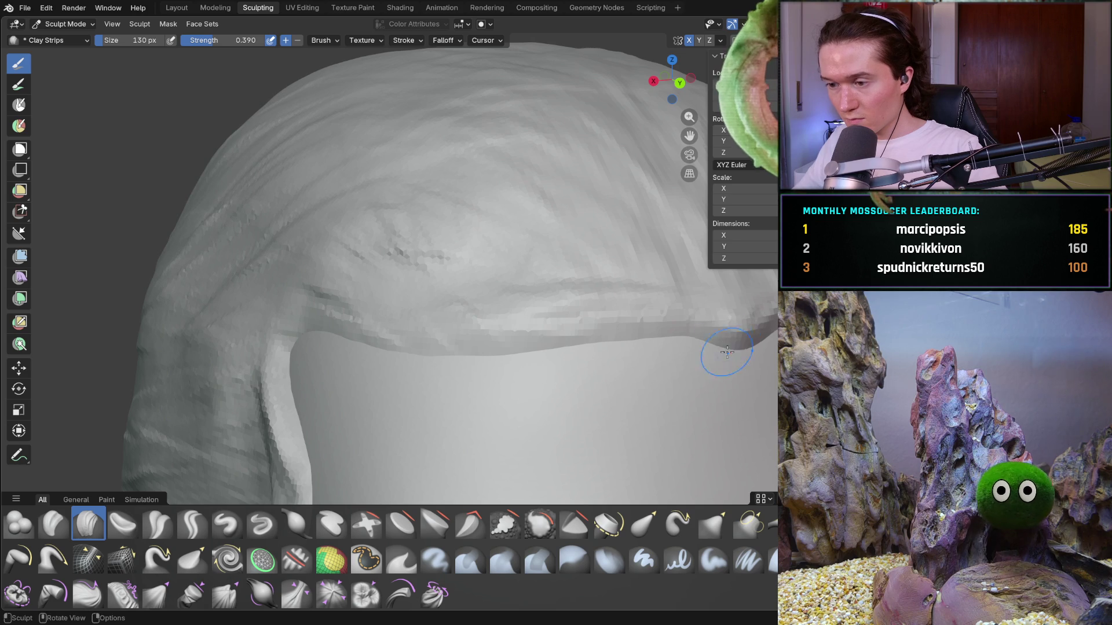
pyautogui.scroll(-5, 737, 356)
pyautogui.moveTo(737, 357)
pyautogui.mouseDown(button='middle')
pyautogui.moveTo(584, 355)
pyautogui.moveTo(614, 356)
pyautogui.mouseUp(button='middle')
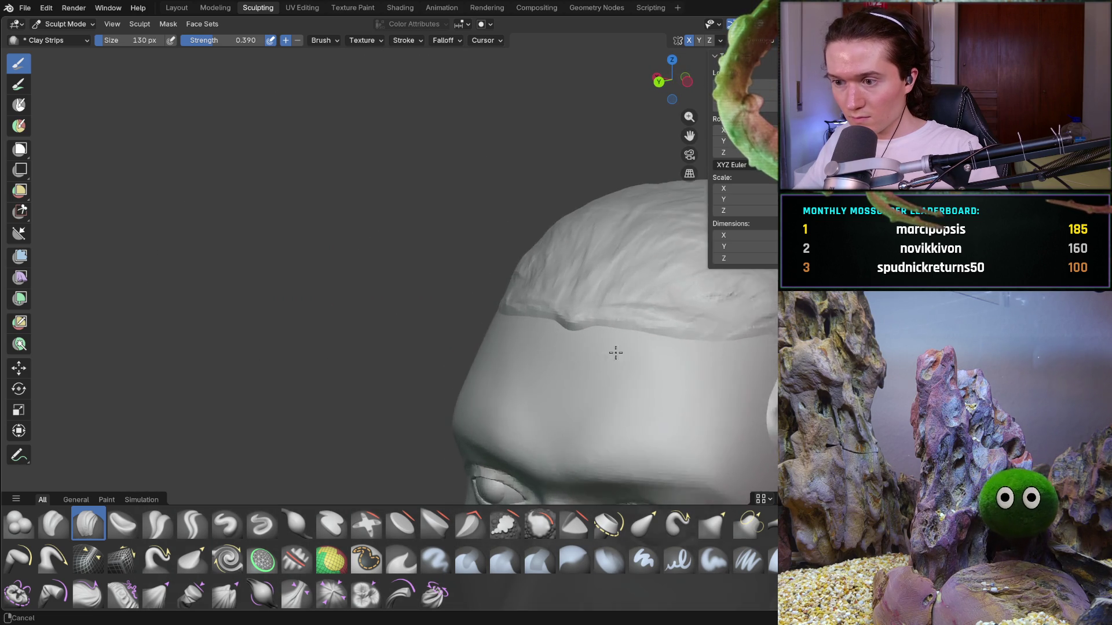
pyautogui.scroll(-4, 612, 347)
pyautogui.scroll(2, 563, 331)
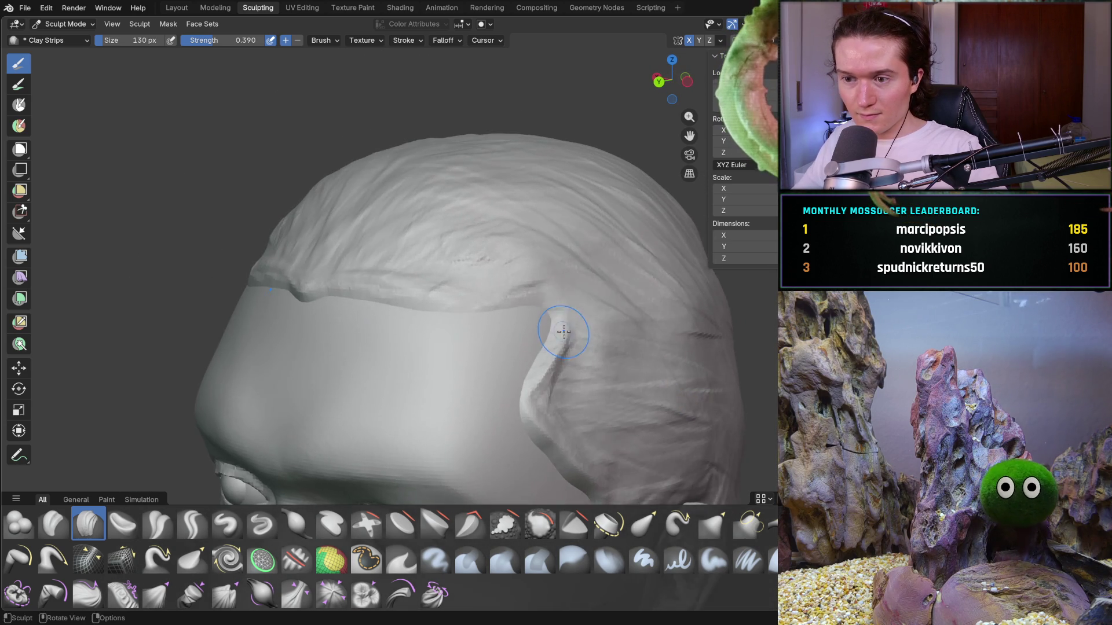
pyautogui.scroll(2, 563, 332)
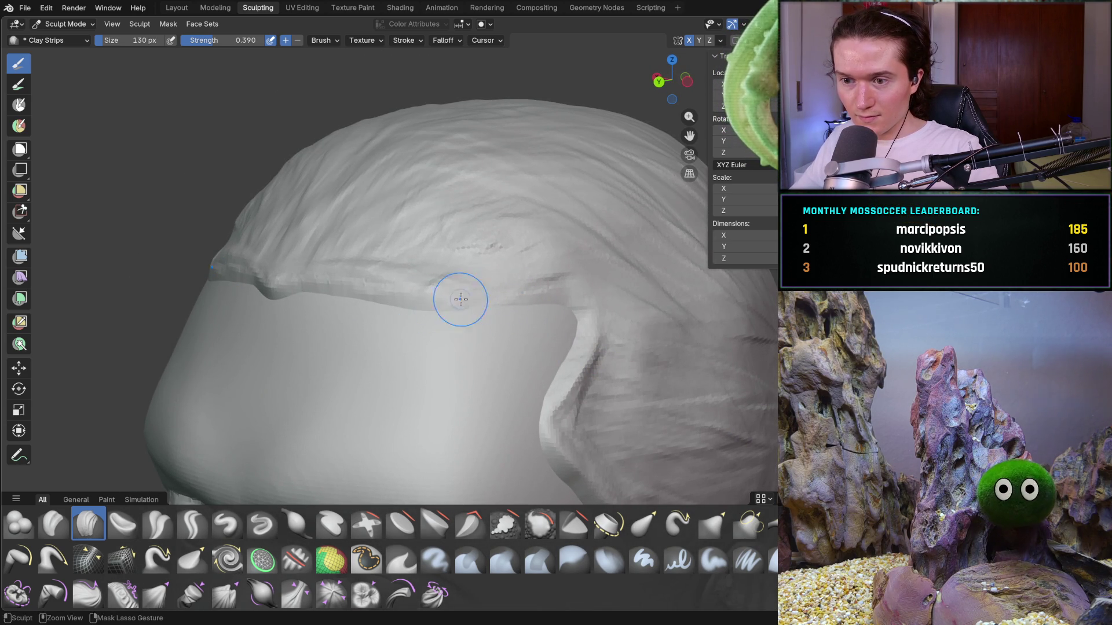
pyautogui.moveTo(439, 328)
pyautogui.mouseDown(button='middle')
pyautogui.moveTo(463, 347)
pyautogui.moveTo(512, 358)
pyautogui.moveTo(519, 330)
pyautogui.moveTo(470, 359)
pyautogui.moveTo(510, 371)
pyautogui.mouseUp(button='middle')
pyautogui.scroll(-5, 463, 347)
pyautogui.scroll(8, 341, 172)
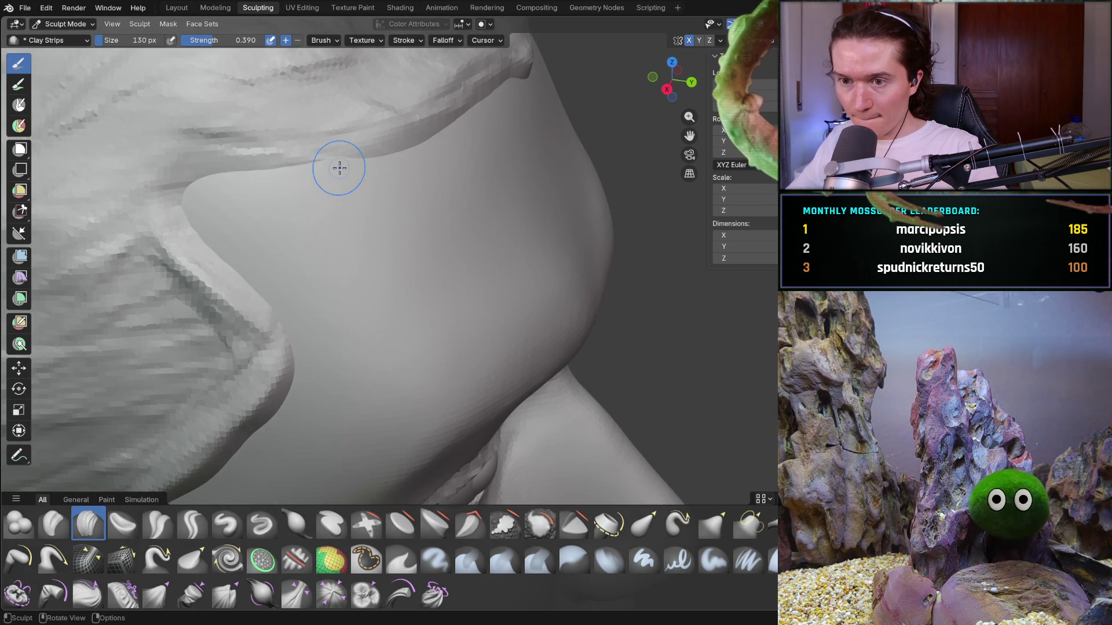
# Build up the sideburn edge beside the cheek and reshape its silhouette with clay strips
pyautogui.moveTo(278, 163)
pyautogui.mouseDown()
pyautogui.moveTo(260, 162)
pyautogui.moveTo(247, 182)
pyautogui.mouseUp()
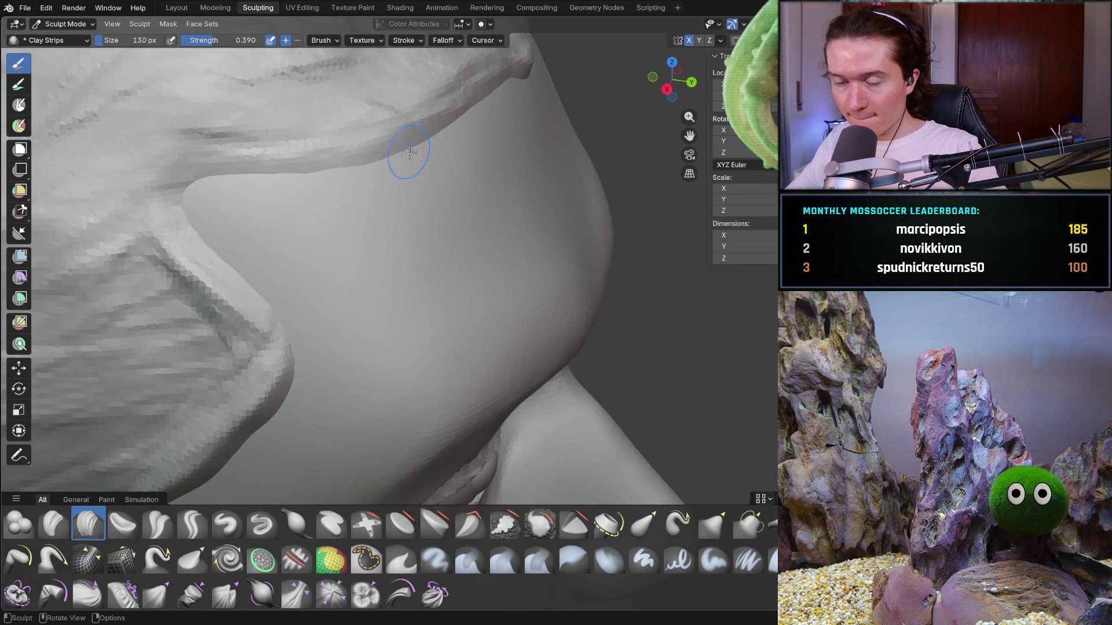
pyautogui.moveTo(417, 154); pyautogui.dragTo(345, 144, button='middle')
pyautogui.scroll(5, 196, 239)
pyautogui.moveTo(216, 244)
pyautogui.keyDown('shift'); pyautogui.mouseDown(button='middle')
pyautogui.moveTo(335, 213)
pyautogui.moveTo(449, 163)
pyautogui.moveTo(315, 278)
pyautogui.mouseUp(button='middle'); pyautogui.keyUp('shift')
pyautogui.moveTo(315, 278)
pyautogui.mouseDown()
pyautogui.moveTo(279, 245)
pyautogui.moveTo(339, 301)
pyautogui.moveTo(377, 310)
pyautogui.moveTo(293, 247)
pyautogui.moveTo(323, 293)
pyautogui.moveTo(397, 330)
pyautogui.mouseUp()
pyautogui.moveTo(397, 330)
pyautogui.mouseDown(button='middle')
pyautogui.moveTo(442, 305)
pyautogui.moveTo(450, 285)
pyautogui.moveTo(422, 241)
pyautogui.moveTo(405, 248)
pyautogui.moveTo(408, 259)
pyautogui.mouseUp(button='middle')
pyautogui.moveTo(407, 175); pyautogui.dragTo(340, 255, button='middle')
pyautogui.moveTo(297, 311); pyautogui.dragTo(297, 311, button='middle')
pyautogui.moveTo(288, 303)
pyautogui.mouseDown()
pyautogui.moveTo(304, 339)
pyautogui.moveTo(271, 293)
pyautogui.moveTo(248, 291)
pyautogui.moveTo(290, 302)
pyautogui.moveTo(272, 310)
pyautogui.moveTo(275, 340)
pyautogui.moveTo(243, 251)
pyautogui.moveTo(267, 284)
pyautogui.mouseUp()
pyautogui.moveTo(372, 279)
pyautogui.mouseDown(button='middle')
pyautogui.moveTo(385, 288)
pyautogui.moveTo(273, 276)
pyautogui.mouseUp(button='middle')
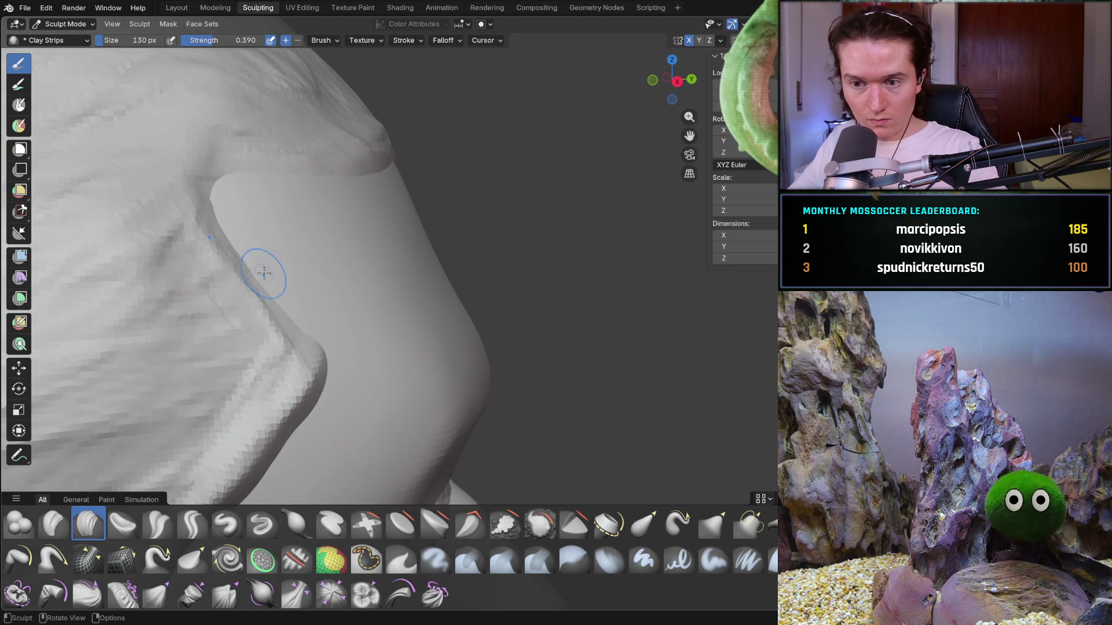
# Smooth the crease where the sideburn meets the cheek and reshape the sideburn edge
pyautogui.moveTo(271, 311); pyautogui.dragTo(293, 321)
pyautogui.moveTo(322, 369); pyautogui.dragTo(307, 379)
pyautogui.keyDown('shift'); pyautogui.moveTo(291, 385); pyautogui.dragTo(293, 315, button='middle'); pyautogui.keyUp('shift')
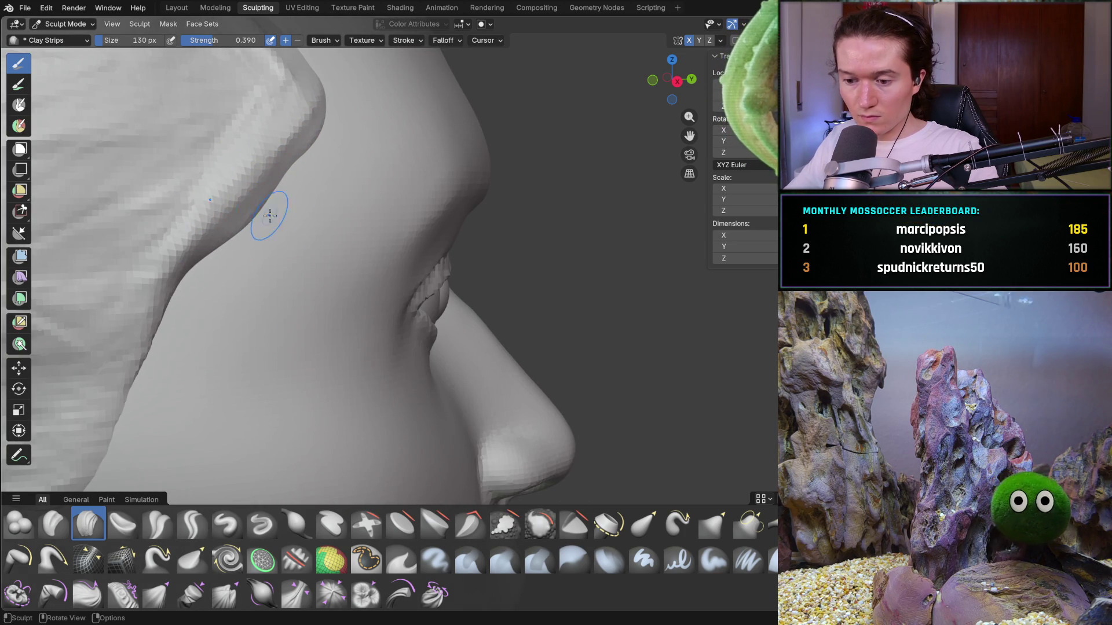
pyautogui.moveTo(290, 171)
pyautogui.mouseDown()
pyautogui.moveTo(287, 156)
pyautogui.moveTo(273, 199)
pyautogui.moveTo(210, 268)
pyautogui.moveTo(193, 310)
pyautogui.moveTo(182, 289)
pyautogui.moveTo(252, 225)
pyautogui.mouseUp()
pyautogui.moveTo(302, 173); pyautogui.dragTo(310, 174)
pyautogui.moveTo(310, 174); pyautogui.dragTo(337, 202, button='middle')
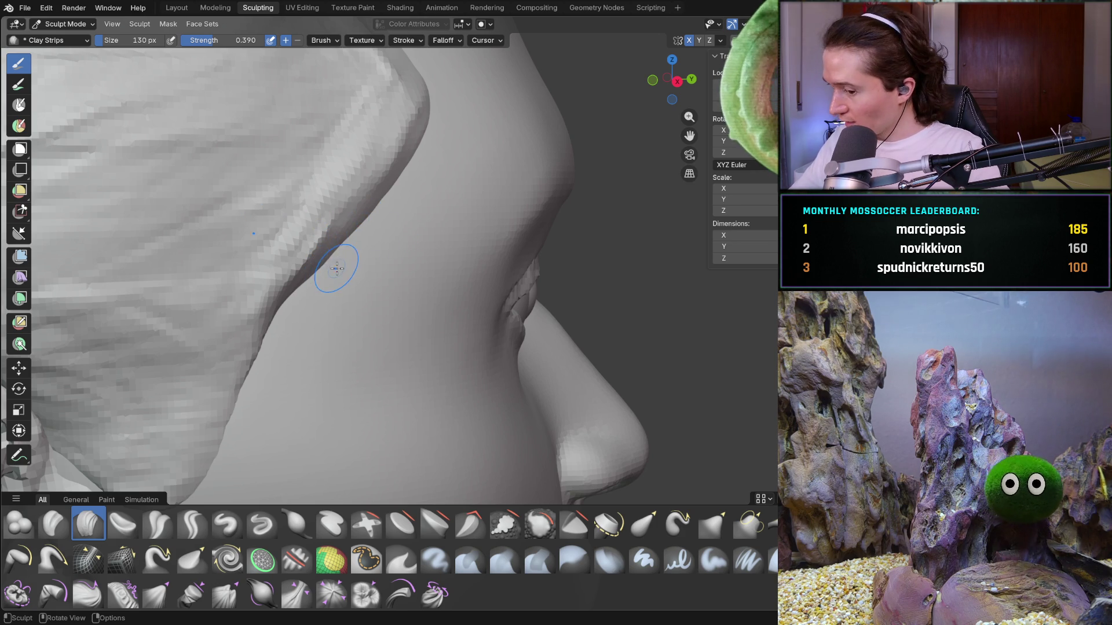
pyautogui.moveTo(330, 255)
pyautogui.mouseDown(button='middle')
pyautogui.moveTo(280, 296)
pyautogui.moveTo(285, 270)
pyautogui.mouseUp(button='middle')
# Stroke down the sideburn edge, reshape its lower end, then check the whole head
pyautogui.moveTo(285, 270)
pyautogui.mouseDown()
pyautogui.moveTo(262, 240)
pyautogui.moveTo(264, 270)
pyautogui.moveTo(242, 301)
pyautogui.moveTo(248, 318)
pyautogui.moveTo(221, 330)
pyautogui.moveTo(255, 226)
pyautogui.moveTo(226, 354)
pyautogui.mouseUp()
pyautogui.moveTo(261, 237); pyautogui.dragTo(239, 258, button='middle')
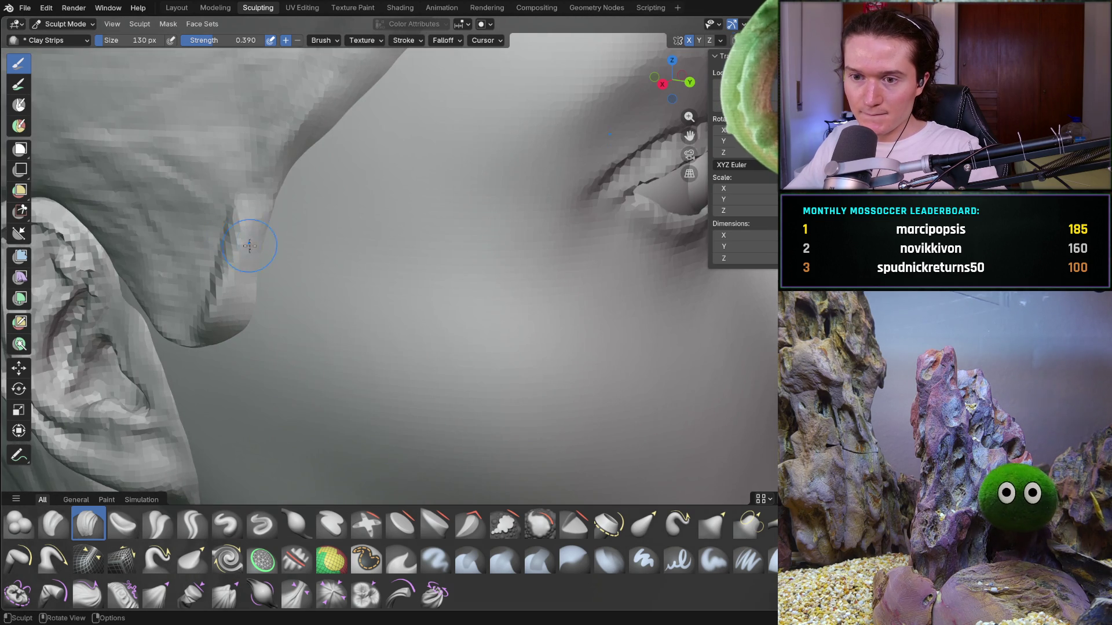
pyautogui.moveTo(236, 272); pyautogui.dragTo(242, 314)
pyautogui.moveTo(284, 181); pyautogui.dragTo(234, 338)
pyautogui.moveTo(234, 338); pyautogui.dragTo(233, 345, button='middle')
pyautogui.moveTo(234, 345)
pyautogui.mouseDown()
pyautogui.moveTo(174, 353)
pyautogui.moveTo(237, 342)
pyautogui.mouseUp()
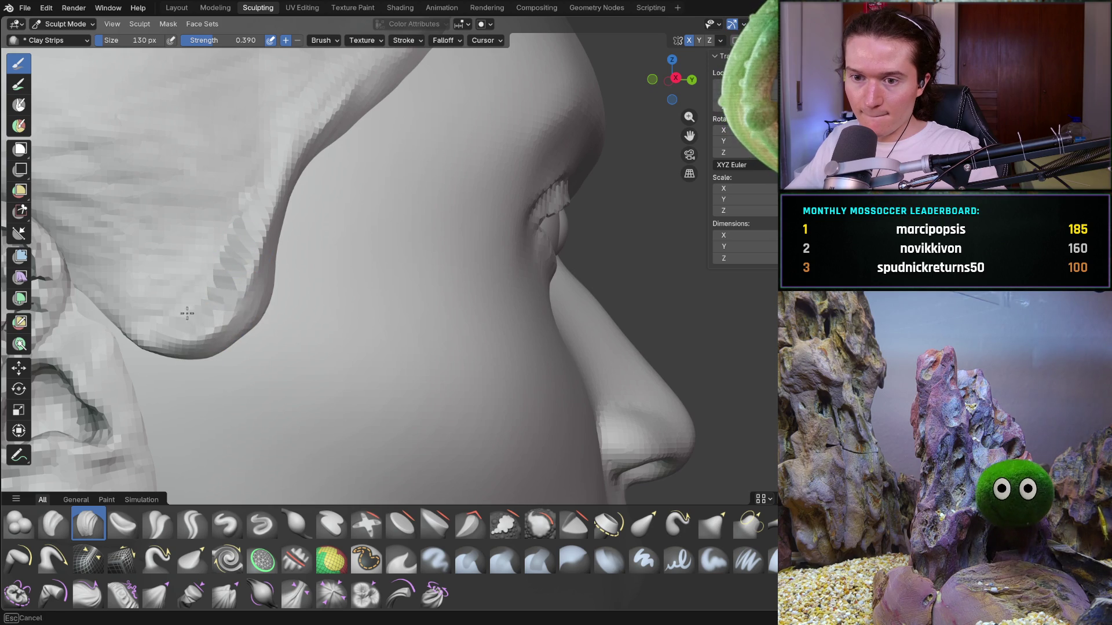
pyautogui.moveTo(232, 214)
pyautogui.keyDown('ctrl'); pyautogui.mouseDown(button='middle')
pyautogui.moveTo(302, 216)
pyautogui.moveTo(255, 255)
pyautogui.moveTo(280, 265)
pyautogui.moveTo(172, 277)
pyautogui.moveTo(320, 262)
pyautogui.mouseUp(button='middle'); pyautogui.keyUp('ctrl')
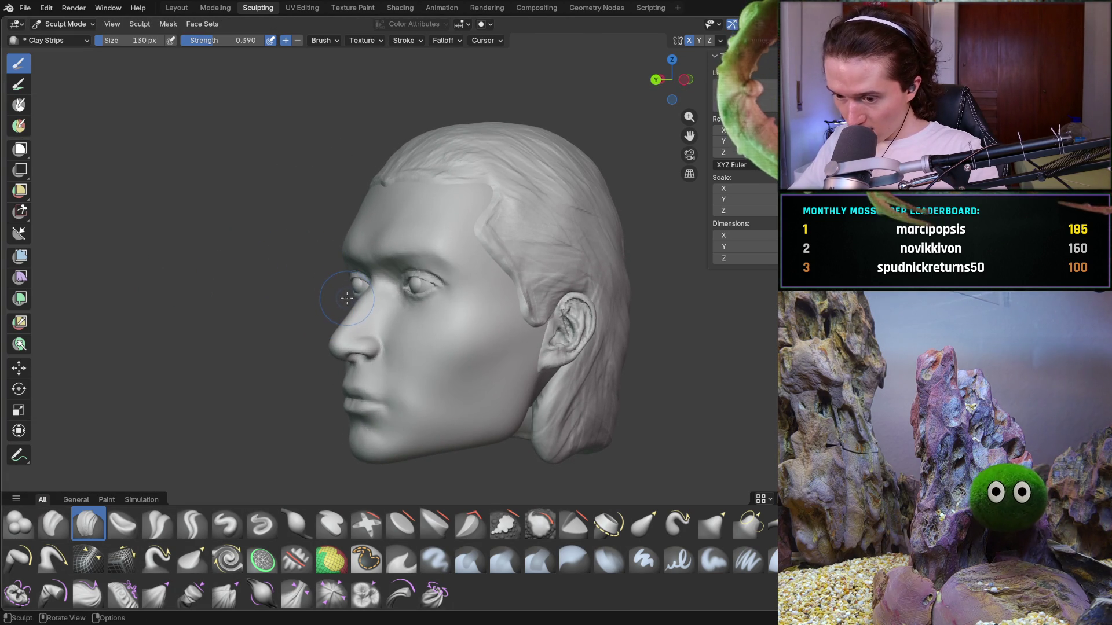
pyautogui.moveTo(349, 301)
pyautogui.mouseDown(button='middle')
pyautogui.moveTo(440, 281)
pyautogui.moveTo(427, 271)
pyautogui.moveTo(484, 181)
pyautogui.moveTo(461, 207)
pyautogui.mouseUp(button='middle')
pyautogui.scroll(3, 440, 281)
pyautogui.scroll(-2, 484, 181)
# Build up the hairline ridge over the forehead with clay strips
pyautogui.scroll(1, 487, 182)
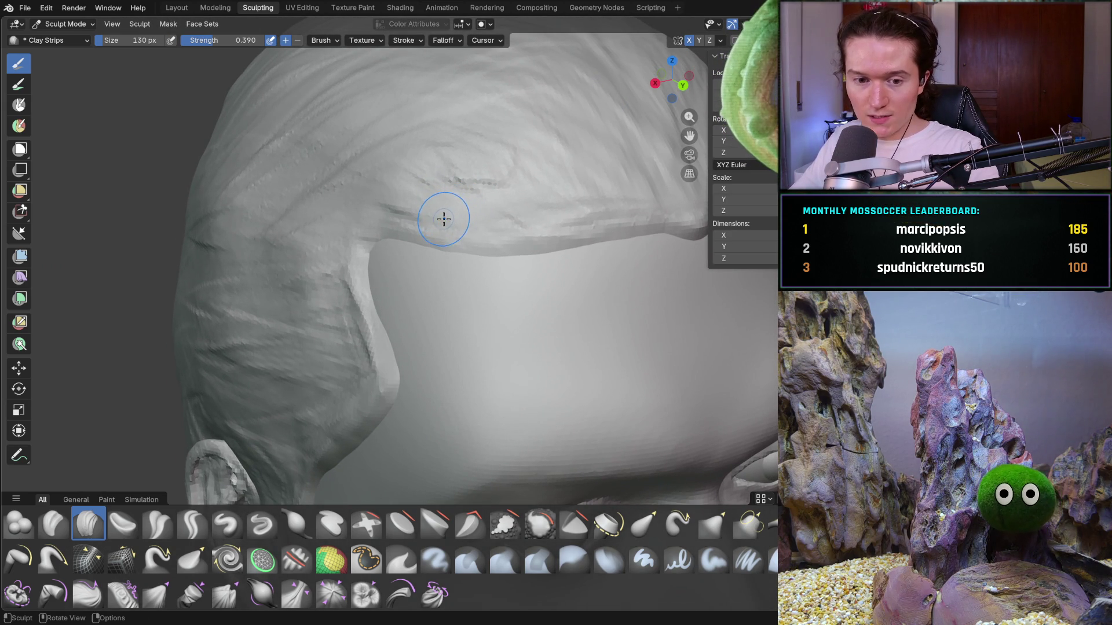
pyautogui.moveTo(437, 205)
pyautogui.mouseDown(button='middle')
pyautogui.moveTo(419, 248)
pyautogui.moveTo(384, 236)
pyautogui.moveTo(373, 314)
pyautogui.mouseUp(button='middle')
pyautogui.moveTo(394, 248); pyautogui.dragTo(486, 256)
pyautogui.moveTo(486, 255); pyautogui.dragTo(518, 270, button='middle')
pyautogui.moveTo(445, 297); pyautogui.dragTo(415, 307, button='middle')
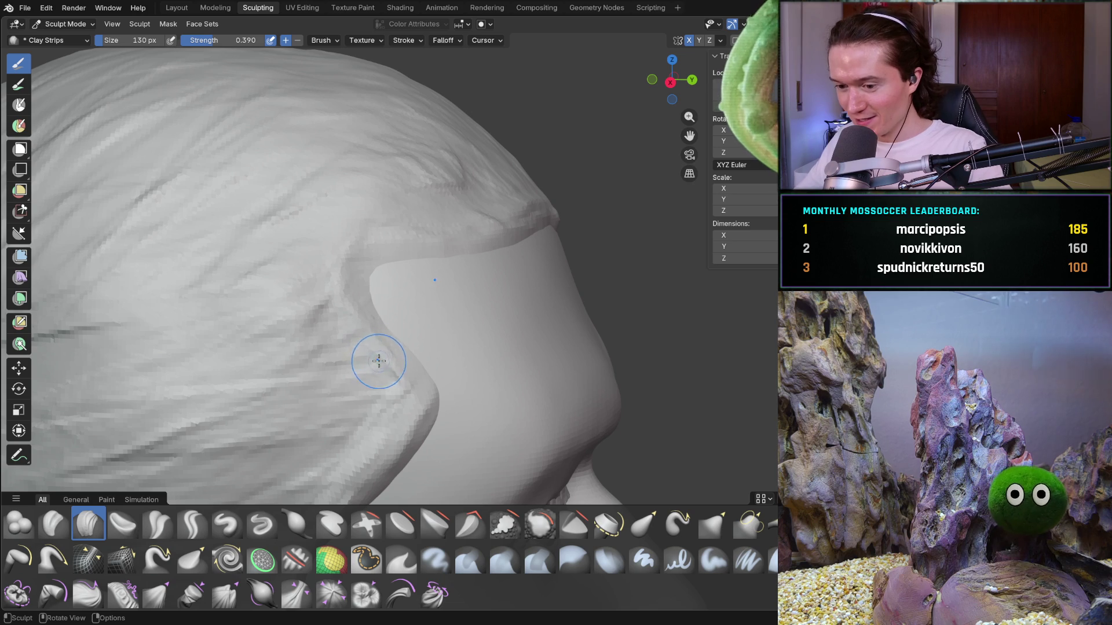
pyautogui.moveTo(438, 348)
pyautogui.mouseDown(button='middle')
pyautogui.moveTo(434, 362)
pyautogui.moveTo(383, 335)
pyautogui.mouseUp(button='middle')
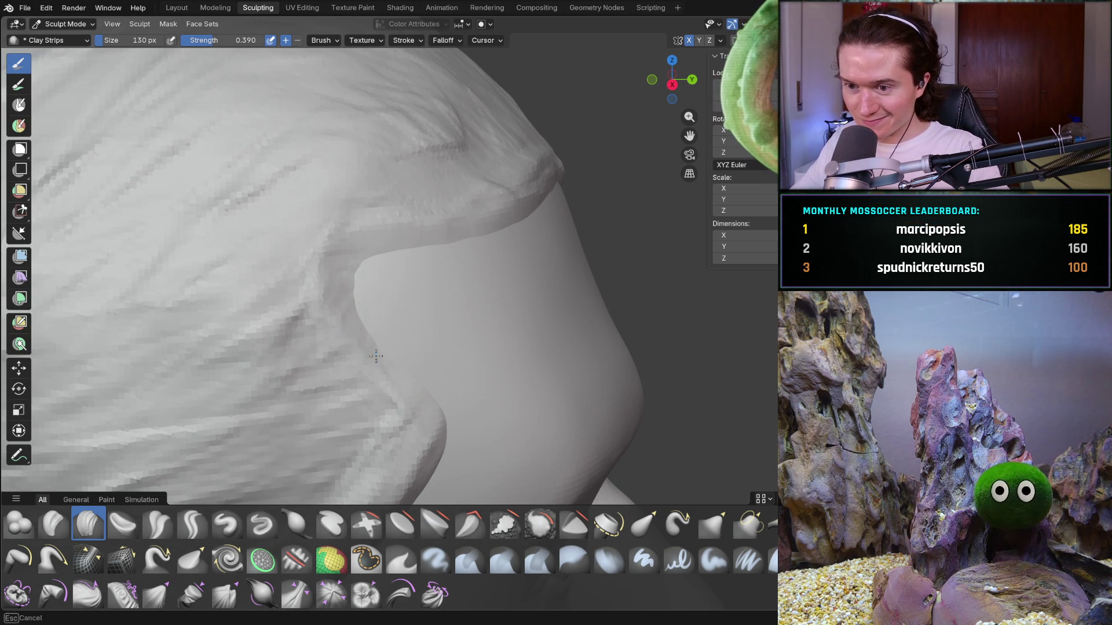
pyautogui.scroll(-10, 464, 353)
pyautogui.moveTo(463, 353)
pyautogui.mouseDown(button='middle')
pyautogui.moveTo(427, 318)
pyautogui.moveTo(364, 378)
pyautogui.moveTo(349, 370)
pyautogui.moveTo(401, 347)
pyautogui.moveTo(383, 351)
pyautogui.moveTo(392, 320)
pyautogui.moveTo(418, 363)
pyautogui.moveTo(380, 325)
pyautogui.mouseUp(button='middle')
pyautogui.scroll(8, 350, 370)
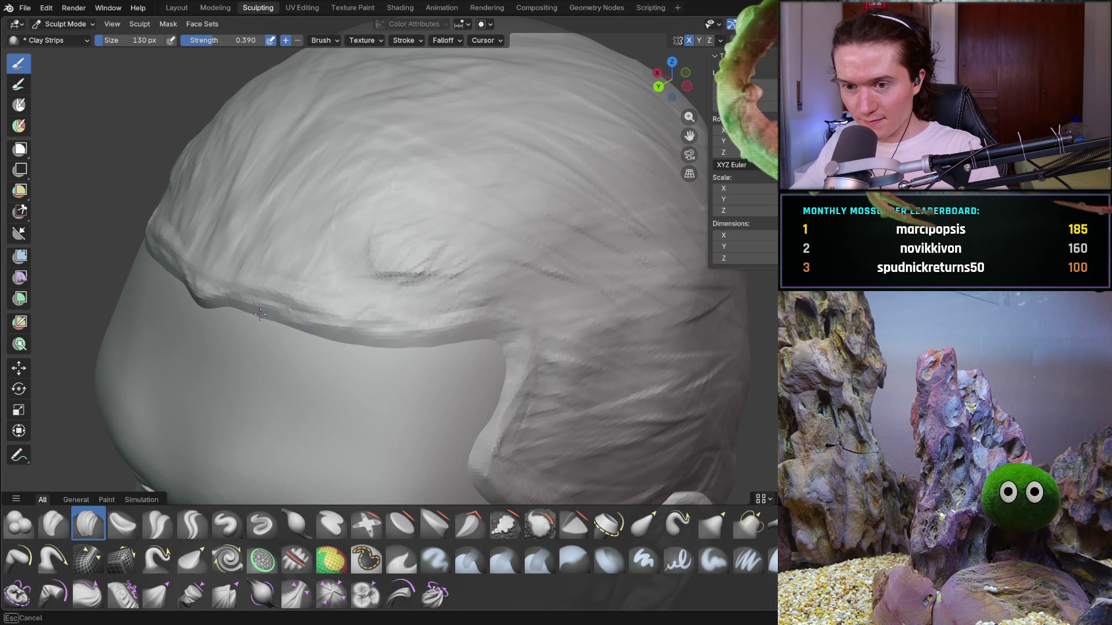
# Extend a clay strip along the full front hairline ridge
pyautogui.moveTo(261, 315); pyautogui.dragTo(301, 307, button='middle')
pyautogui.scroll(4, 311, 305)
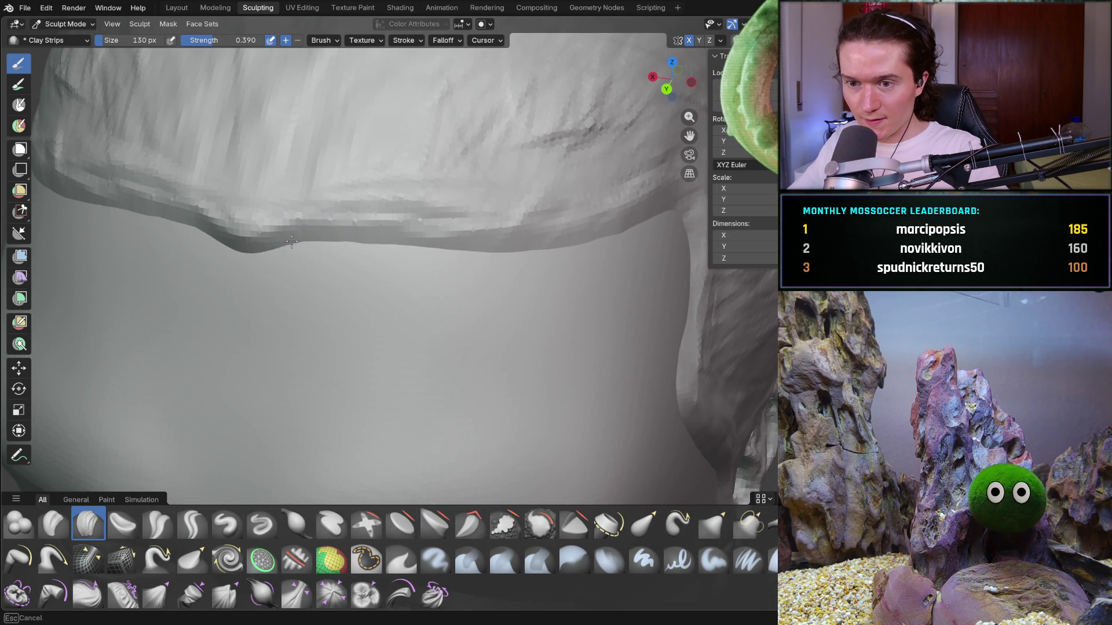
pyautogui.moveTo(309, 244); pyautogui.dragTo(416, 248)
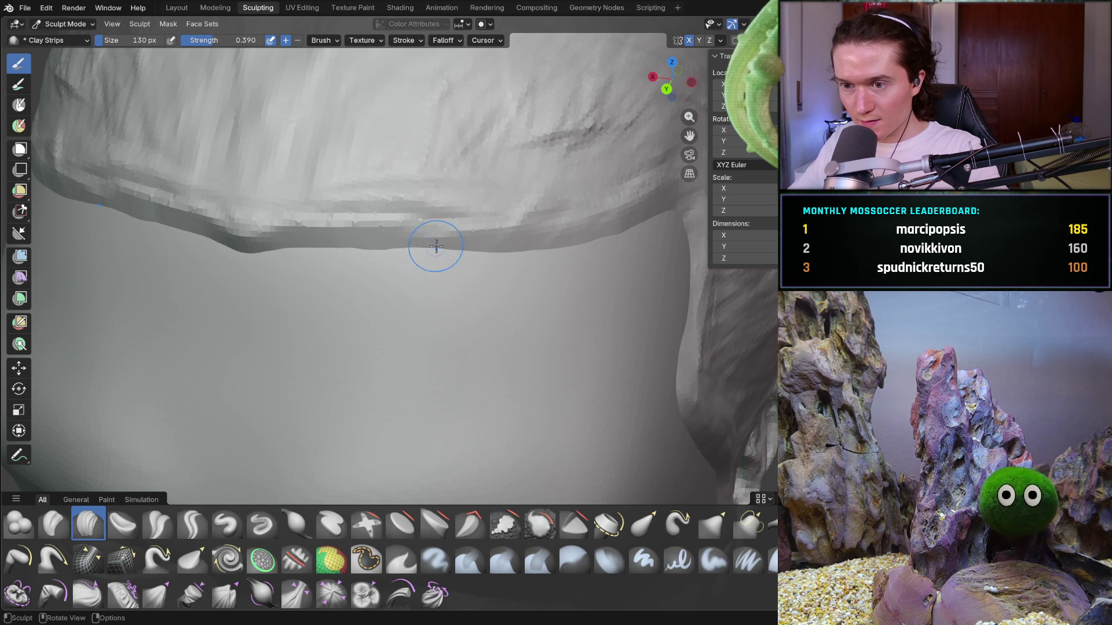
pyautogui.moveTo(517, 238); pyautogui.dragTo(565, 233, button='middle')
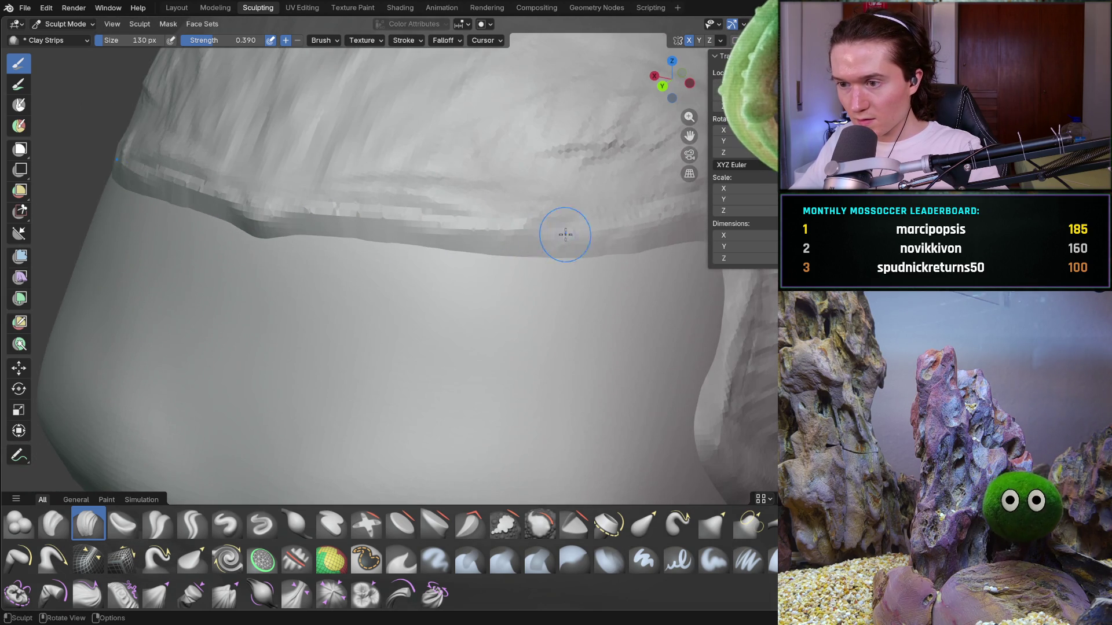
pyautogui.keyDown('shift'); pyautogui.moveTo(618, 257); pyautogui.dragTo(450, 230, button='middle'); pyautogui.keyUp('shift')
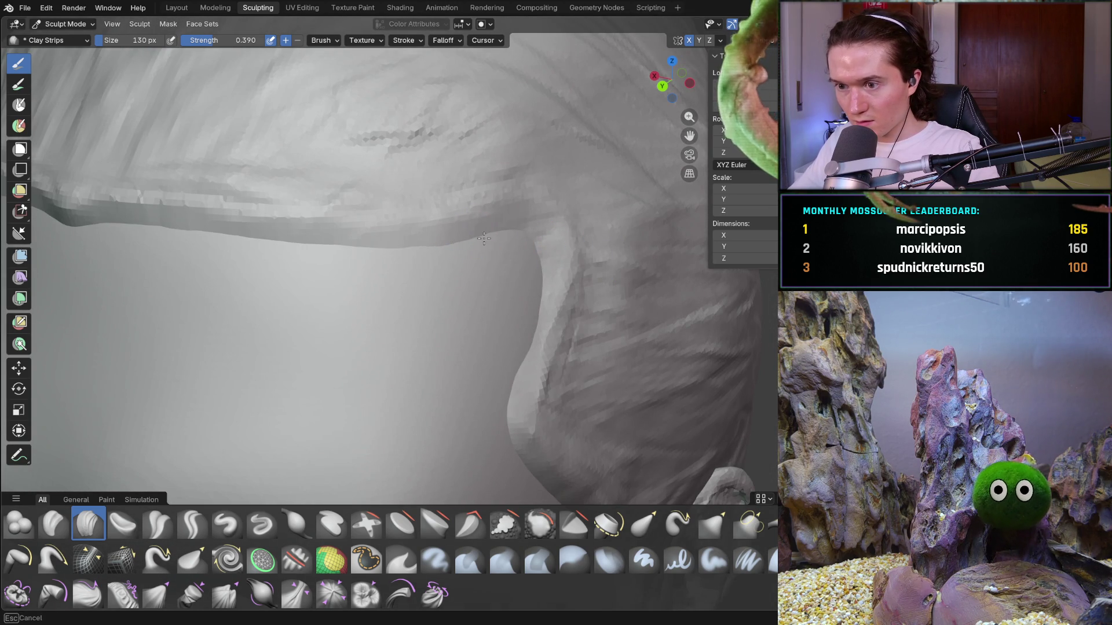
pyautogui.moveTo(491, 238)
pyautogui.mouseDown()
pyautogui.moveTo(540, 258)
pyautogui.moveTo(531, 315)
pyautogui.mouseUp()
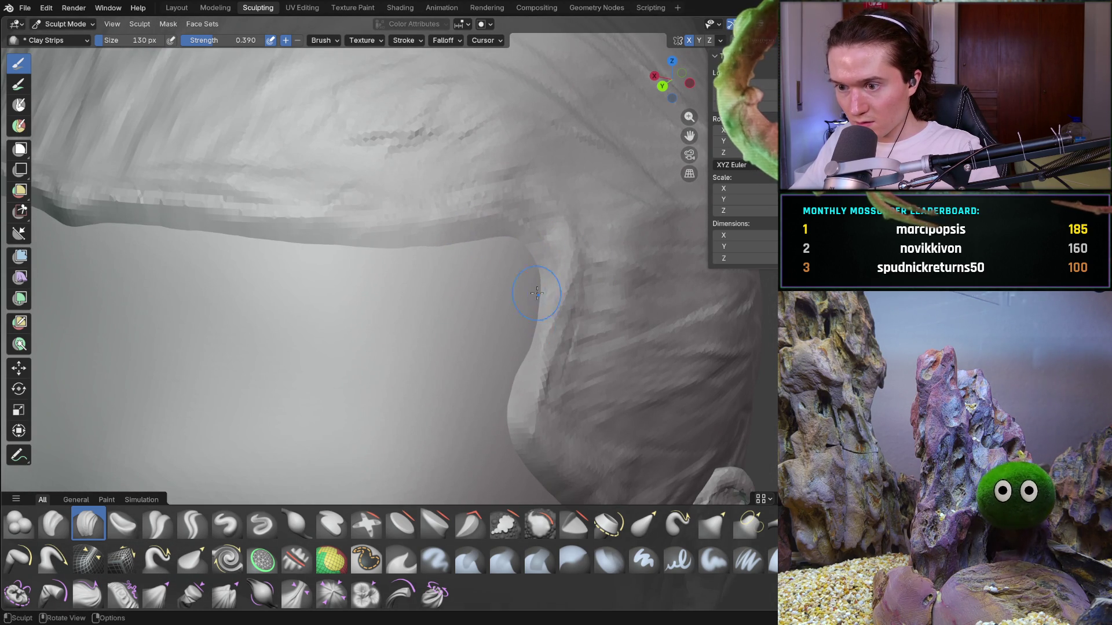
pyautogui.scroll(-6, 517, 330)
pyautogui.moveTo(459, 293); pyautogui.dragTo(443, 367, button='middle')
pyautogui.scroll(5, 444, 359)
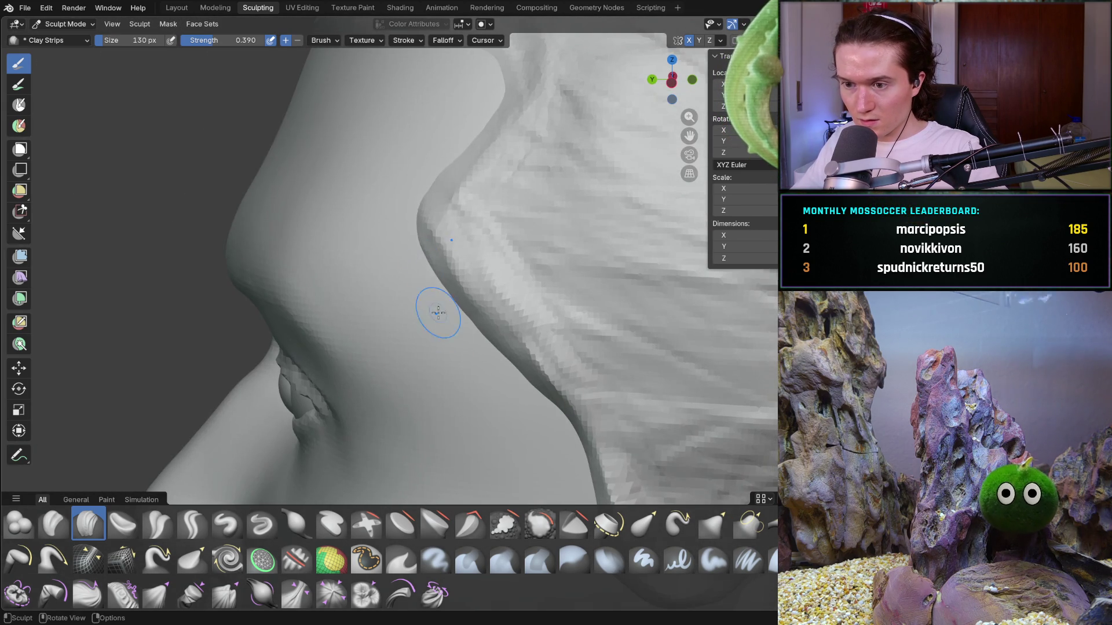
# Reshape the sideburn edge along the cheek with a Clay Strips stroke
pyautogui.moveTo(431, 208)
pyautogui.mouseDown()
pyautogui.moveTo(501, 293)
pyautogui.moveTo(527, 348)
pyautogui.mouseUp()
pyautogui.moveTo(464, 297); pyautogui.dragTo(499, 335)
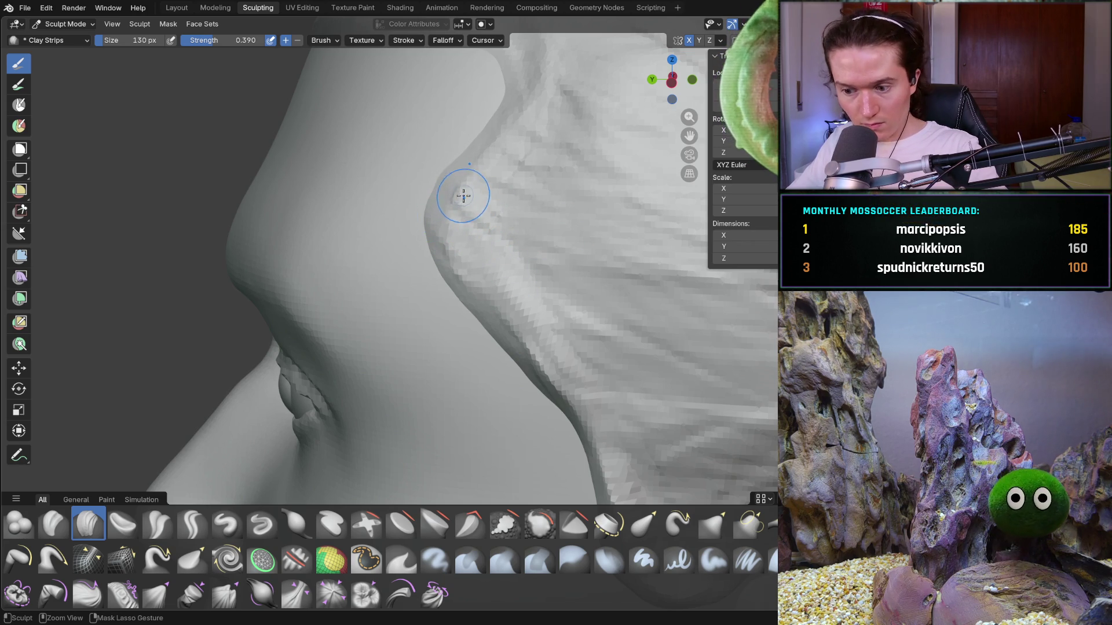
pyautogui.moveTo(463, 187)
pyautogui.mouseDown(button='middle')
pyautogui.moveTo(434, 179)
pyautogui.moveTo(420, 195)
pyautogui.moveTo(492, 125)
pyautogui.moveTo(417, 186)
pyautogui.moveTo(612, 179)
pyautogui.mouseUp(button='middle')
pyautogui.scroll(-6, 524, 226)
pyautogui.moveTo(523, 226)
pyautogui.mouseDown(button='middle')
pyautogui.moveTo(620, 243)
pyautogui.moveTo(597, 239)
pyautogui.mouseUp(button='middle')
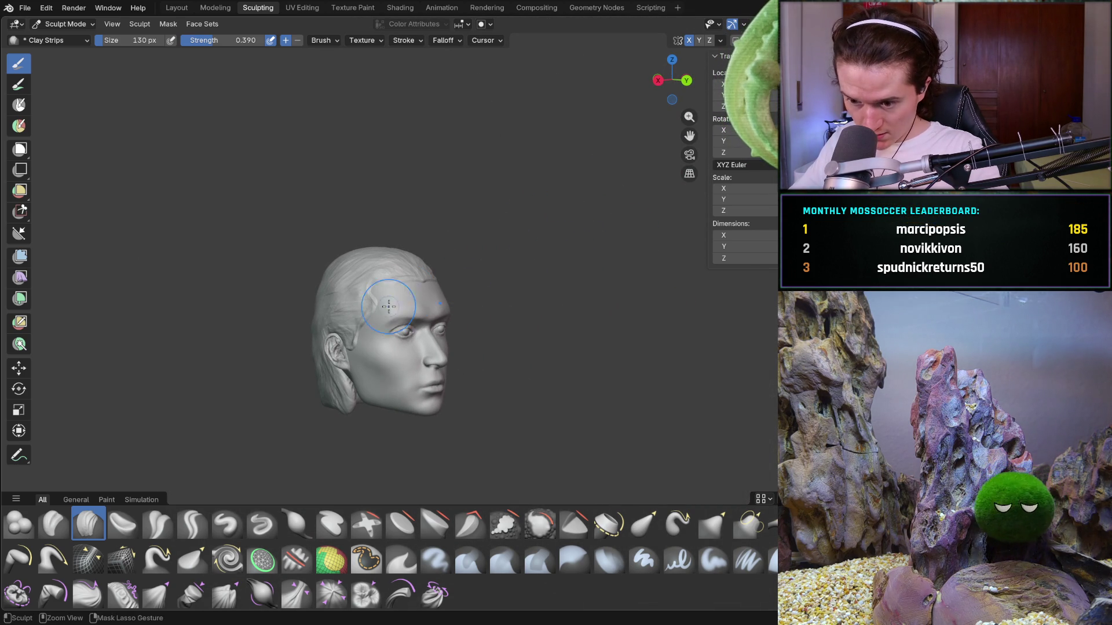
# Orbit to the brow and lay a clay strip along the hairline above the brow ridge
pyautogui.scroll(8, 398, 299)
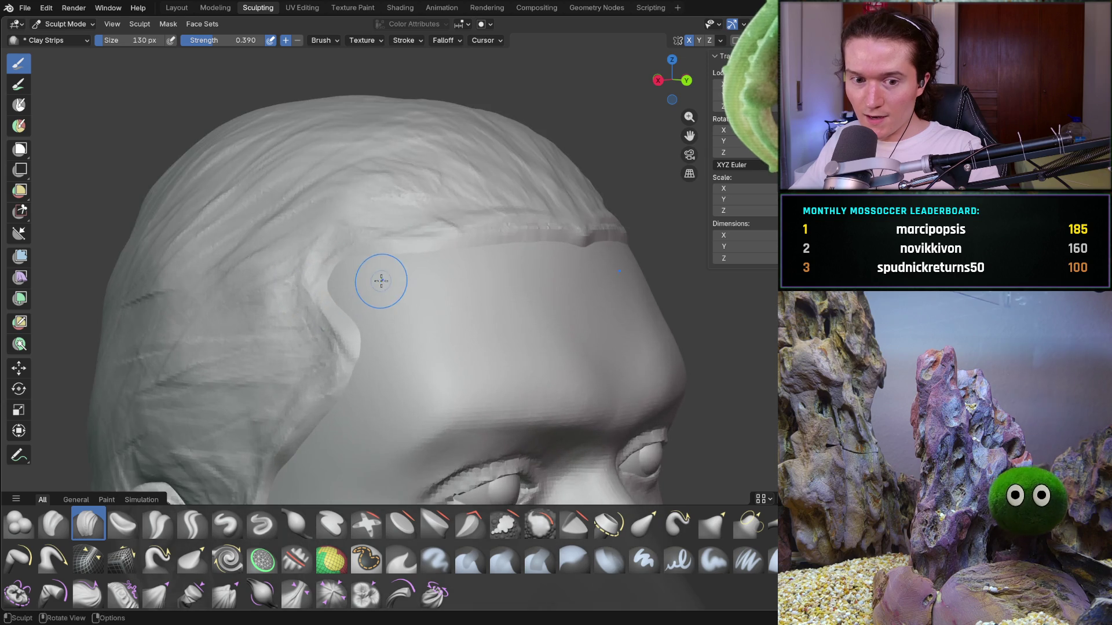
pyautogui.scroll(2, 379, 281)
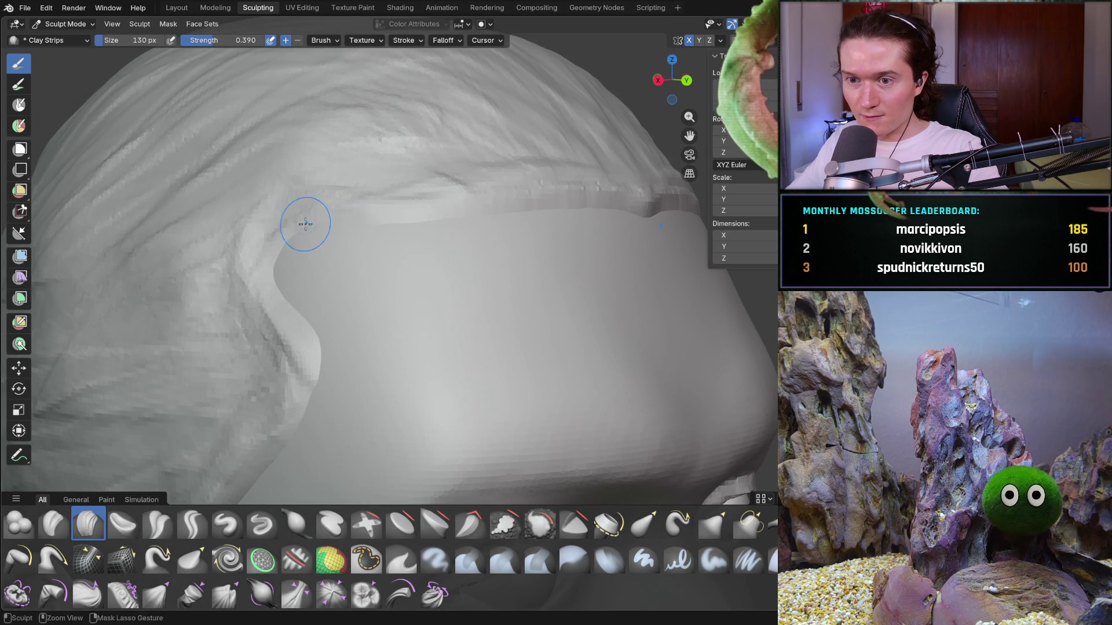
pyautogui.moveTo(493, 226); pyautogui.dragTo(491, 256, button='middle')
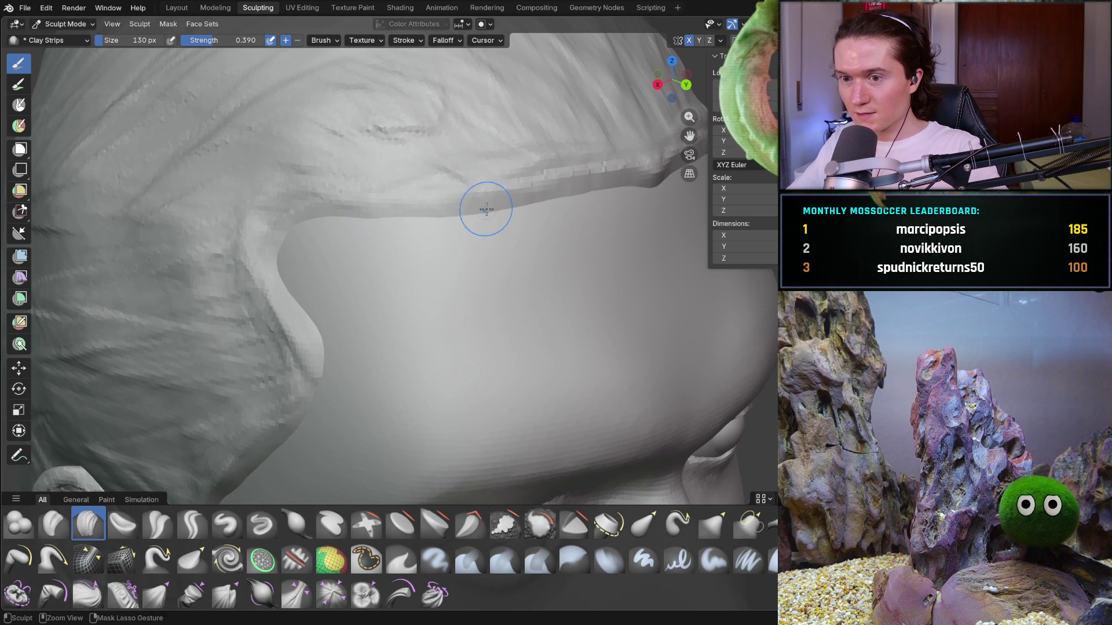
pyautogui.scroll(-10, 476, 203)
pyautogui.moveTo(476, 203); pyautogui.dragTo(426, 285, button='middle')
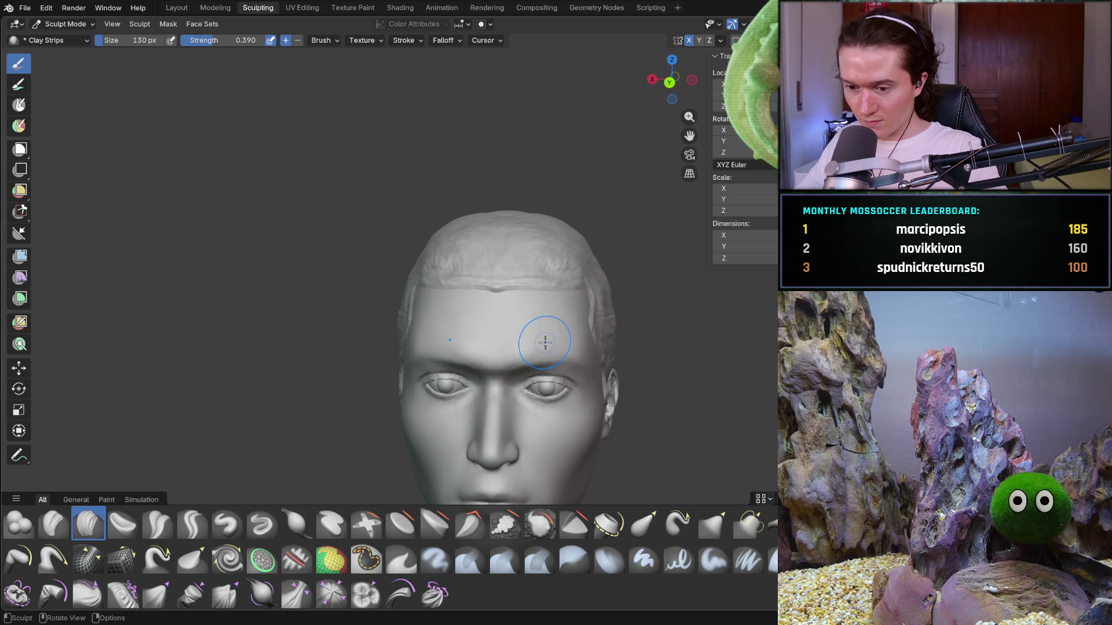
pyautogui.moveTo(551, 330)
pyautogui.keyDown('ctrl'); pyautogui.mouseDown(button='middle')
pyautogui.moveTo(546, 298)
pyautogui.moveTo(554, 350)
pyautogui.moveTo(625, 350)
pyautogui.moveTo(627, 335)
pyautogui.moveTo(578, 365)
pyautogui.moveTo(628, 362)
pyautogui.moveTo(621, 367)
pyautogui.moveTo(570, 373)
pyautogui.mouseUp(button='middle'); pyautogui.keyUp('ctrl')
pyautogui.scroll(10, 446, 313)
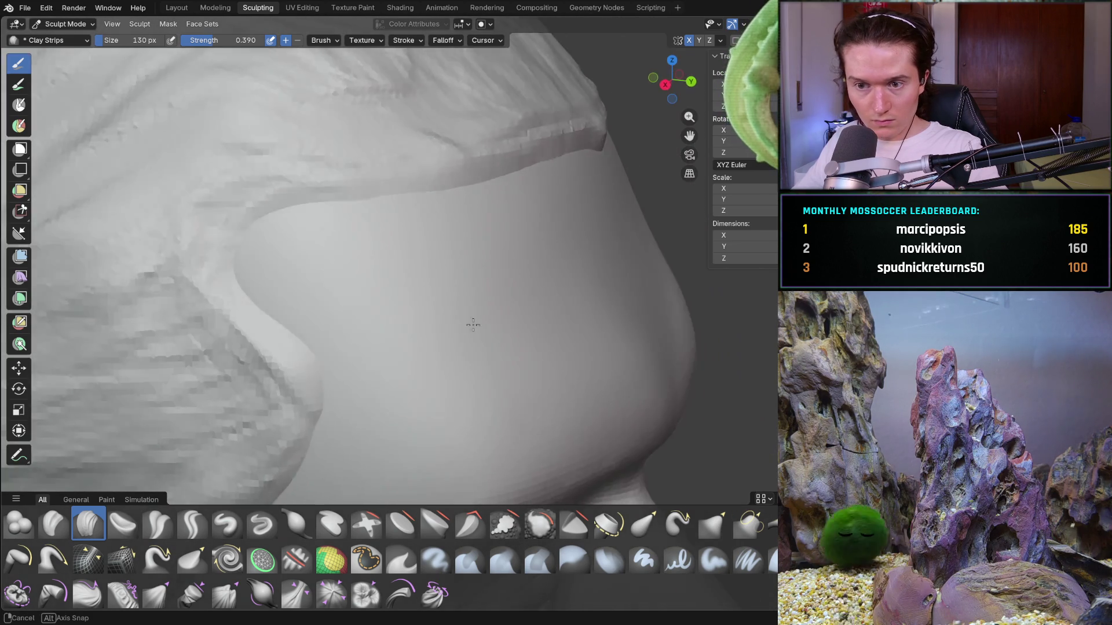
pyautogui.moveTo(473, 325); pyautogui.dragTo(255, 251, button='middle')
pyautogui.moveTo(243, 243); pyautogui.dragTo(243, 287)
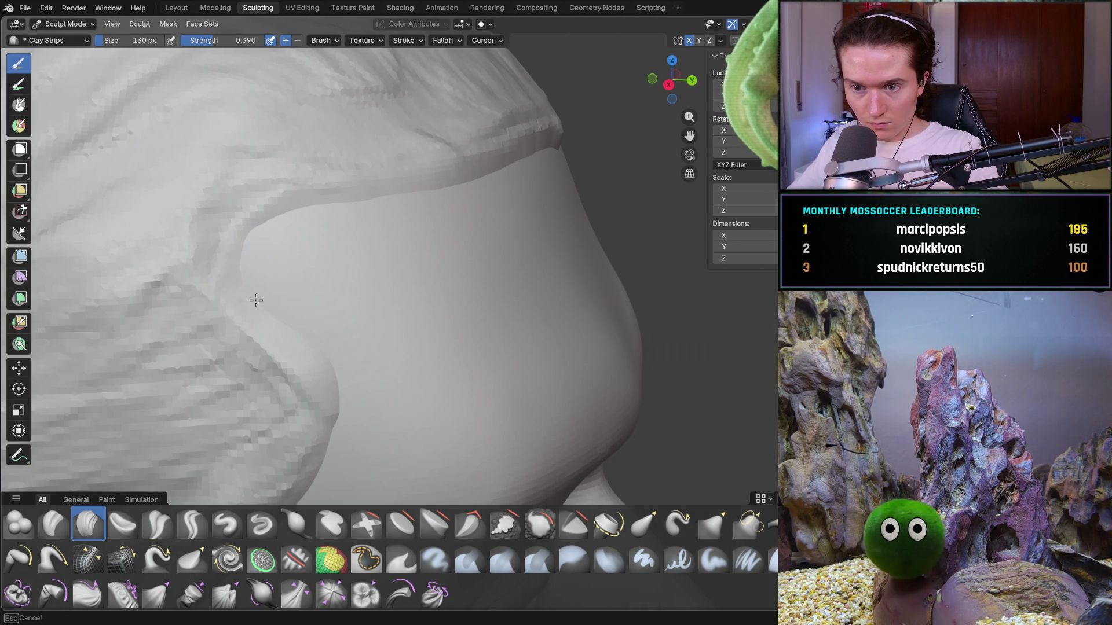
pyautogui.moveTo(322, 372)
pyautogui.mouseDown(button='middle')
pyautogui.moveTo(292, 212)
pyautogui.moveTo(409, 247)
pyautogui.mouseUp(button='middle')
pyautogui.moveTo(432, 202); pyautogui.dragTo(269, 227)
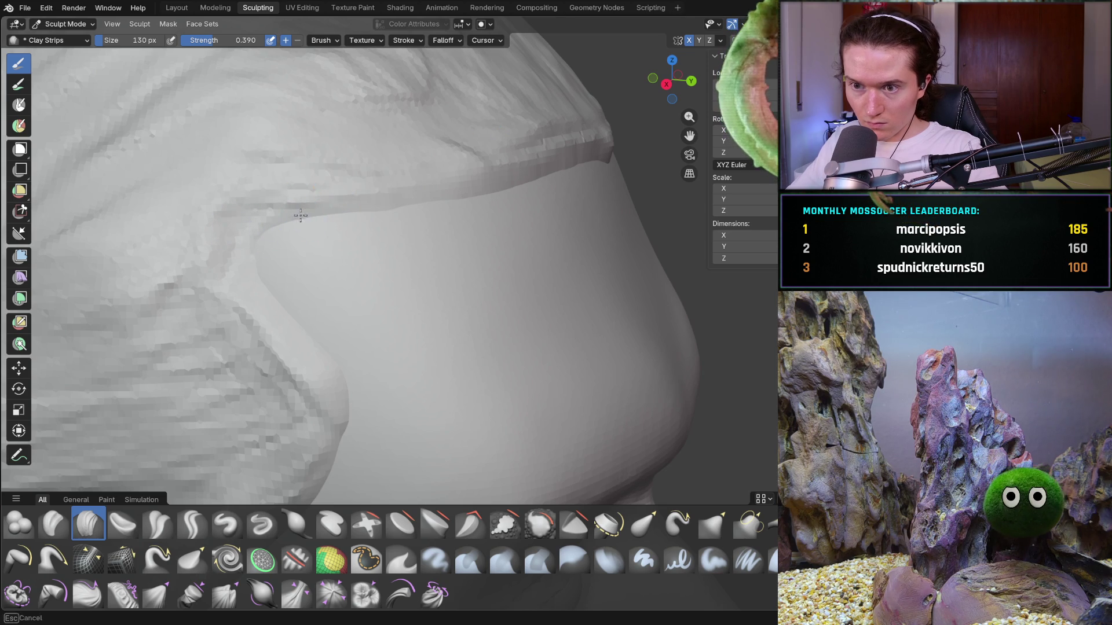
pyautogui.scroll(-10, 461, 188)
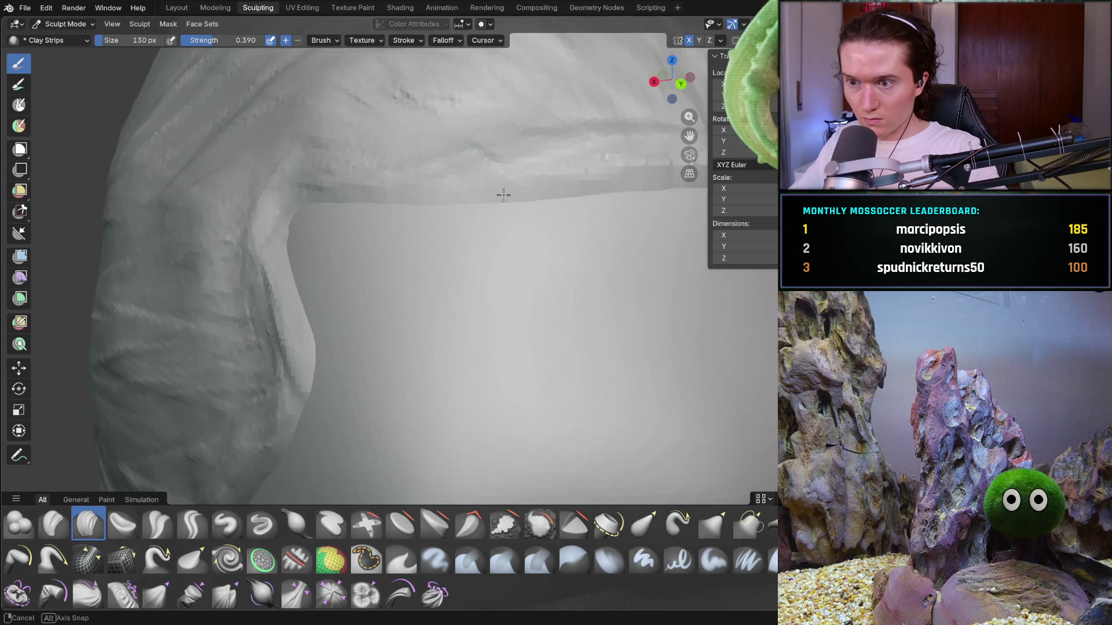
pyautogui.moveTo(452, 249)
pyautogui.mouseDown(button='middle')
pyautogui.moveTo(444, 255)
pyautogui.moveTo(555, 248)
pyautogui.mouseUp(button='middle')
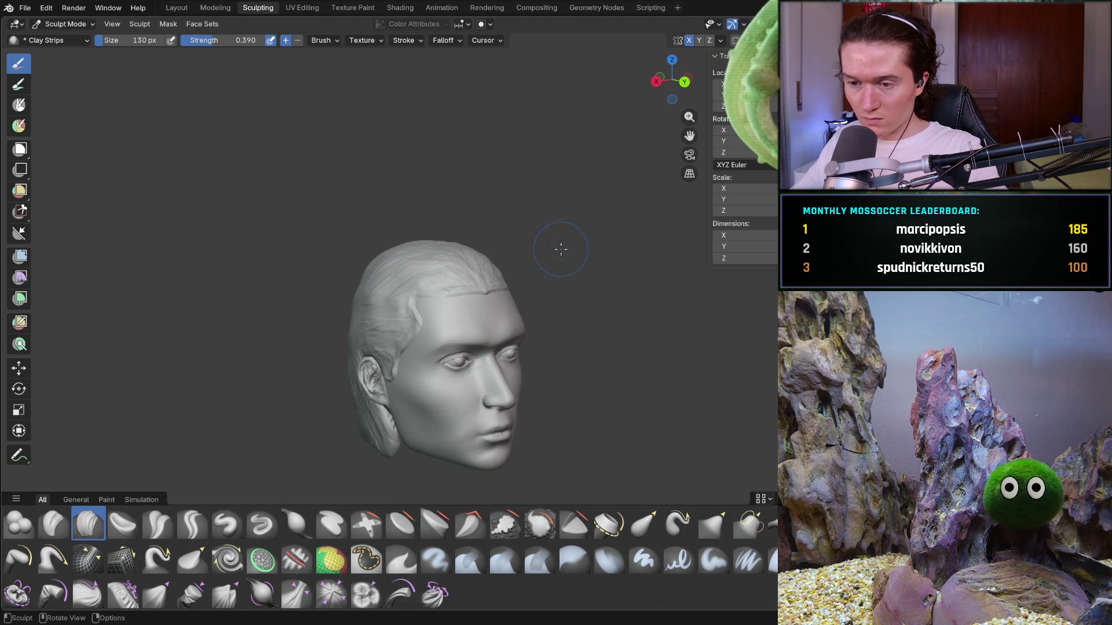
# Carve back the temple hair edge with inverted Ctrl Clay Strips strokes, then check from the side
pyautogui.scroll(8, 447, 271)
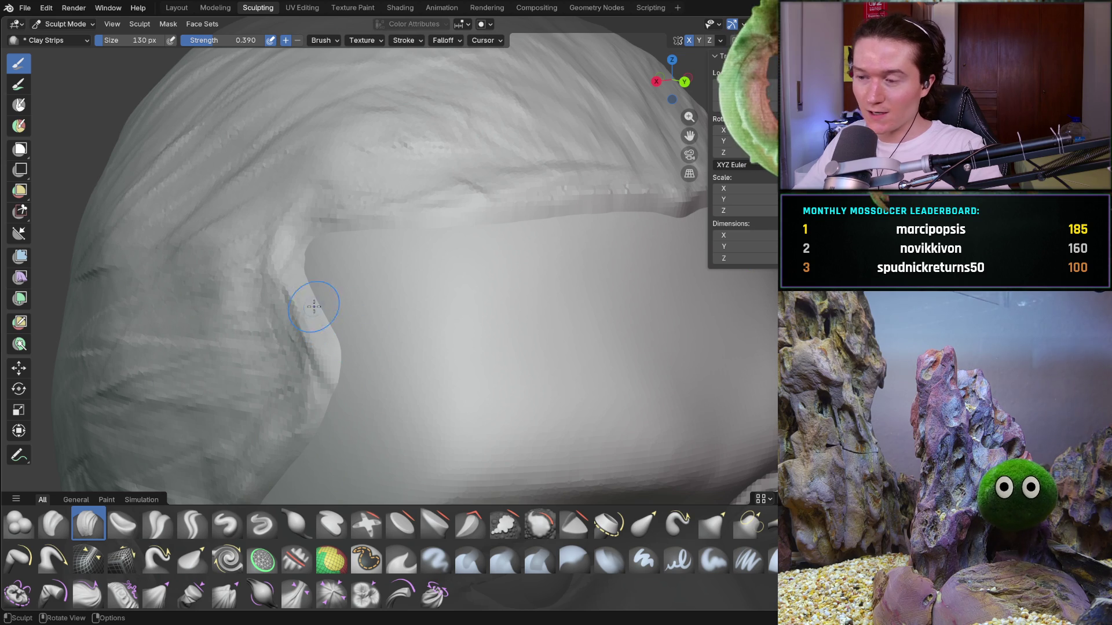
pyautogui.moveTo(336, 316)
pyautogui.mouseDown(button='middle')
pyautogui.moveTo(367, 347)
pyautogui.moveTo(392, 347)
pyautogui.moveTo(359, 364)
pyautogui.moveTo(380, 340)
pyautogui.moveTo(374, 371)
pyautogui.mouseUp(button='middle')
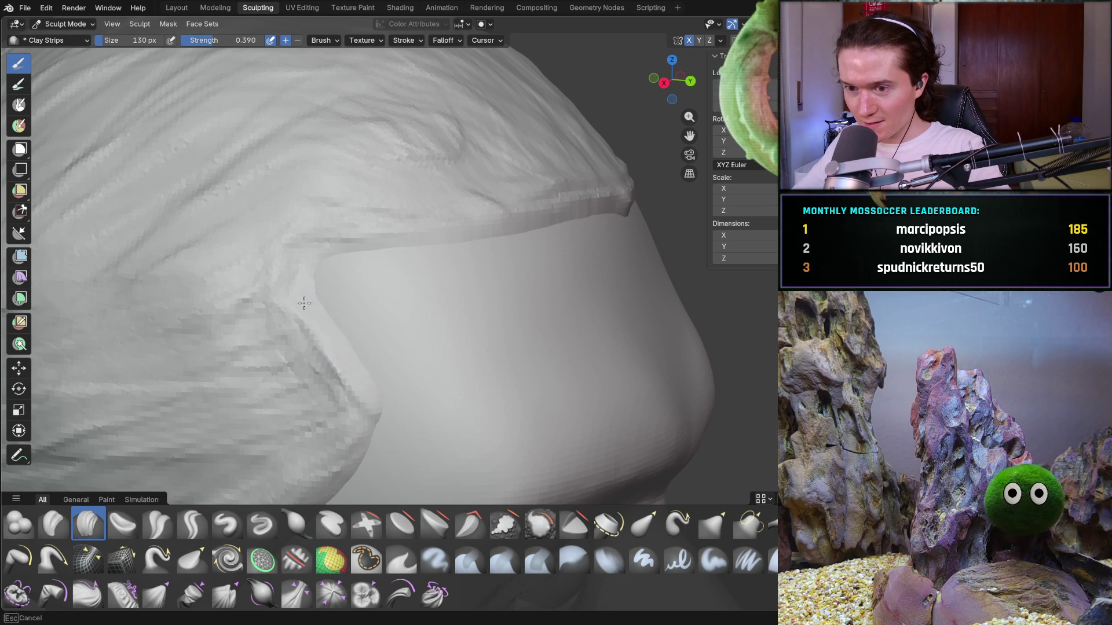
pyautogui.moveTo(365, 362)
pyautogui.mouseDown(button='middle')
pyautogui.moveTo(384, 315)
pyautogui.moveTo(440, 331)
pyautogui.moveTo(457, 306)
pyautogui.mouseUp(button='middle')
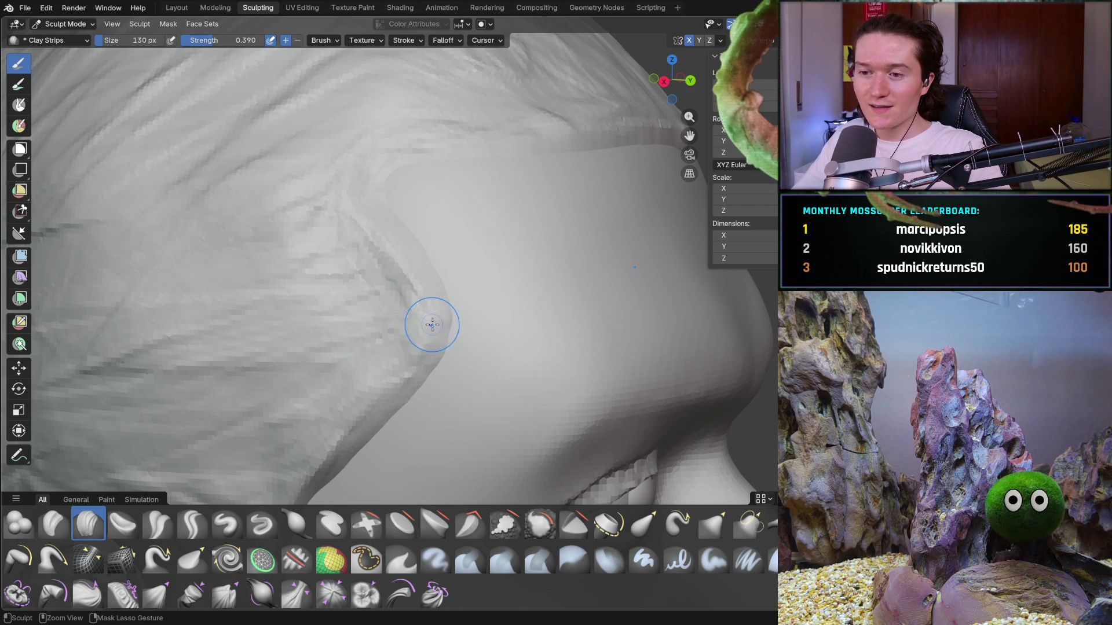
pyautogui.keyDown('ctrl'); pyautogui.moveTo(431, 324); pyautogui.dragTo(376, 340); pyautogui.keyUp('ctrl')
pyautogui.keyDown('ctrl'); pyautogui.moveTo(397, 284); pyautogui.dragTo(372, 256); pyautogui.keyUp('ctrl')
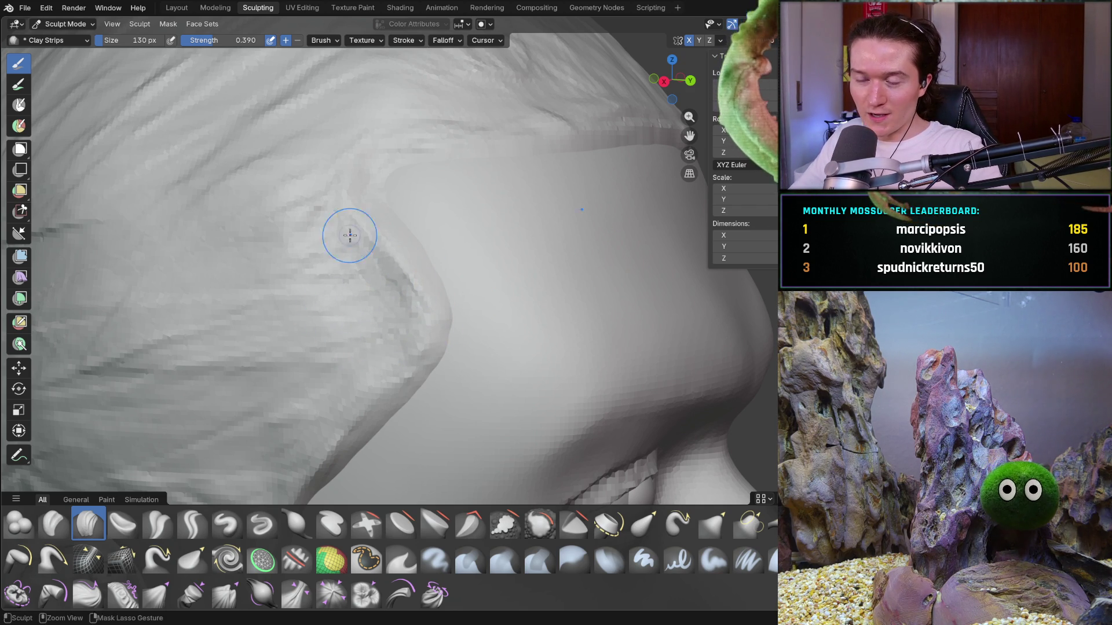
pyautogui.moveTo(301, 261)
pyautogui.keyDown('ctrl'); pyautogui.mouseDown()
pyautogui.moveTo(357, 267)
pyautogui.moveTo(356, 295)
pyautogui.moveTo(422, 323)
pyautogui.moveTo(364, 307)
pyautogui.moveTo(343, 275)
pyautogui.mouseUp(); pyautogui.keyUp('ctrl')
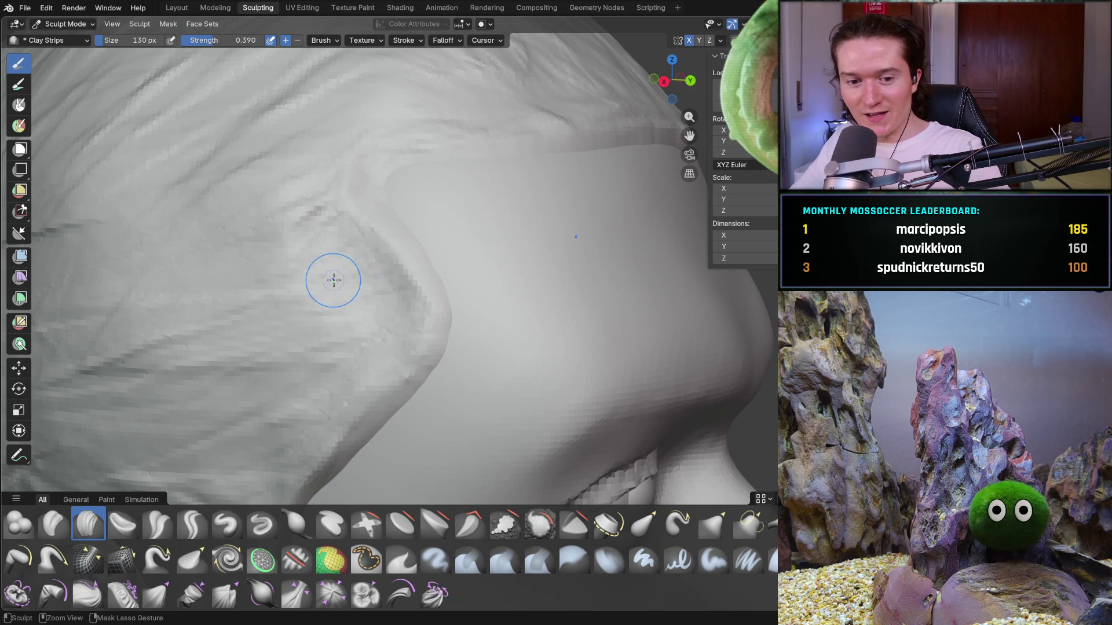
pyautogui.moveTo(356, 190)
pyautogui.keyDown('ctrl'); pyautogui.mouseDown()
pyautogui.moveTo(323, 149)
pyautogui.moveTo(335, 173)
pyautogui.mouseUp(); pyautogui.keyUp('ctrl')
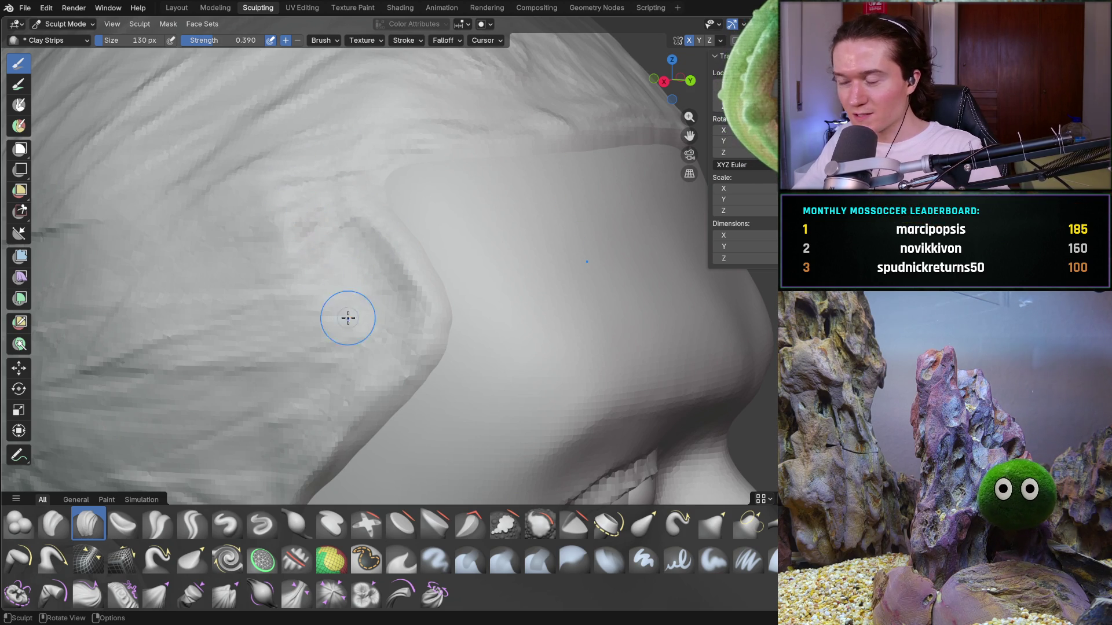
pyautogui.moveTo(313, 303)
pyautogui.mouseDown(button='middle')
pyautogui.moveTo(283, 368)
pyautogui.moveTo(278, 287)
pyautogui.moveTo(347, 265)
pyautogui.moveTo(360, 290)
pyautogui.moveTo(324, 260)
pyautogui.moveTo(348, 288)
pyautogui.moveTo(336, 288)
pyautogui.moveTo(367, 293)
pyautogui.moveTo(442, 223)
pyautogui.mouseUp(button='middle')
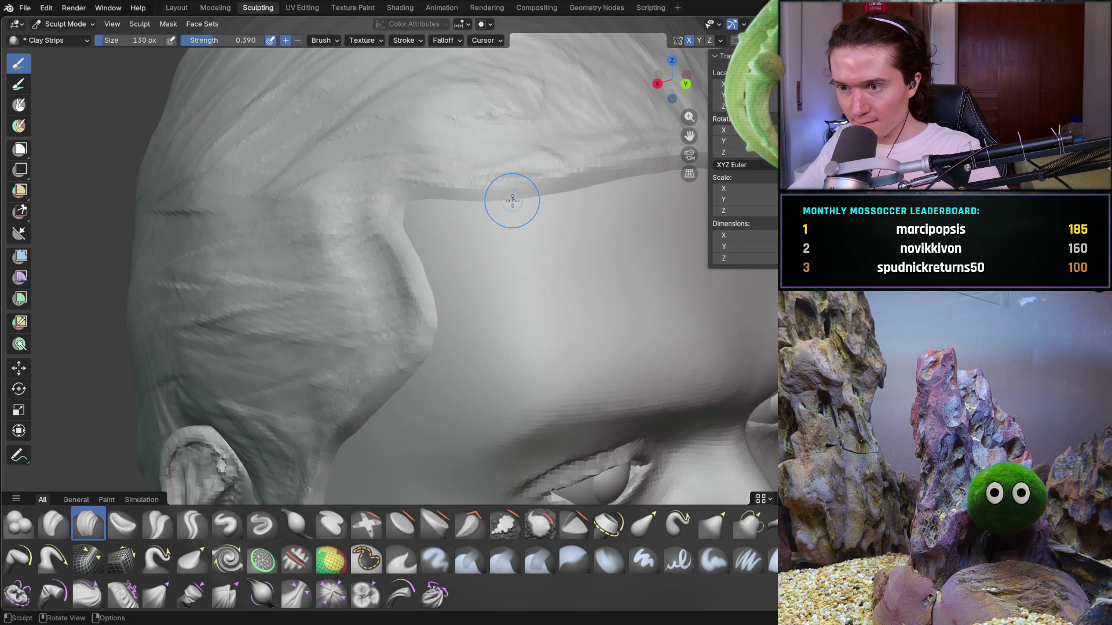
pyautogui.moveTo(594, 194)
pyautogui.mouseDown(button='middle')
pyautogui.moveTo(574, 202)
pyautogui.moveTo(633, 186)
pyautogui.moveTo(390, 174)
pyautogui.moveTo(335, 184)
pyautogui.mouseUp(button='middle')
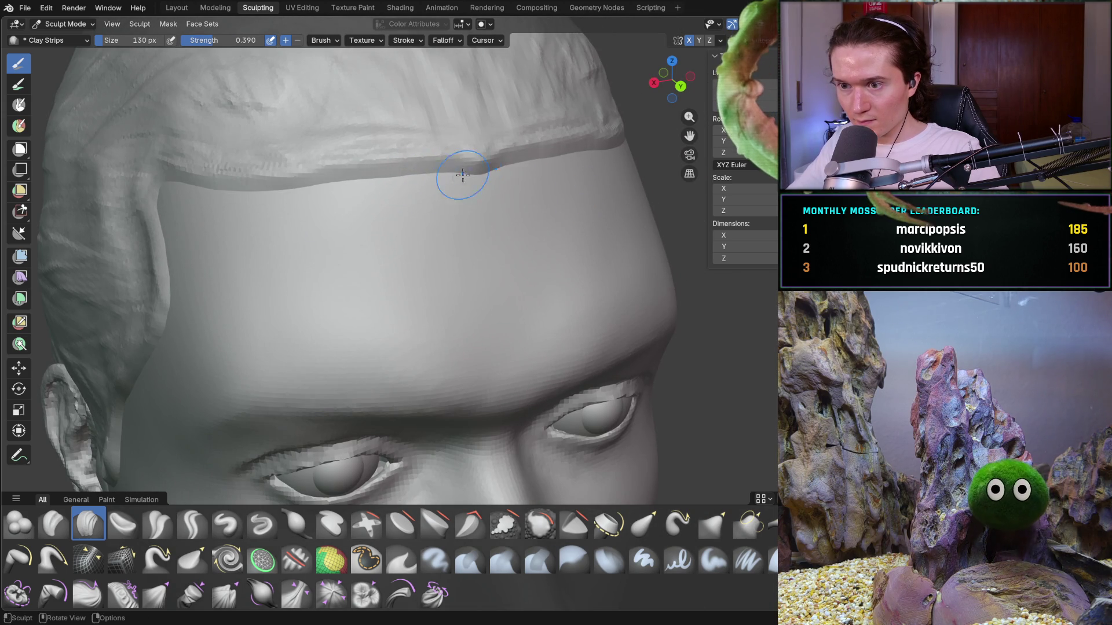
pyautogui.scroll(-7, 480, 198)
pyautogui.moveTo(479, 198)
pyautogui.mouseDown(button='middle')
pyautogui.moveTo(365, 206)
pyautogui.moveTo(387, 218)
pyautogui.mouseUp(button='middle')
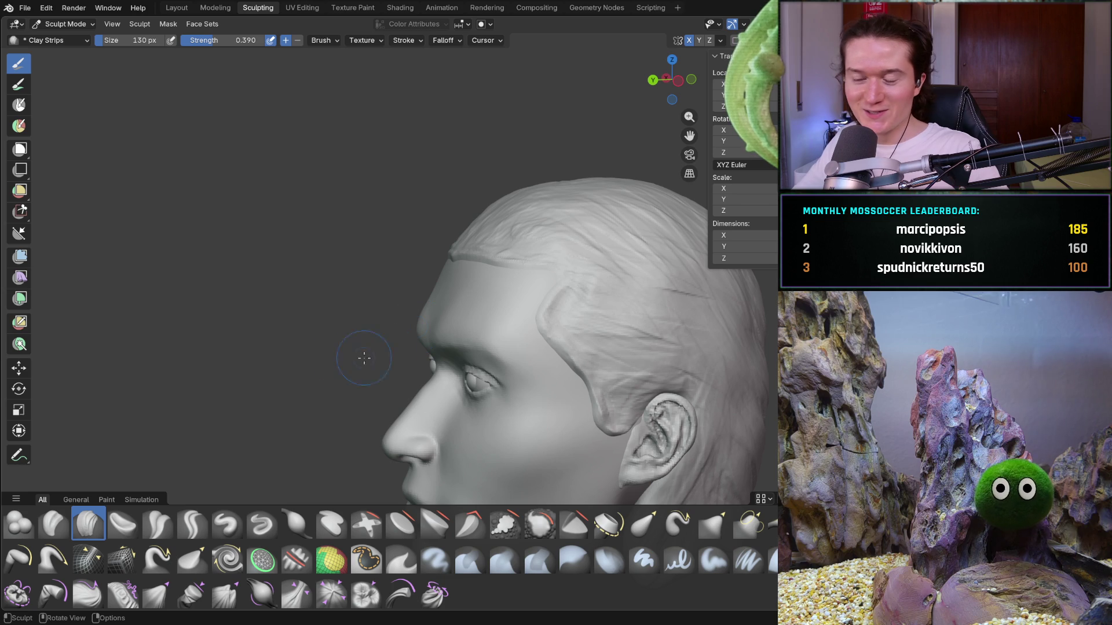
# Orbit round to the temple and reshape the hair crease there with a Clay Strips stroke
pyautogui.moveTo(407, 335); pyautogui.dragTo(600, 344, button='middle')
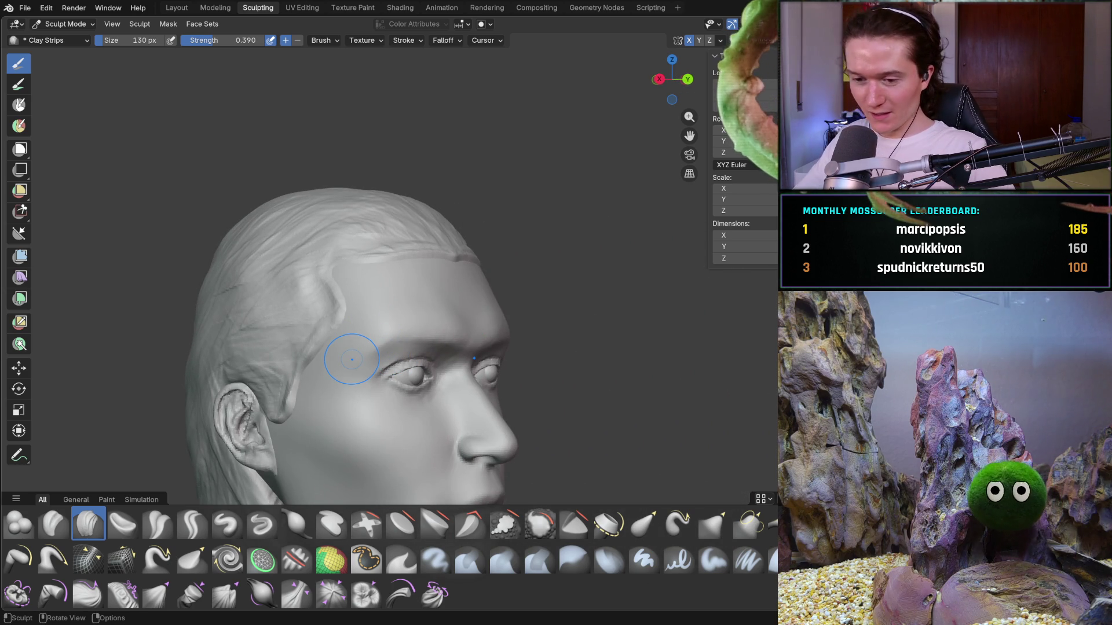
pyautogui.moveTo(335, 273)
pyautogui.mouseDown(button='middle')
pyautogui.moveTo(387, 343)
pyautogui.moveTo(385, 372)
pyautogui.moveTo(418, 377)
pyautogui.moveTo(422, 367)
pyautogui.moveTo(405, 380)
pyautogui.moveTo(390, 366)
pyautogui.moveTo(395, 231)
pyautogui.mouseUp(button='middle')
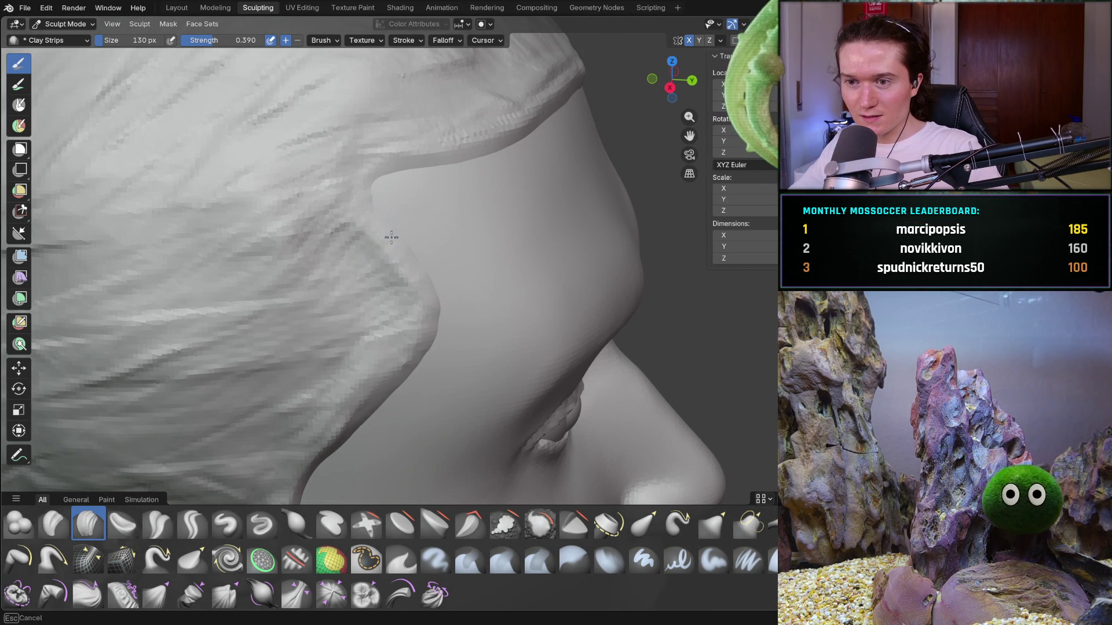
pyautogui.moveTo(412, 266)
pyautogui.mouseDown(button='middle')
pyautogui.moveTo(436, 258)
pyautogui.moveTo(411, 251)
pyautogui.moveTo(397, 268)
pyautogui.mouseUp(button='middle')
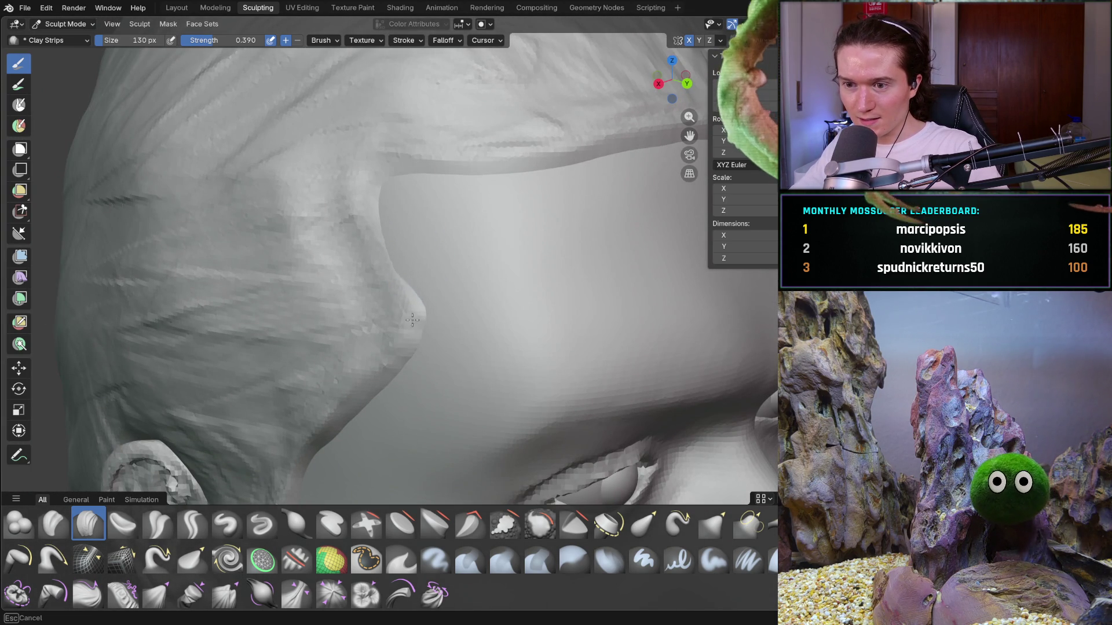
pyautogui.moveTo(440, 302)
pyautogui.mouseDown(button='middle')
pyautogui.moveTo(504, 293)
pyautogui.moveTo(467, 322)
pyautogui.moveTo(304, 303)
pyautogui.moveTo(430, 312)
pyautogui.mouseUp(button='middle')
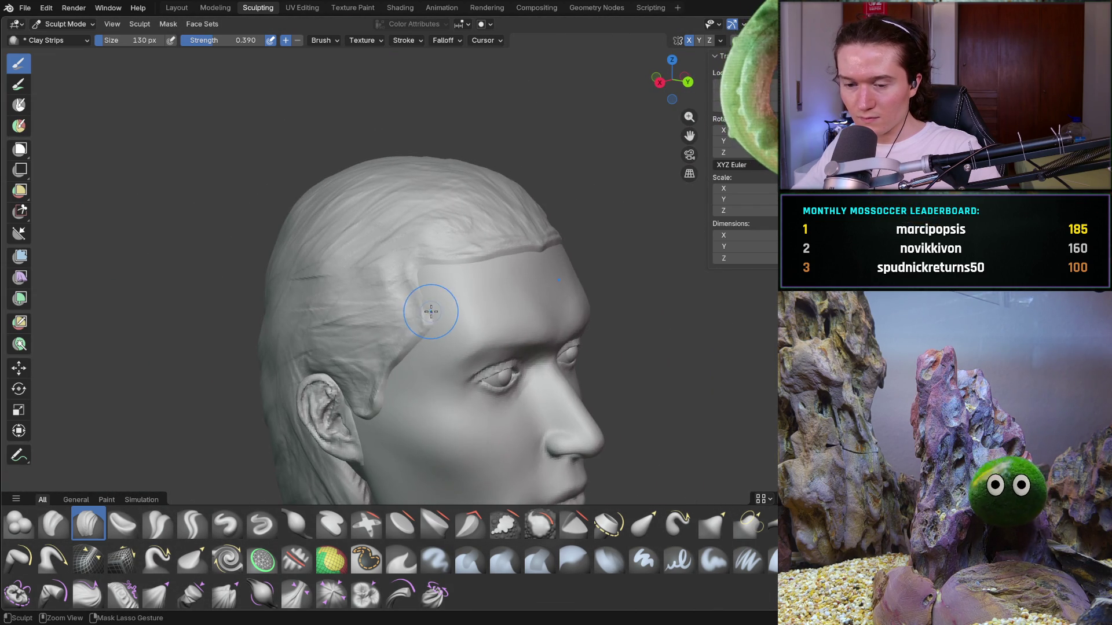
pyautogui.scroll(6, 461, 306)
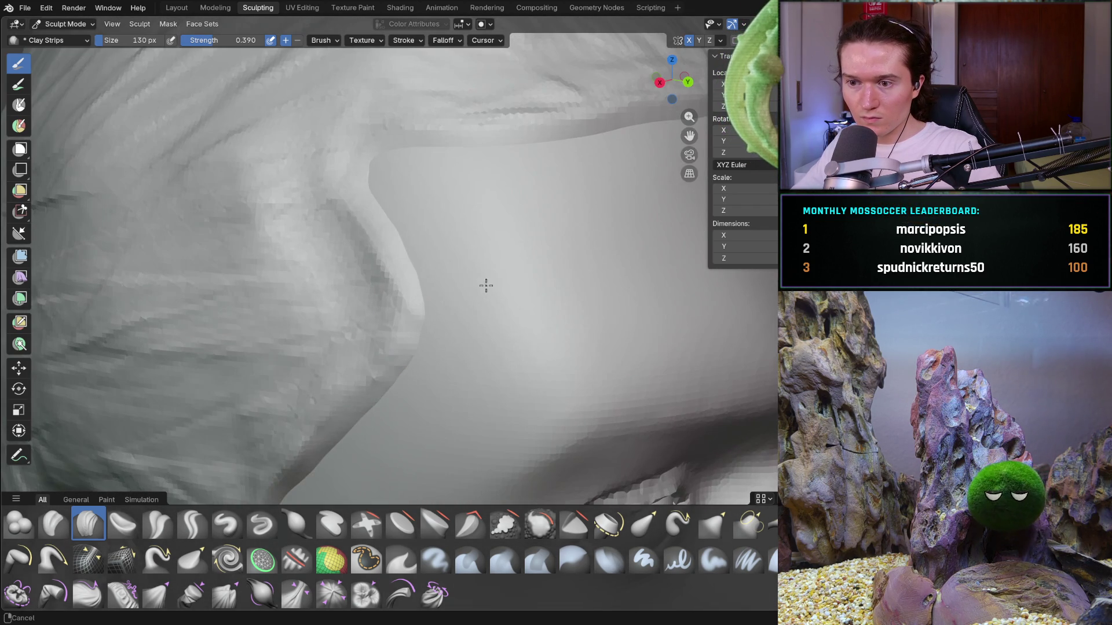
pyautogui.moveTo(412, 235); pyautogui.dragTo(469, 246, button='middle')
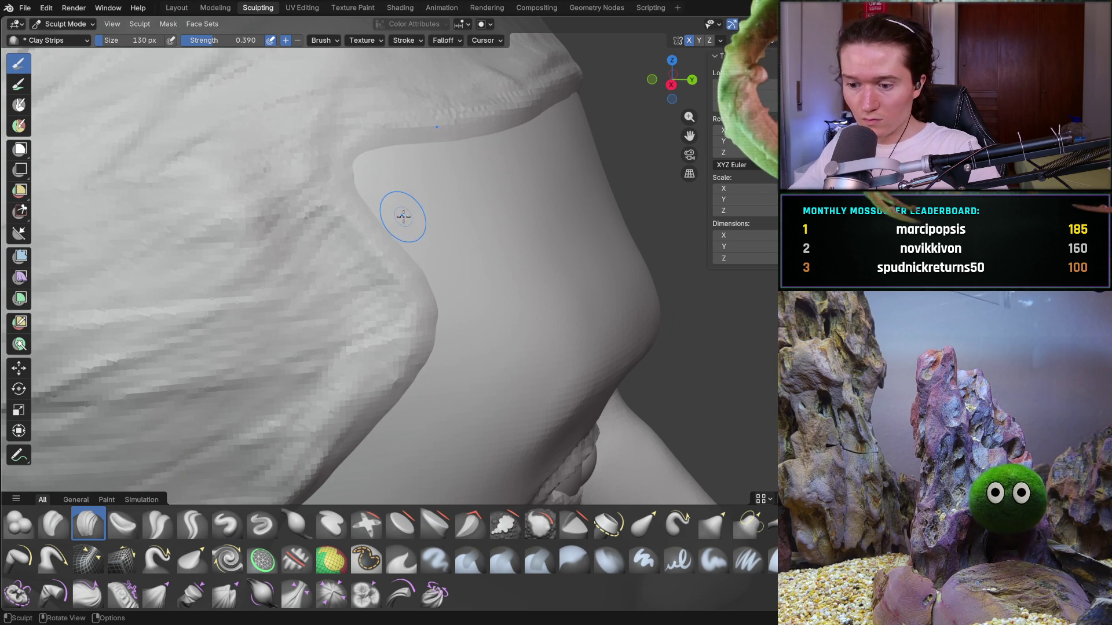
pyautogui.moveTo(359, 179)
pyautogui.mouseDown()
pyautogui.moveTo(345, 186)
pyautogui.moveTo(350, 209)
pyautogui.mouseUp()
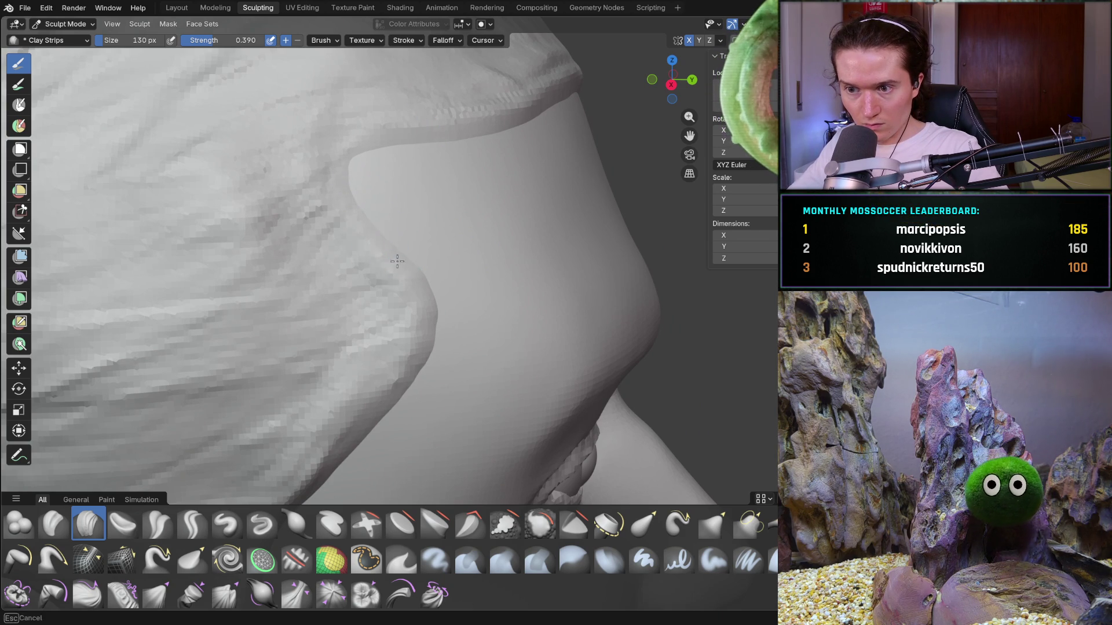
# Zoom in on the temple and brow to touch up the crease, then check it in three-quarter view
pyautogui.scroll(-10, 417, 288)
pyautogui.moveTo(417, 288)
pyautogui.mouseDown(button='middle')
pyautogui.moveTo(385, 283)
pyautogui.moveTo(371, 257)
pyautogui.moveTo(330, 273)
pyautogui.moveTo(354, 320)
pyautogui.moveTo(348, 345)
pyautogui.mouseUp(button='middle')
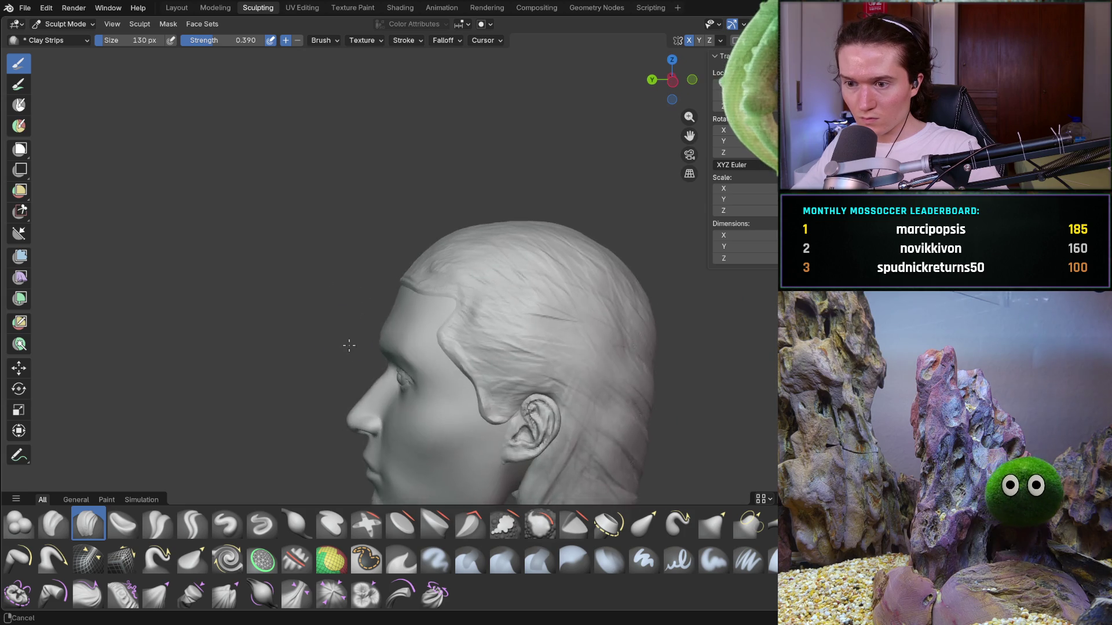
pyautogui.scroll(5, 348, 345)
pyautogui.scroll(3, 418, 298)
pyautogui.moveTo(422, 248)
pyautogui.keyDown('shift'); pyautogui.mouseDown(button='middle')
pyautogui.moveTo(426, 185)
pyautogui.moveTo(409, 203)
pyautogui.mouseUp(button='middle'); pyautogui.keyUp('shift')
pyautogui.keyDown('shift'); pyautogui.moveTo(482, 310); pyautogui.dragTo(477, 324, button='middle'); pyautogui.keyUp('shift')
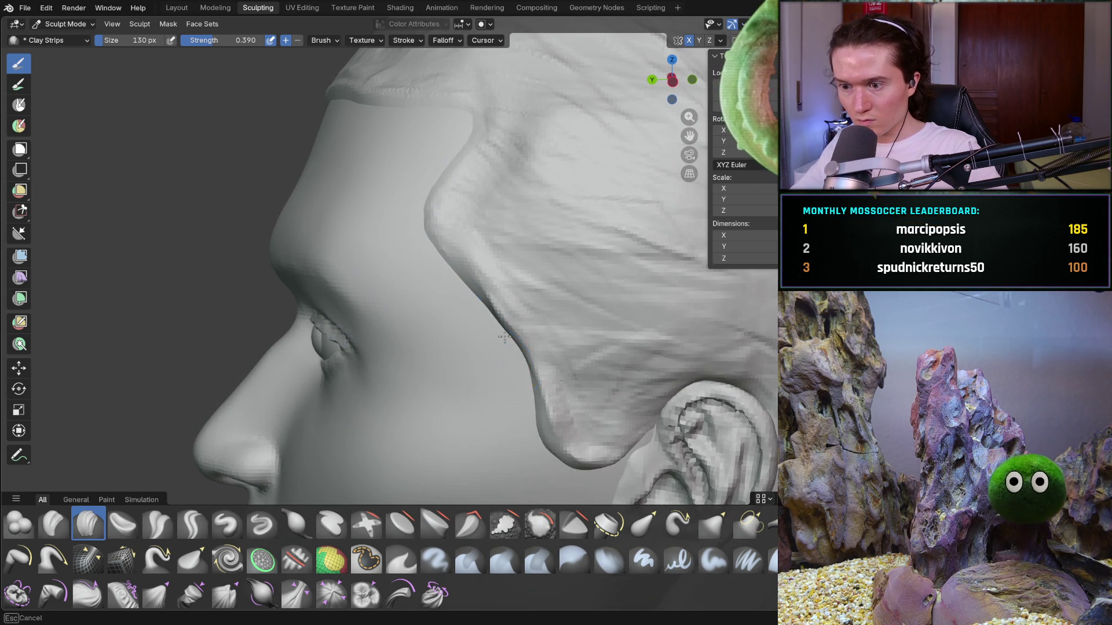
pyautogui.scroll(-5, 483, 372)
pyautogui.moveTo(458, 358)
pyautogui.mouseDown(button='middle')
pyautogui.moveTo(631, 384)
pyautogui.moveTo(636, 369)
pyautogui.mouseUp(button='middle')
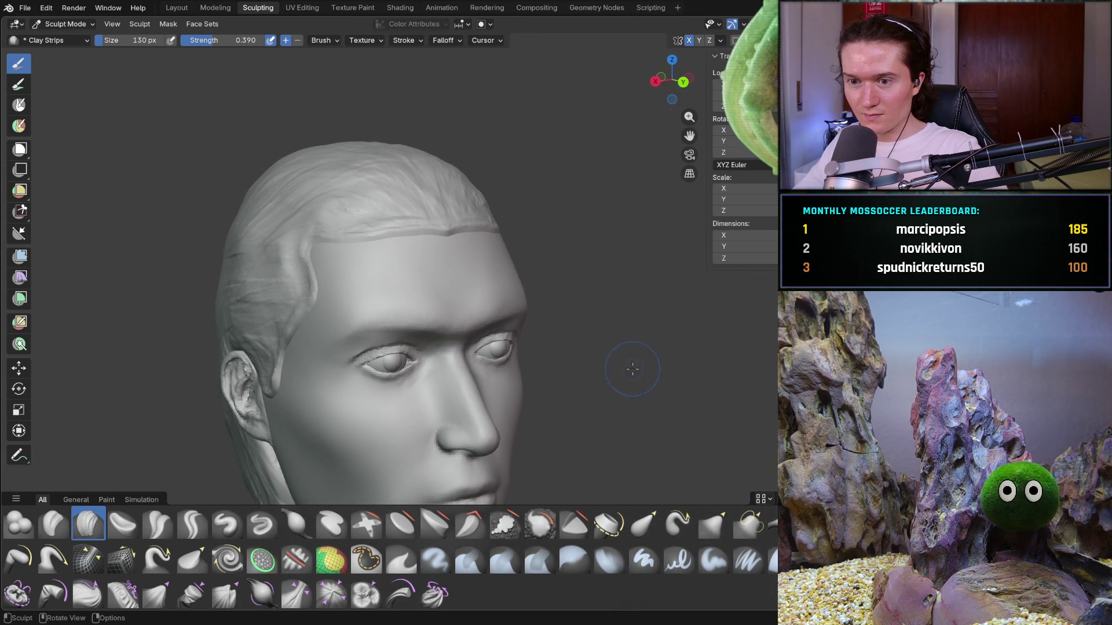
# Frame the forehead and ear, then run Clay Strips strokes along the sideburn edge
pyautogui.scroll(4, 310, 241)
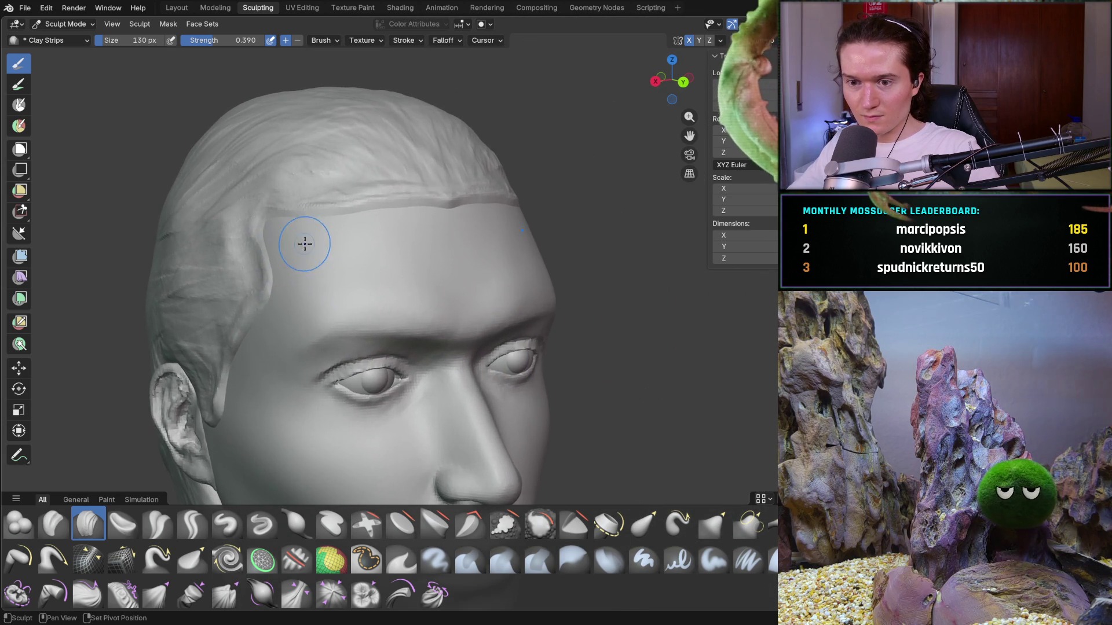
pyautogui.keyDown('shift'); pyautogui.moveTo(301, 240); pyautogui.dragTo(353, 265, button='middle'); pyautogui.keyUp('shift')
pyautogui.scroll(4, 353, 265)
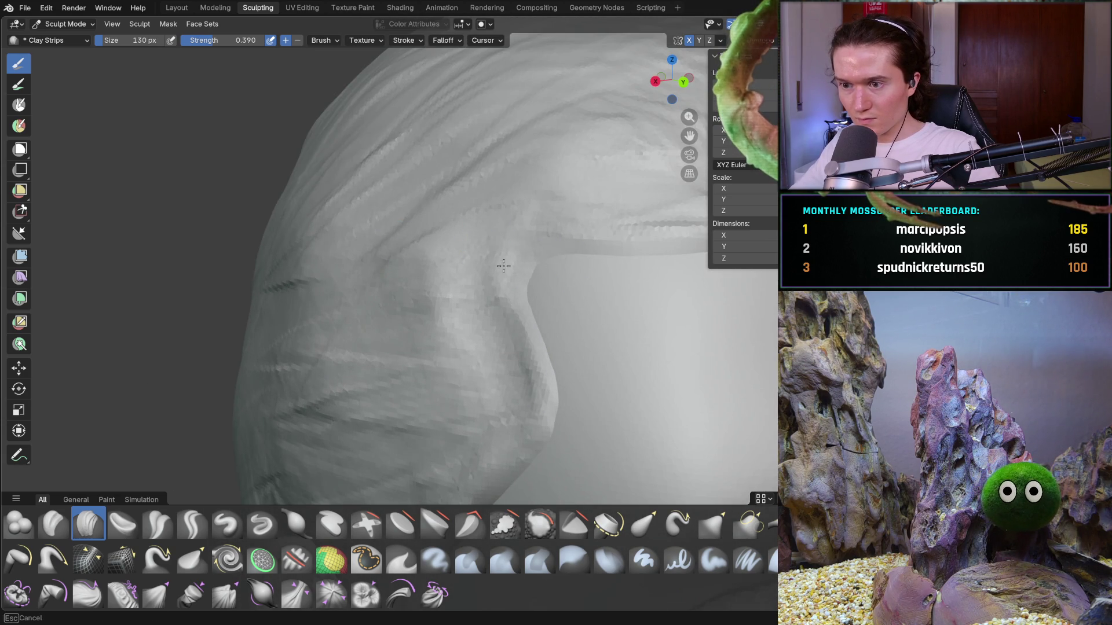
pyautogui.keyDown('ctrl'); pyautogui.hscroll(5, 650, 263); pyautogui.keyUp('ctrl')
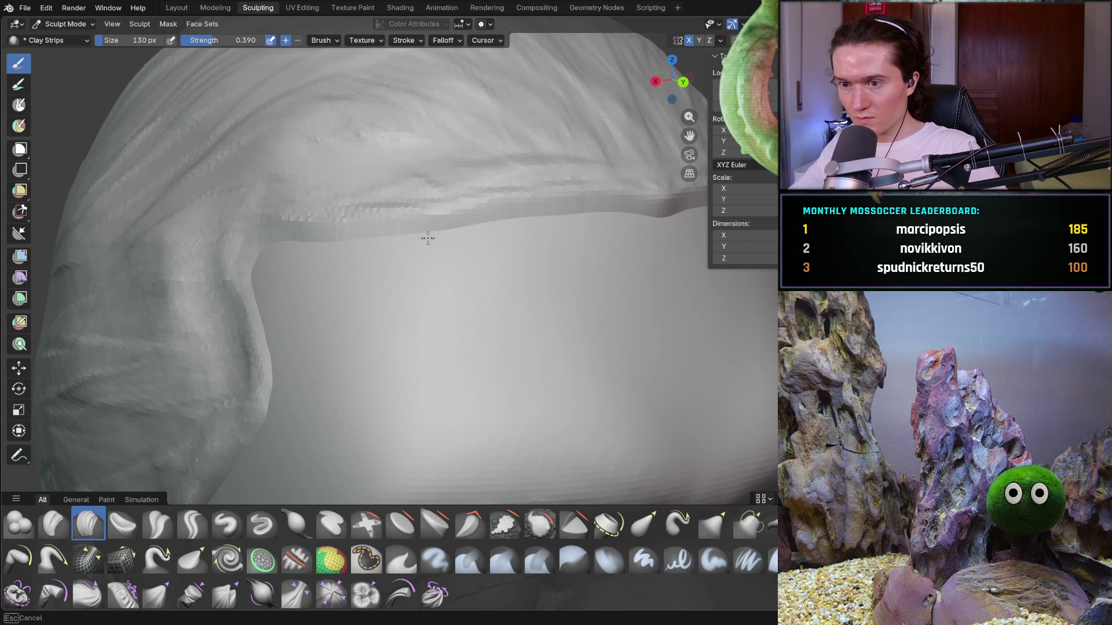
pyautogui.scroll(-5, 533, 226)
pyautogui.moveTo(534, 226)
pyautogui.mouseDown(button='middle')
pyautogui.moveTo(413, 271)
pyautogui.moveTo(431, 293)
pyautogui.moveTo(408, 298)
pyautogui.mouseUp(button='middle')
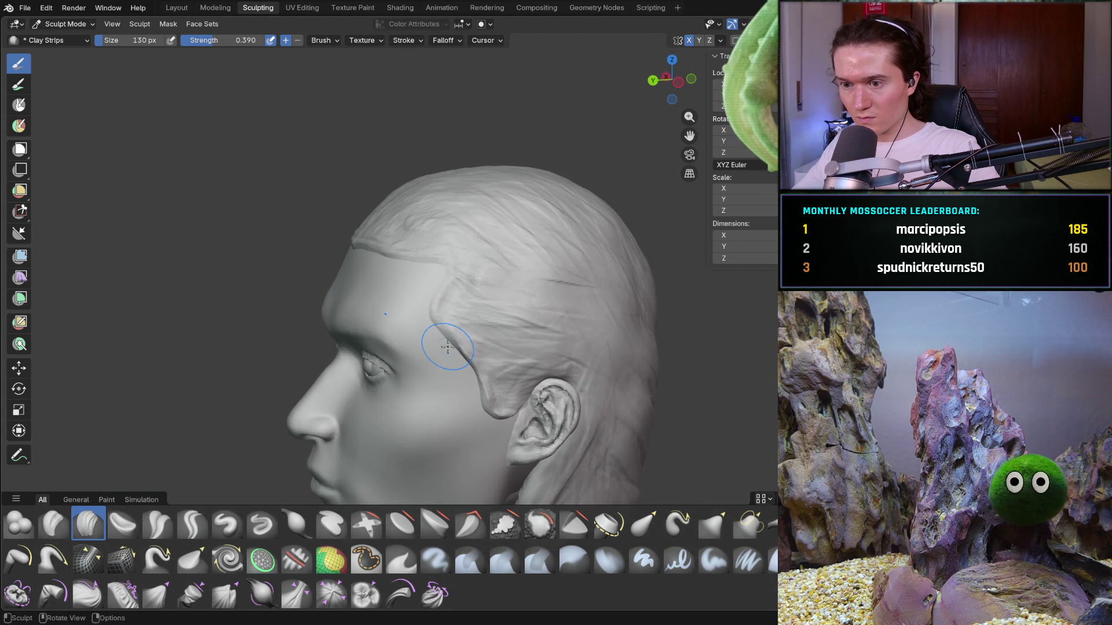
pyautogui.scroll(5, 408, 298)
pyautogui.moveTo(442, 347)
pyautogui.mouseDown()
pyautogui.moveTo(457, 371)
pyautogui.moveTo(435, 361)
pyautogui.mouseUp()
pyautogui.moveTo(492, 415); pyautogui.dragTo(436, 310, button='middle')
pyautogui.moveTo(437, 310); pyautogui.dragTo(488, 365)
# Add strokes near the ear so the sideburn tapers to a point, then view the profile
pyautogui.moveTo(488, 364); pyautogui.dragTo(397, 285, button='middle')
pyautogui.moveTo(428, 371); pyautogui.dragTo(458, 390)
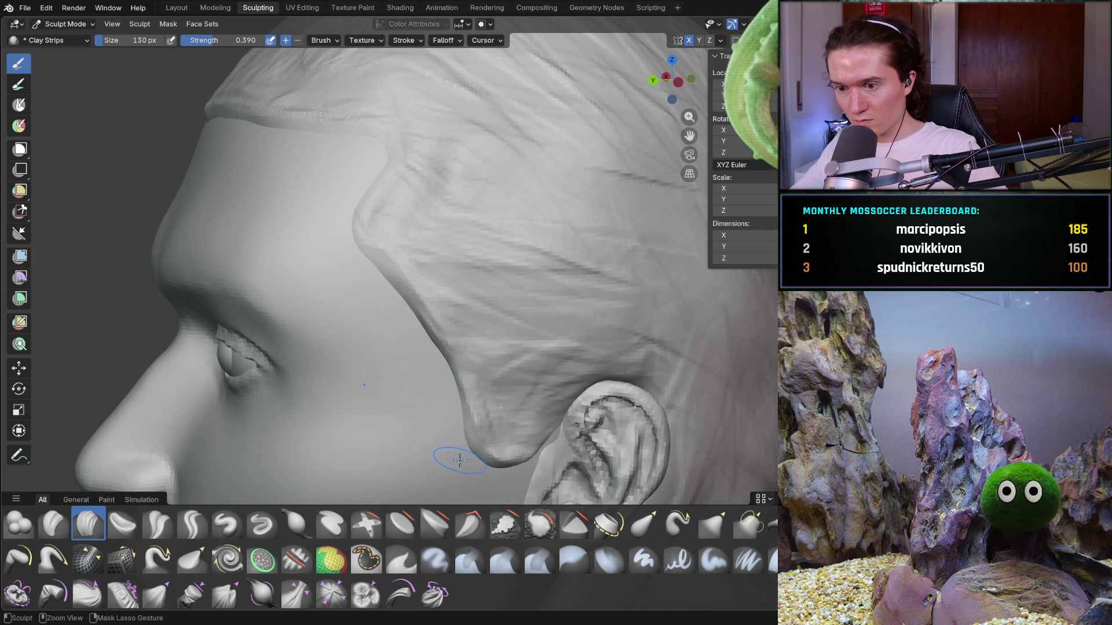
pyautogui.moveTo(459, 436); pyautogui.dragTo(412, 384, button='middle')
pyautogui.scroll(-3, 411, 385)
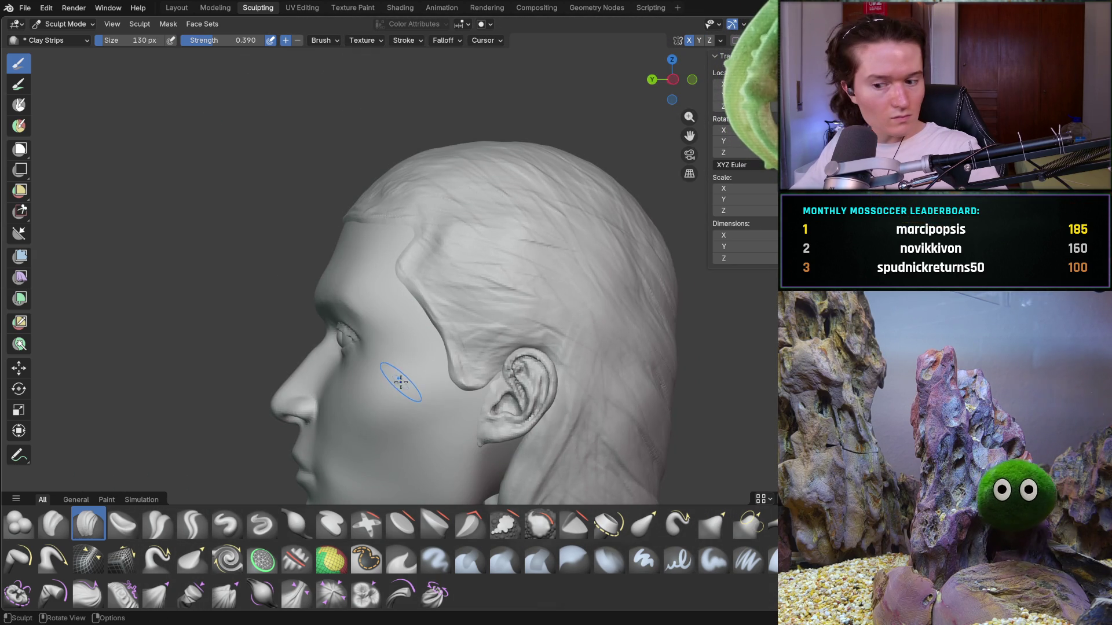
# Zoom in on the temple and lay a Clay Strips stroke over the temple hair
pyautogui.scroll(5, 451, 376)
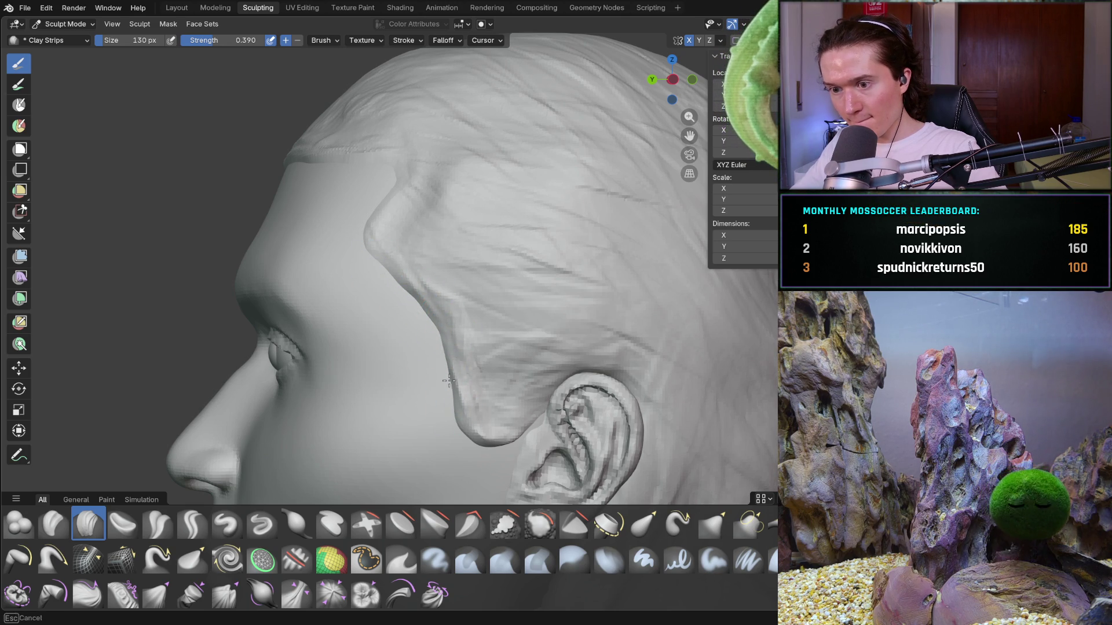
pyautogui.scroll(-8, 409, 315)
pyautogui.moveTo(409, 315)
pyautogui.mouseDown(button='middle')
pyautogui.moveTo(578, 330)
pyautogui.moveTo(451, 324)
pyautogui.mouseUp(button='middle')
pyautogui.scroll(4, 409, 300)
pyautogui.scroll(3, 409, 299)
pyautogui.scroll(2, 372, 290)
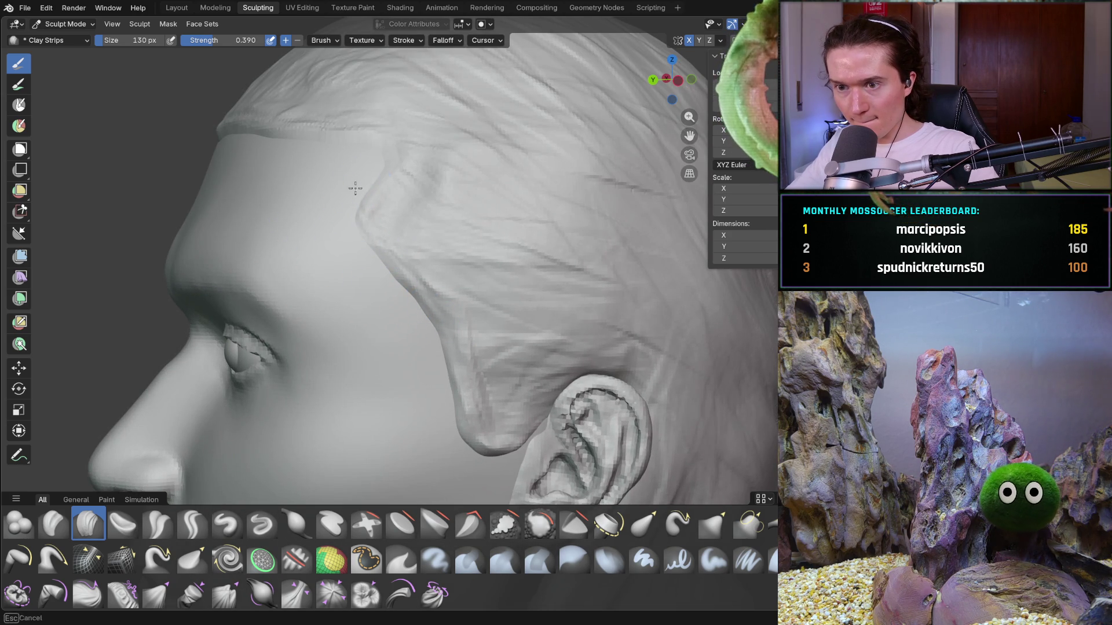
pyautogui.moveTo(335, 136)
pyautogui.mouseDown(button='middle')
pyautogui.moveTo(397, 178)
pyautogui.moveTo(362, 159)
pyautogui.moveTo(333, 164)
pyautogui.mouseUp(button='middle')
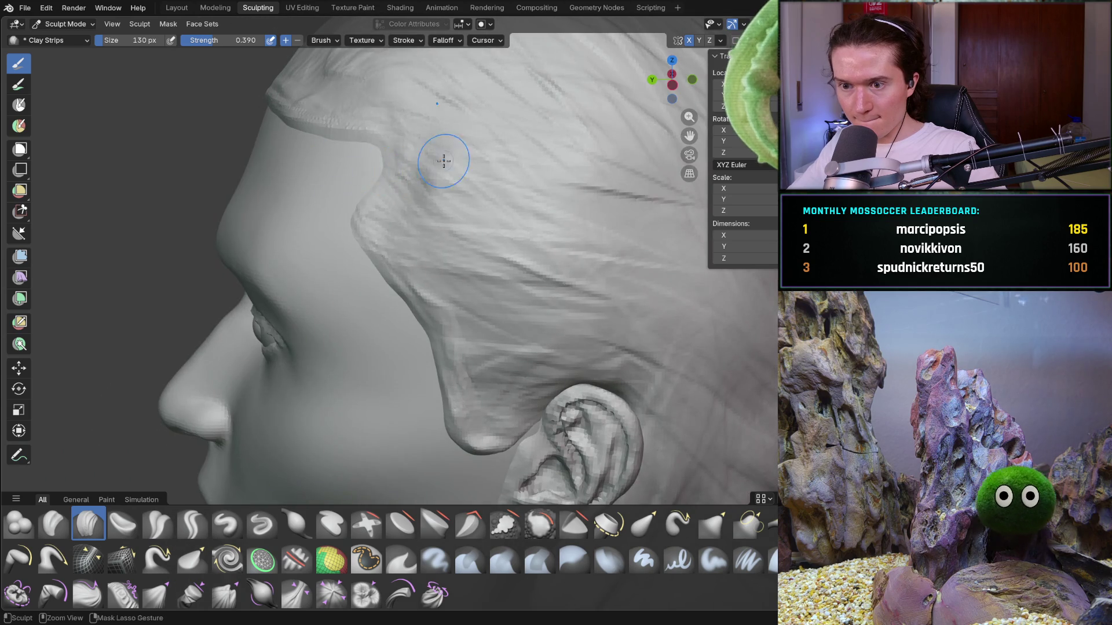
pyautogui.scroll(-5, 440, 174)
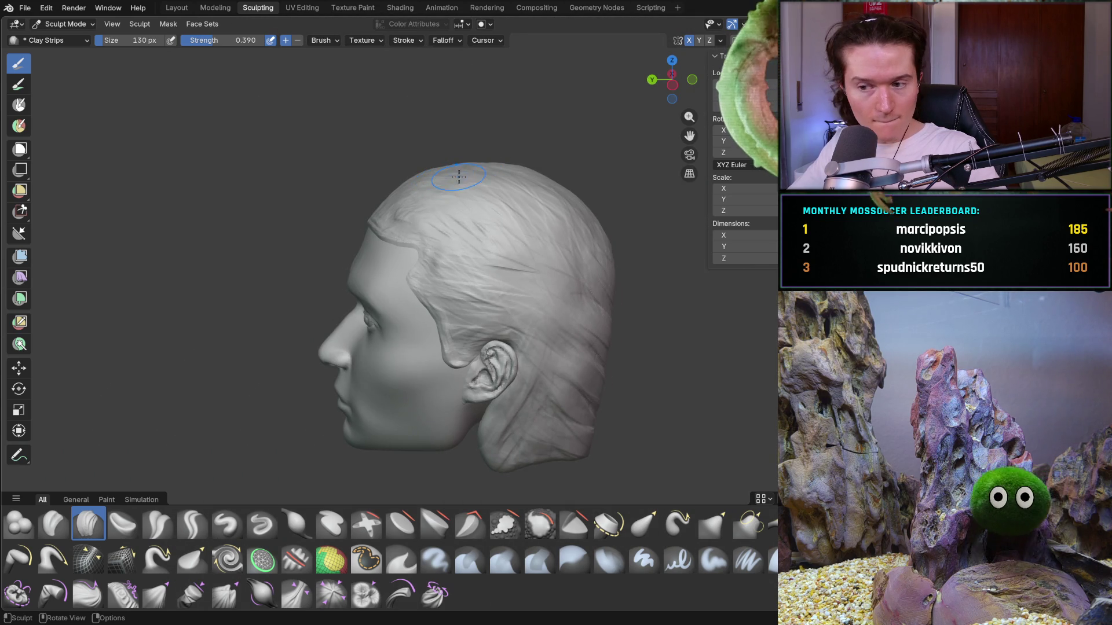
pyautogui.scroll(8, 406, 246)
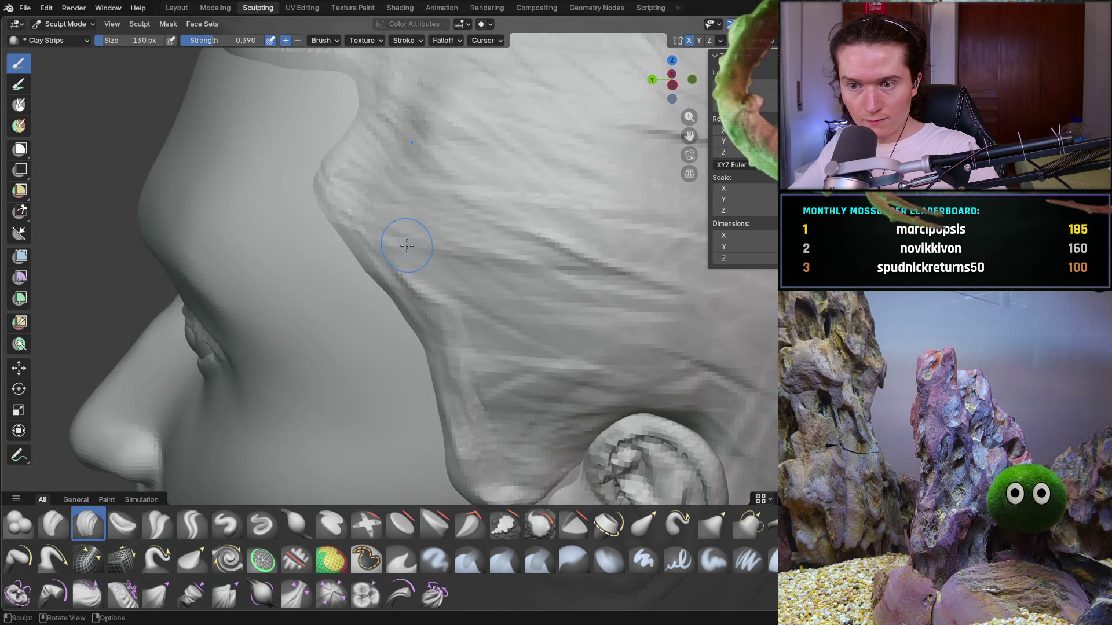
pyautogui.moveTo(407, 246)
pyautogui.mouseDown()
pyautogui.moveTo(325, 193)
pyautogui.moveTo(354, 251)
pyautogui.mouseUp()
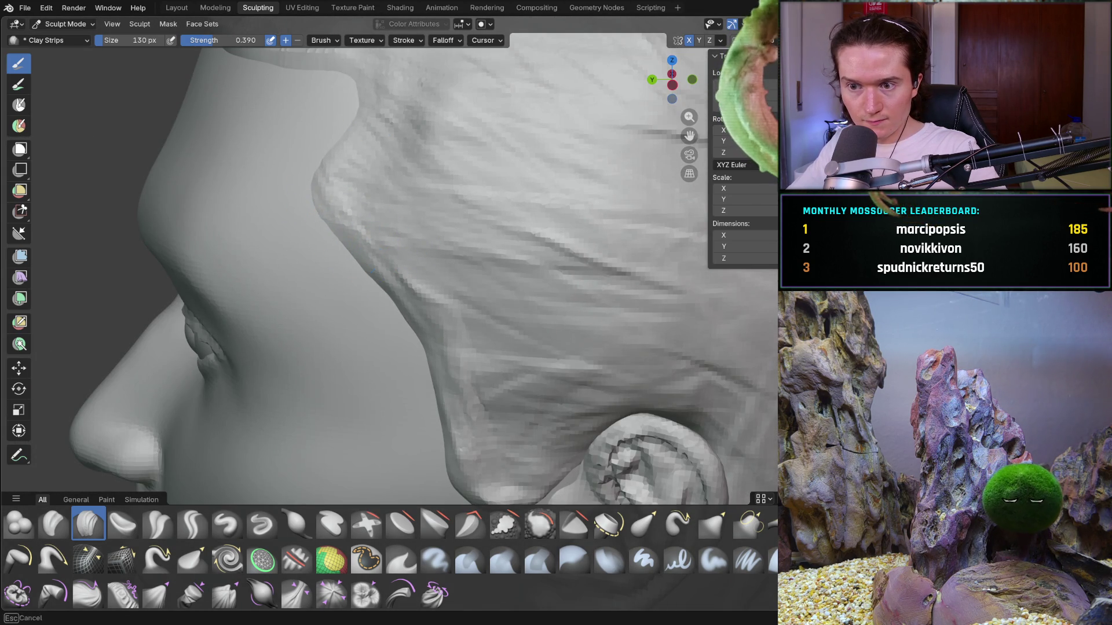
pyautogui.scroll(-5, 398, 295)
pyautogui.moveTo(376, 266)
pyautogui.mouseDown(button='middle')
pyautogui.moveTo(521, 266)
pyautogui.moveTo(530, 287)
pyautogui.mouseUp(button='middle')
pyautogui.scroll(-3, 521, 267)
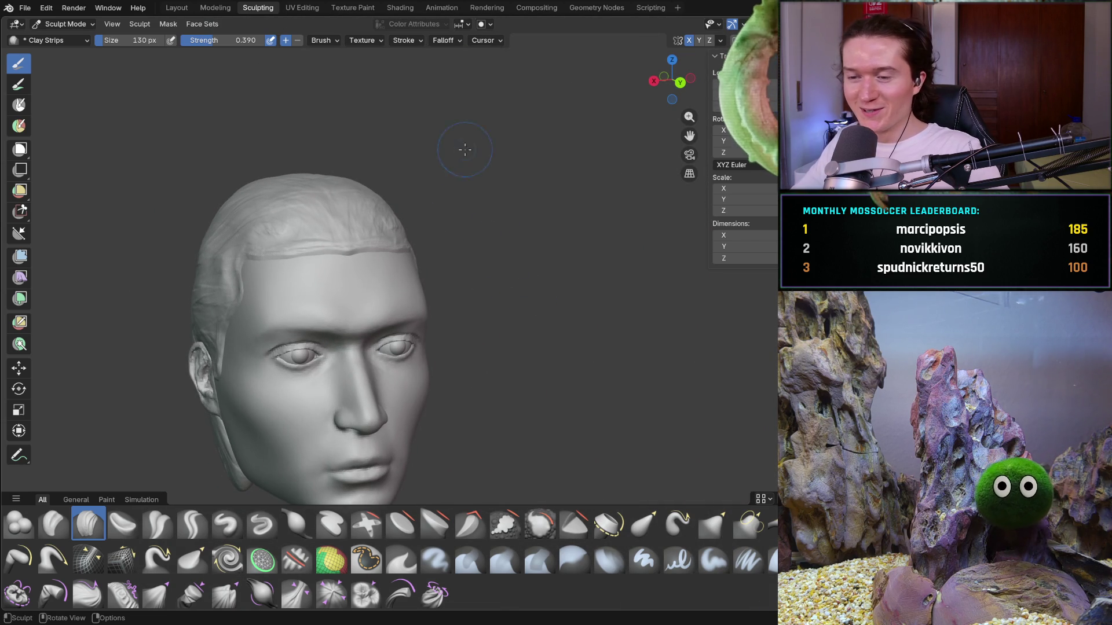
# Zoom onto the temple and reshape the hair edge there with Clay Strips strokes
pyautogui.moveTo(372, 324)
pyautogui.mouseDown(button='middle')
pyautogui.moveTo(457, 278)
pyautogui.moveTo(446, 279)
pyautogui.mouseUp(button='middle')
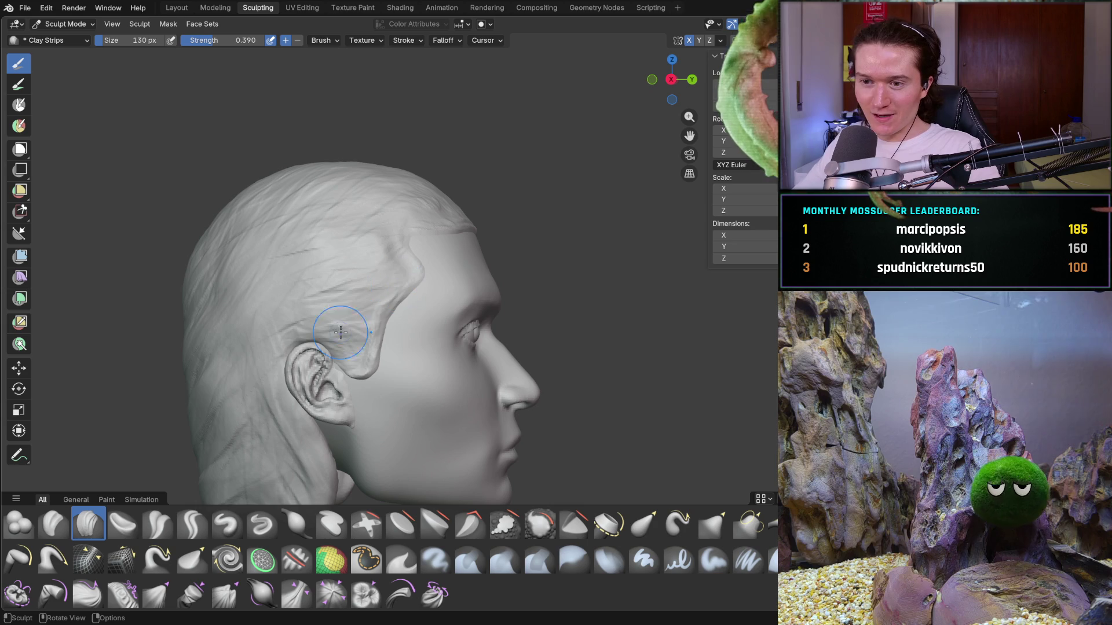
pyautogui.scroll(2, 391, 337)
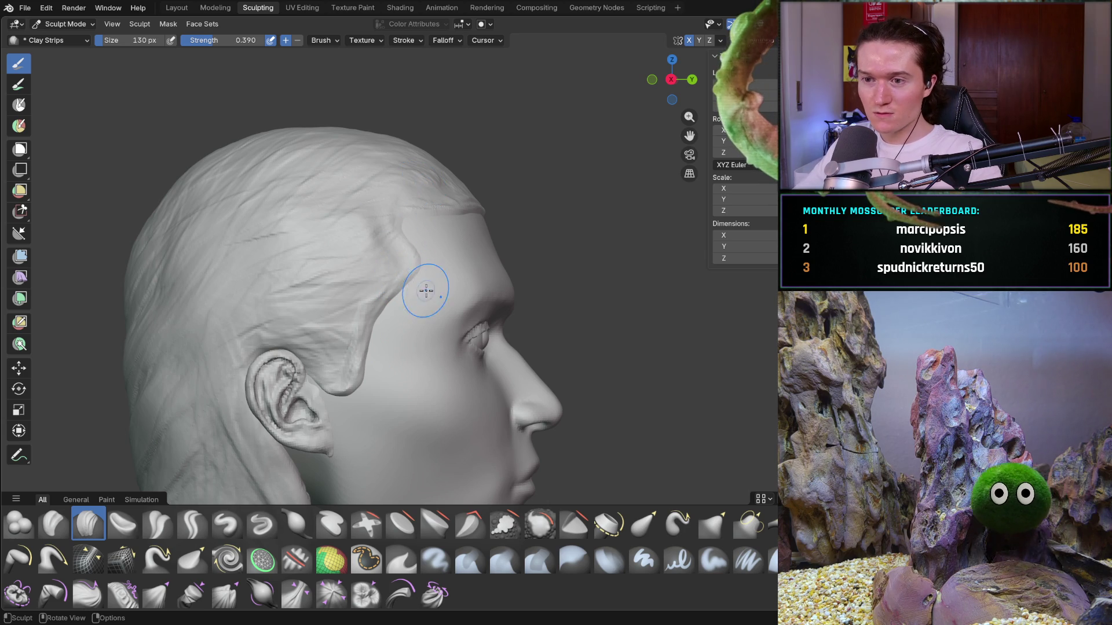
pyautogui.moveTo(427, 324); pyautogui.dragTo(424, 321, button='middle')
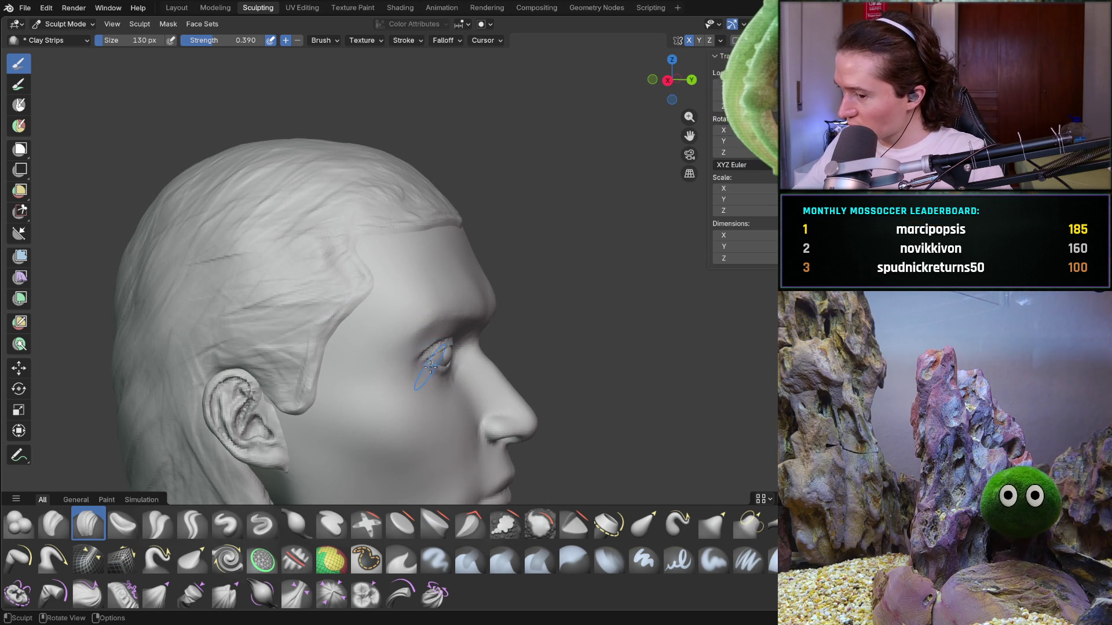
pyautogui.scroll(5, 391, 315)
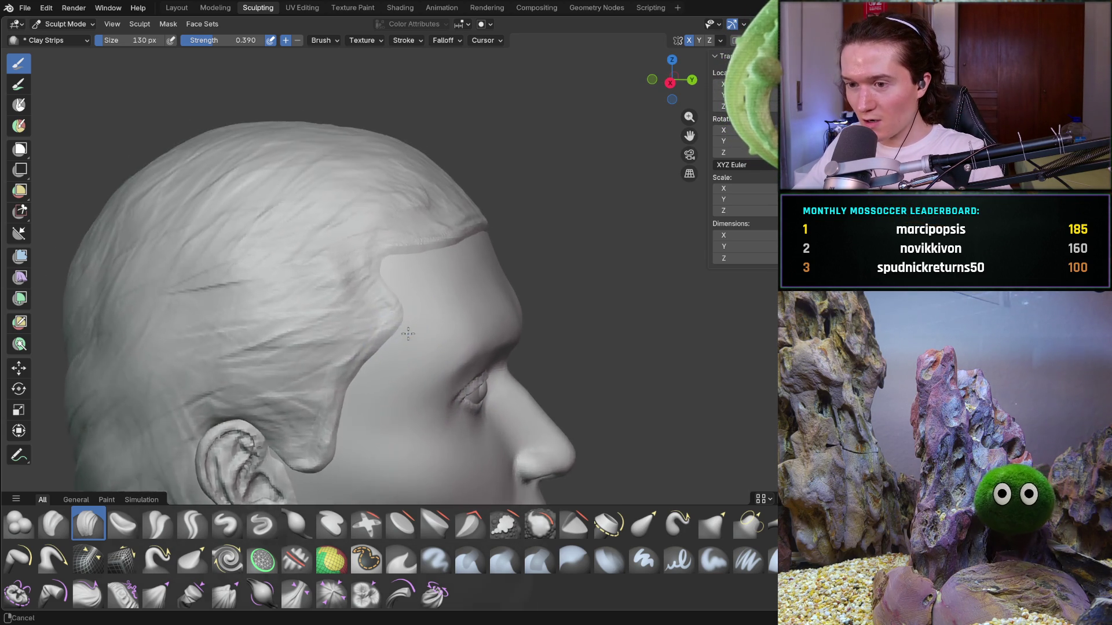
pyautogui.moveTo(370, 308)
pyautogui.mouseDown()
pyautogui.moveTo(368, 297)
pyautogui.moveTo(384, 302)
pyautogui.moveTo(379, 319)
pyautogui.mouseUp()
pyautogui.moveTo(331, 377); pyautogui.dragTo(345, 368)
pyautogui.moveTo(380, 327); pyautogui.dragTo(372, 295)
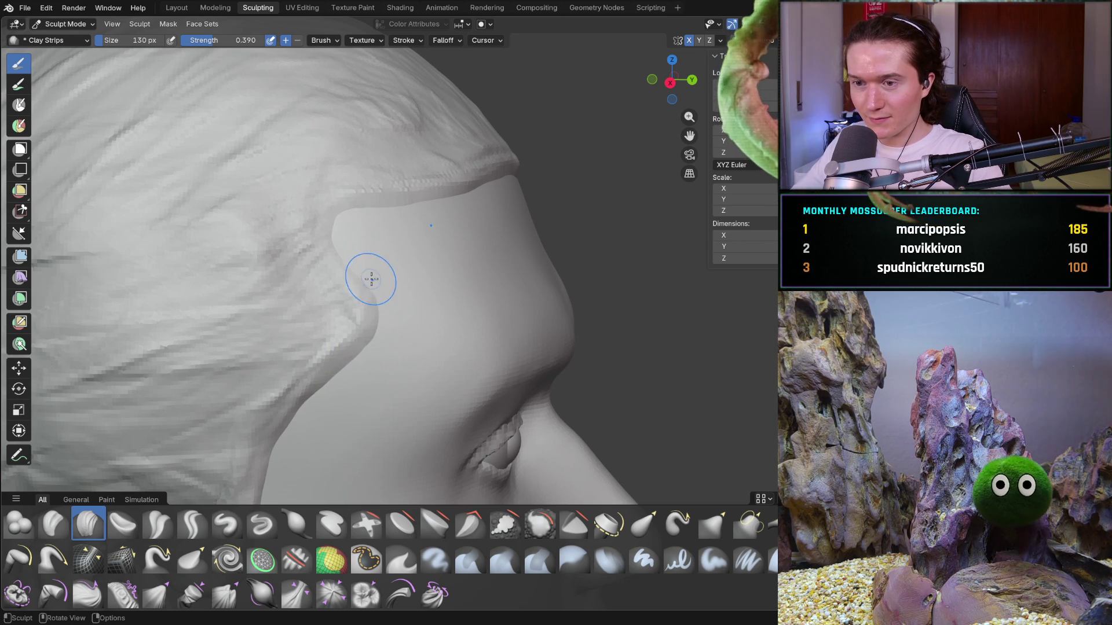
# Sculpt a clay stroke along the hairline above the brow, then orbit to a near-front view
pyautogui.moveTo(388, 265)
pyautogui.mouseDown(button='middle')
pyautogui.moveTo(315, 260)
pyautogui.moveTo(359, 220)
pyautogui.mouseUp(button='middle')
pyautogui.moveTo(372, 186)
pyautogui.mouseDown()
pyautogui.moveTo(356, 208)
pyautogui.moveTo(442, 208)
pyautogui.mouseUp()
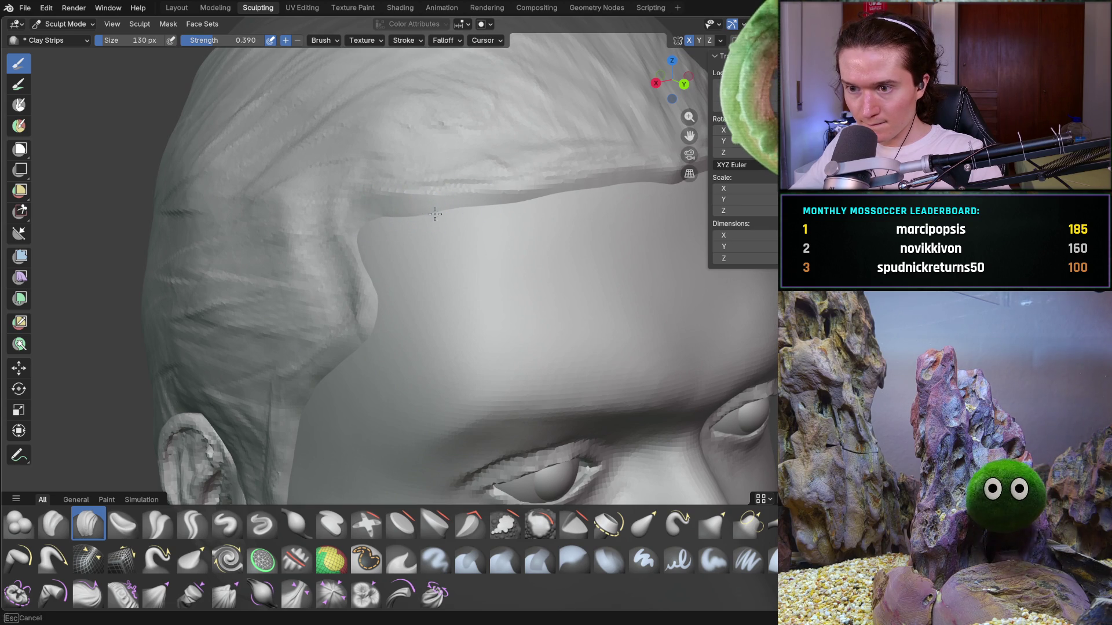
pyautogui.scroll(-8, 510, 244)
pyautogui.moveTo(509, 244); pyautogui.dragTo(377, 248, button='middle')
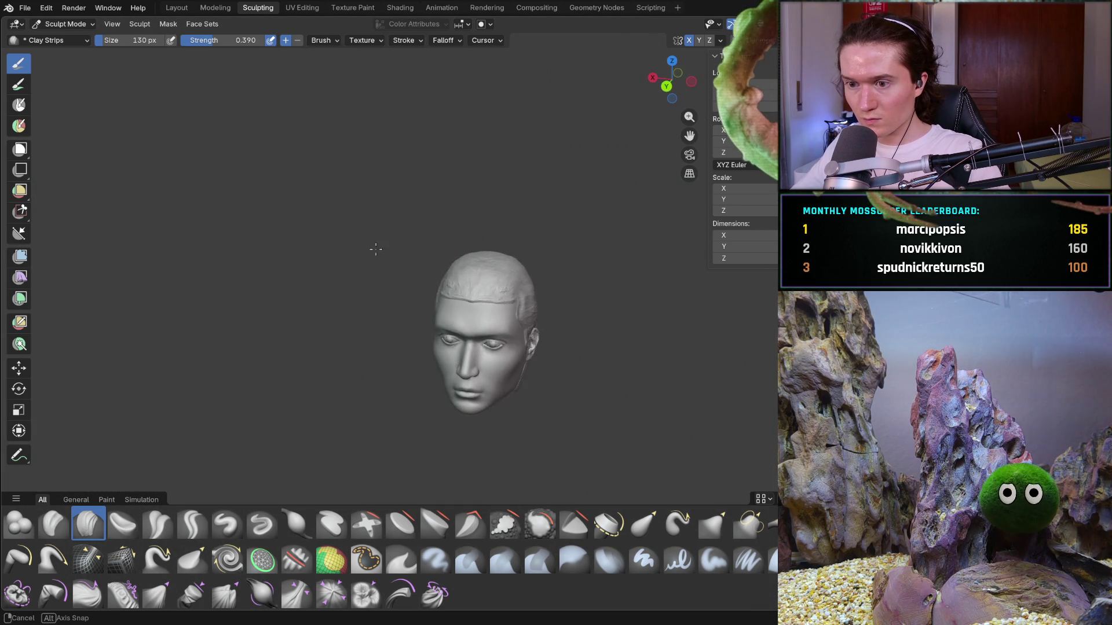
# Lay a Clay Strips stroke down the forehead, then zoom out and orbit the head
pyautogui.scroll(3, 410, 249)
pyautogui.scroll(5, 500, 256)
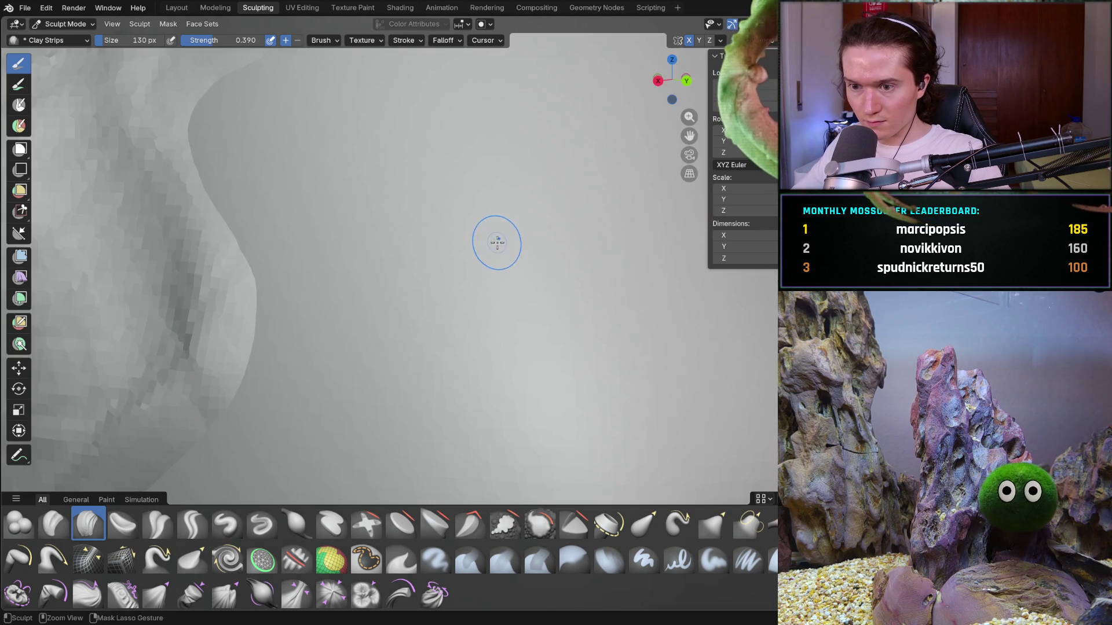
pyautogui.moveTo(256, 181)
pyautogui.mouseDown()
pyautogui.moveTo(245, 200)
pyautogui.moveTo(286, 305)
pyautogui.mouseUp()
pyautogui.scroll(-8, 284, 256)
pyautogui.moveTo(284, 256)
pyautogui.mouseDown(button='middle')
pyautogui.moveTo(249, 266)
pyautogui.moveTo(373, 296)
pyautogui.moveTo(368, 318)
pyautogui.moveTo(464, 293)
pyautogui.moveTo(457, 280)
pyautogui.moveTo(467, 291)
pyautogui.moveTo(402, 290)
pyautogui.moveTo(408, 281)
pyautogui.mouseUp(button='middle')
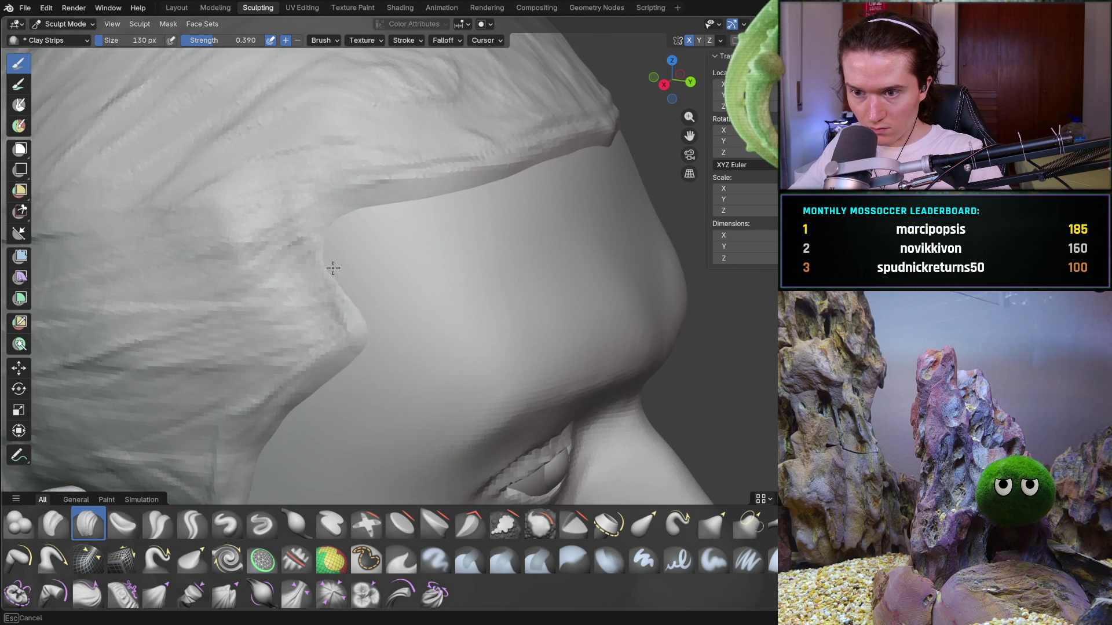
# Inspect the temple hairline from the front and from the side of the head
pyautogui.scroll(-5, 413, 296)
pyautogui.scroll(2, 412, 296)
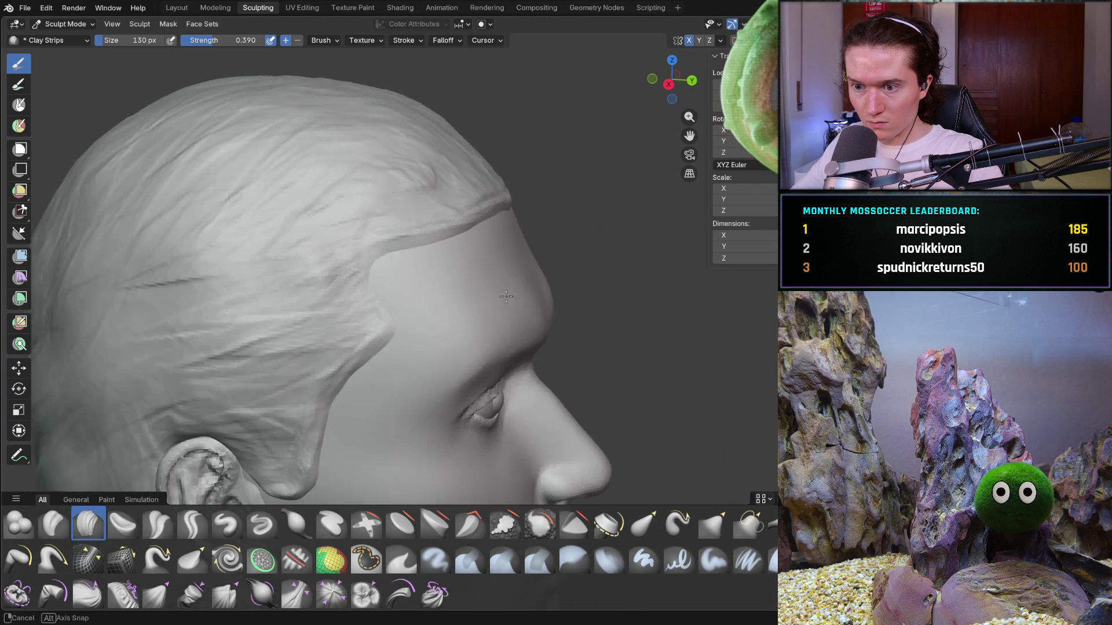
pyautogui.scroll(-3, 412, 297)
pyautogui.moveTo(503, 295)
pyautogui.mouseDown(button='middle')
pyautogui.moveTo(285, 297)
pyautogui.moveTo(405, 295)
pyautogui.moveTo(324, 295)
pyautogui.mouseUp(button='middle')
pyautogui.scroll(5, 453, 288)
pyautogui.moveTo(452, 289); pyautogui.dragTo(468, 292, button='middle')
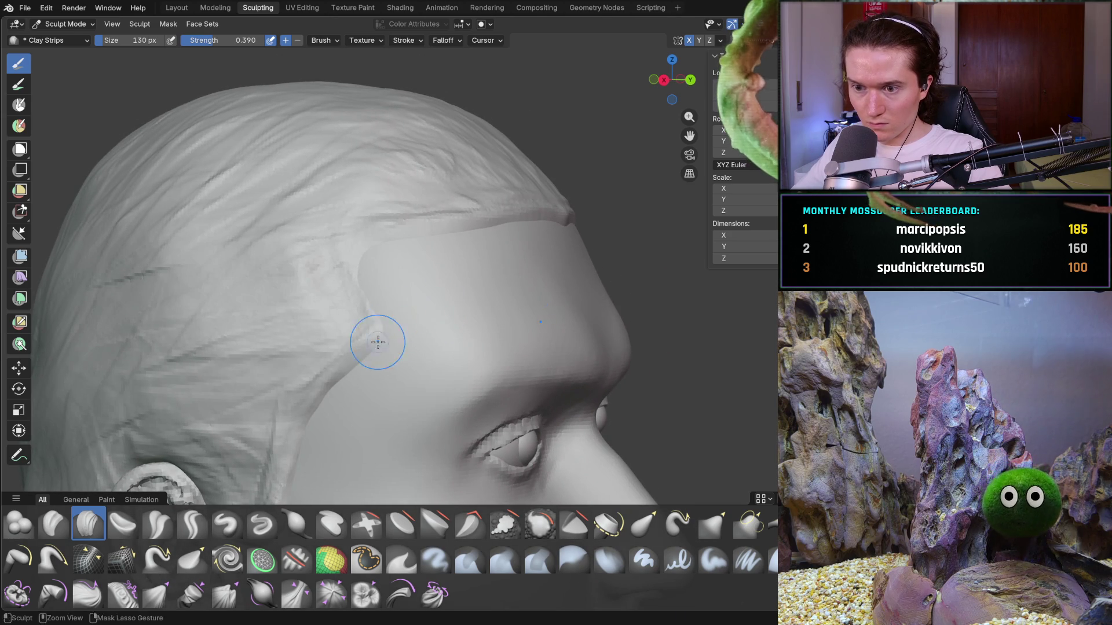
pyautogui.scroll(-6, 451, 296)
pyautogui.moveTo(457, 324)
pyautogui.mouseDown(button='middle')
pyautogui.moveTo(441, 355)
pyautogui.moveTo(265, 335)
pyautogui.moveTo(436, 321)
pyautogui.mouseUp(button='middle')
# Turn the face toward the viewer and check the hairline in a frontal three-quarter view
pyautogui.scroll(10, 436, 319)
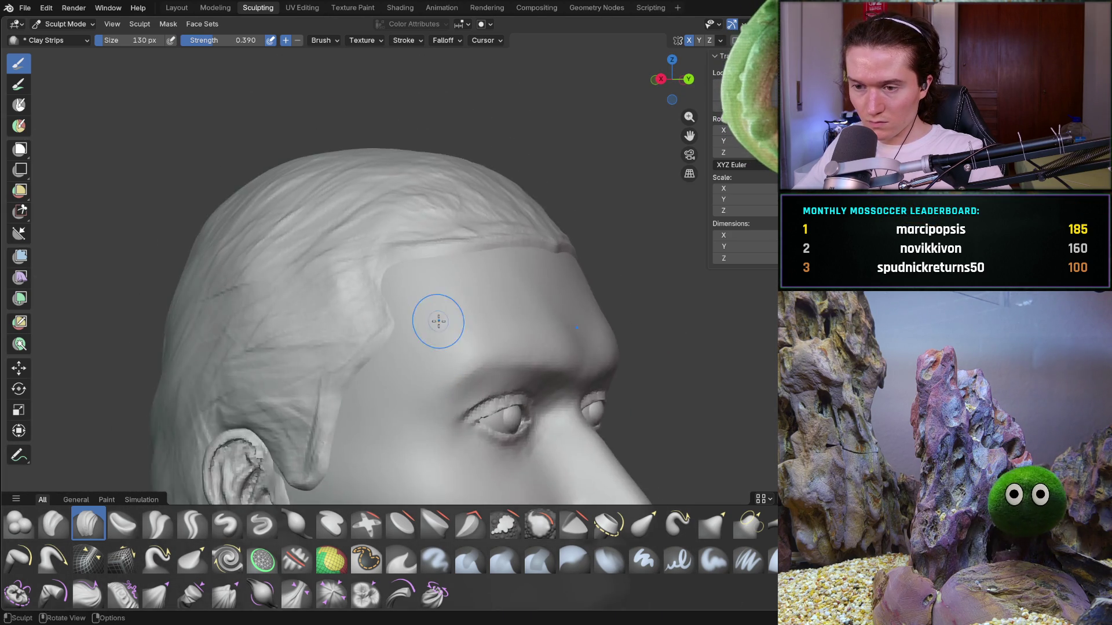
pyautogui.scroll(-5, 408, 353)
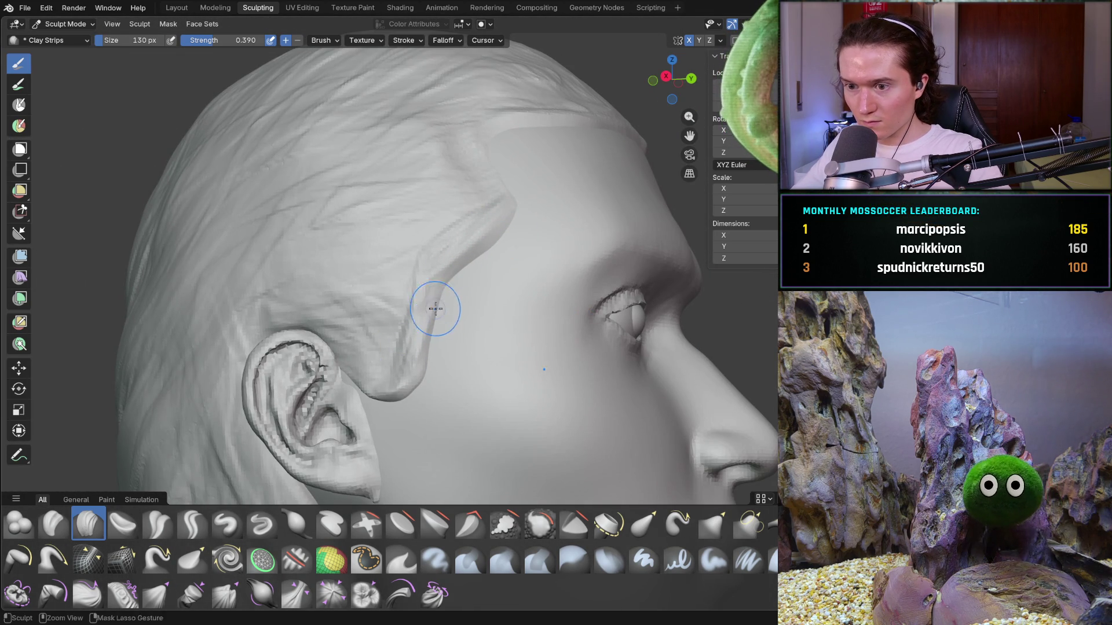
pyautogui.moveTo(504, 239)
pyautogui.mouseDown(button='middle')
pyautogui.moveTo(521, 218)
pyautogui.moveTo(462, 262)
pyautogui.mouseUp(button='middle')
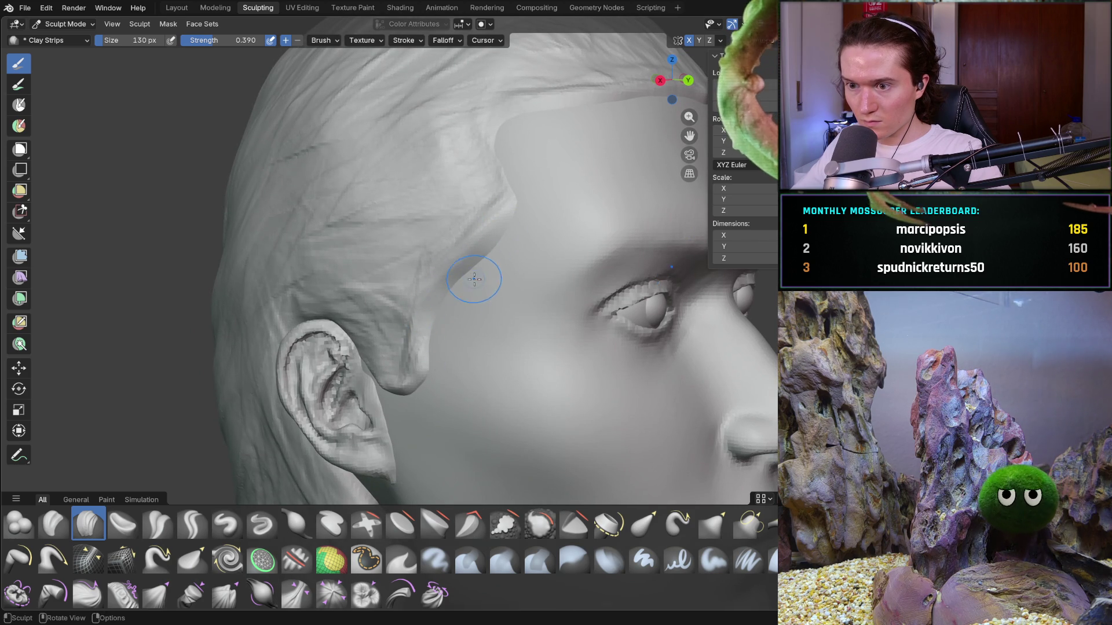
pyautogui.moveTo(476, 184); pyautogui.dragTo(473, 174, button='middle')
pyautogui.scroll(-4, 482, 232)
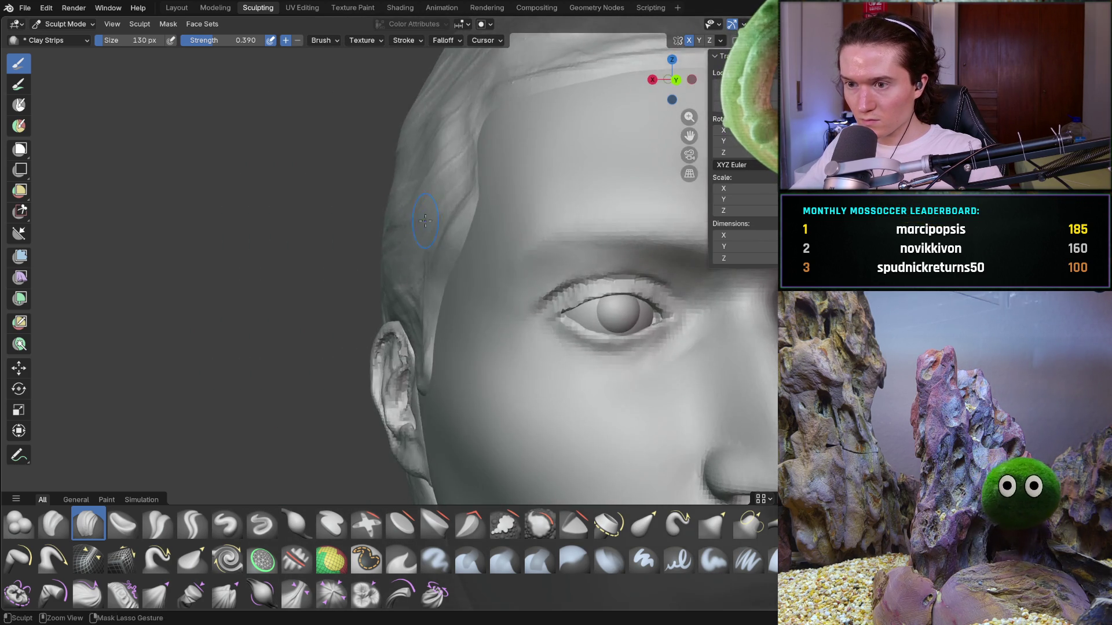
pyautogui.moveTo(480, 244)
pyautogui.mouseDown(button='middle')
pyautogui.moveTo(463, 255)
pyautogui.moveTo(475, 267)
pyautogui.moveTo(458, 249)
pyautogui.mouseUp(button='middle')
pyautogui.scroll(3, 457, 249)
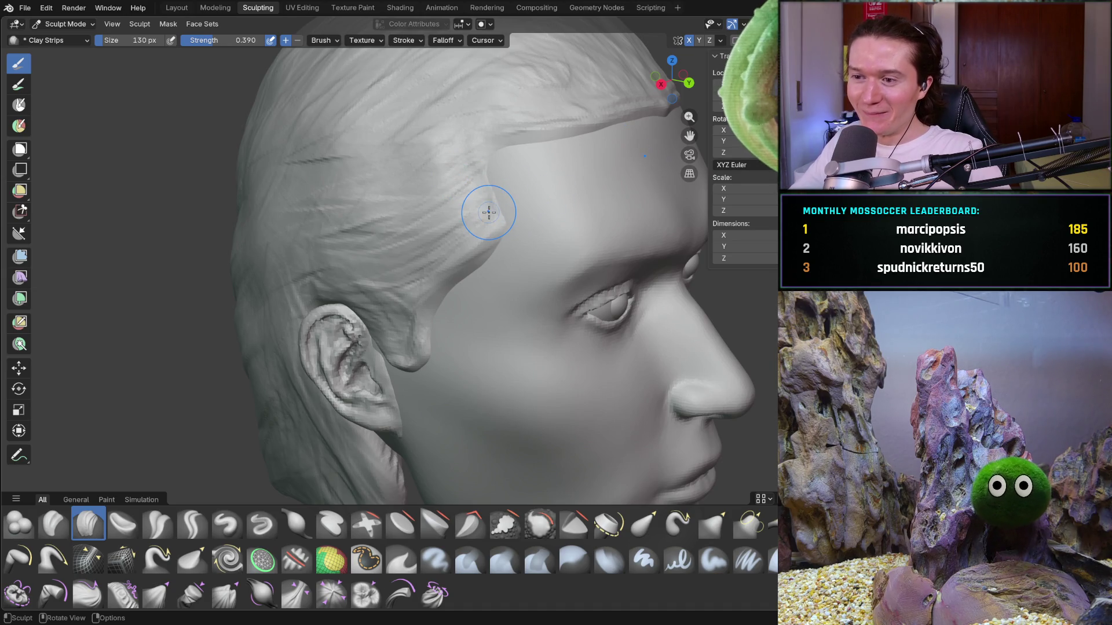
# Orbit around the temple to view the hairline from both sides and from below
pyautogui.moveTo(489, 211)
pyautogui.mouseDown(button='middle')
pyautogui.moveTo(496, 228)
pyautogui.moveTo(533, 199)
pyautogui.moveTo(502, 231)
pyautogui.mouseUp(button='middle')
pyautogui.scroll(4, 489, 283)
pyautogui.moveTo(484, 293)
pyautogui.mouseDown(button='middle')
pyautogui.moveTo(459, 303)
pyautogui.moveTo(442, 291)
pyautogui.moveTo(487, 313)
pyautogui.mouseUp(button='middle')
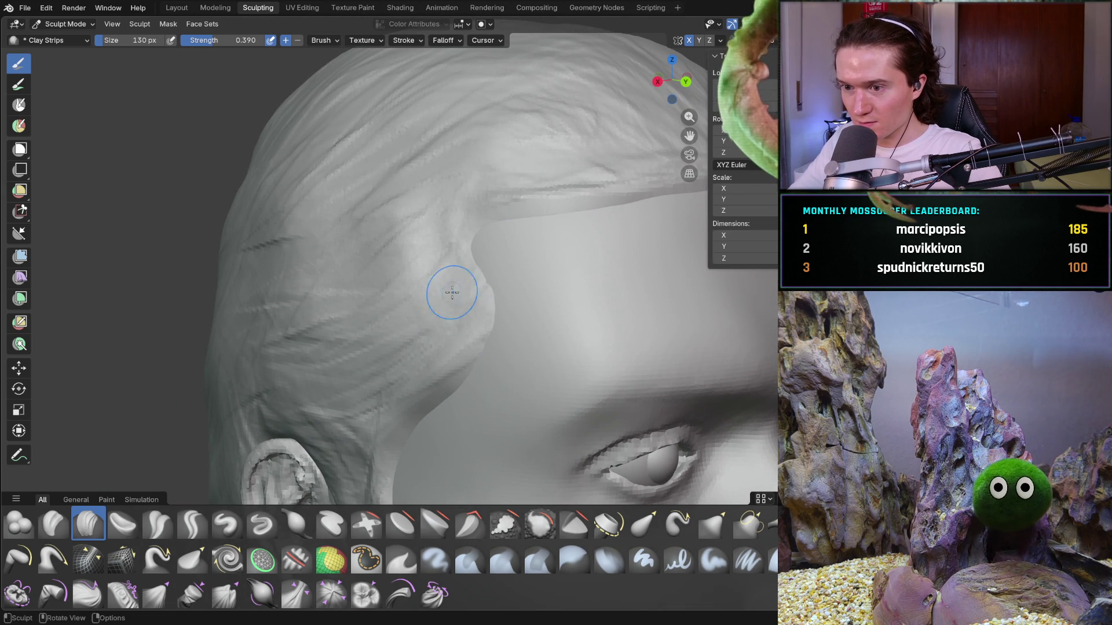
pyautogui.moveTo(444, 293); pyautogui.dragTo(461, 299, button='middle')
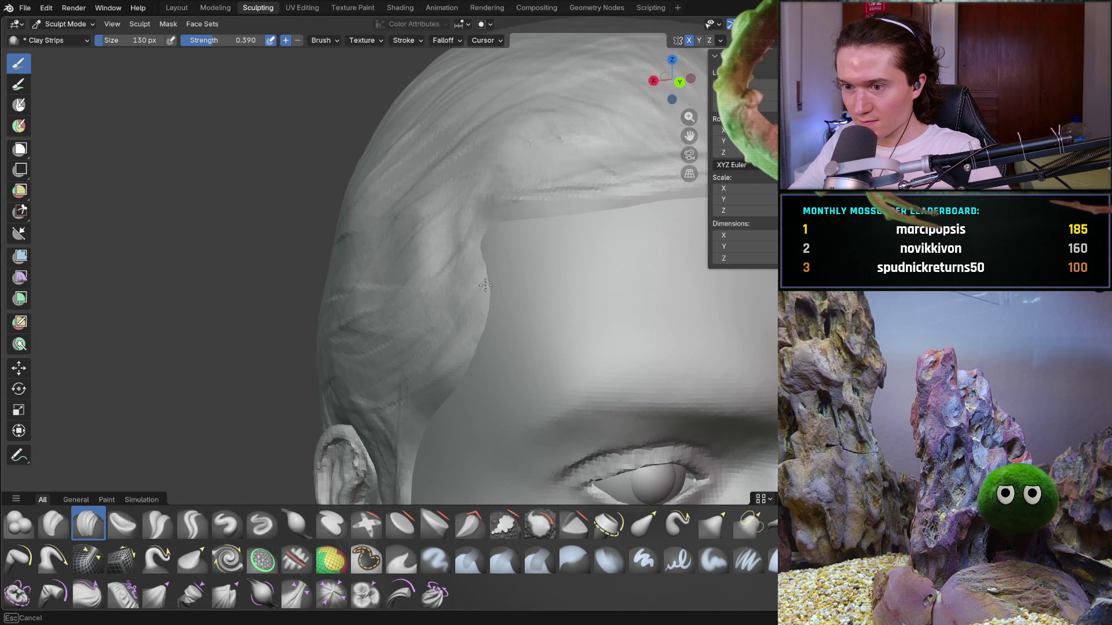
pyautogui.moveTo(463, 269)
pyautogui.mouseDown(button='middle')
pyautogui.moveTo(503, 297)
pyautogui.moveTo(479, 355)
pyautogui.mouseUp(button='middle')
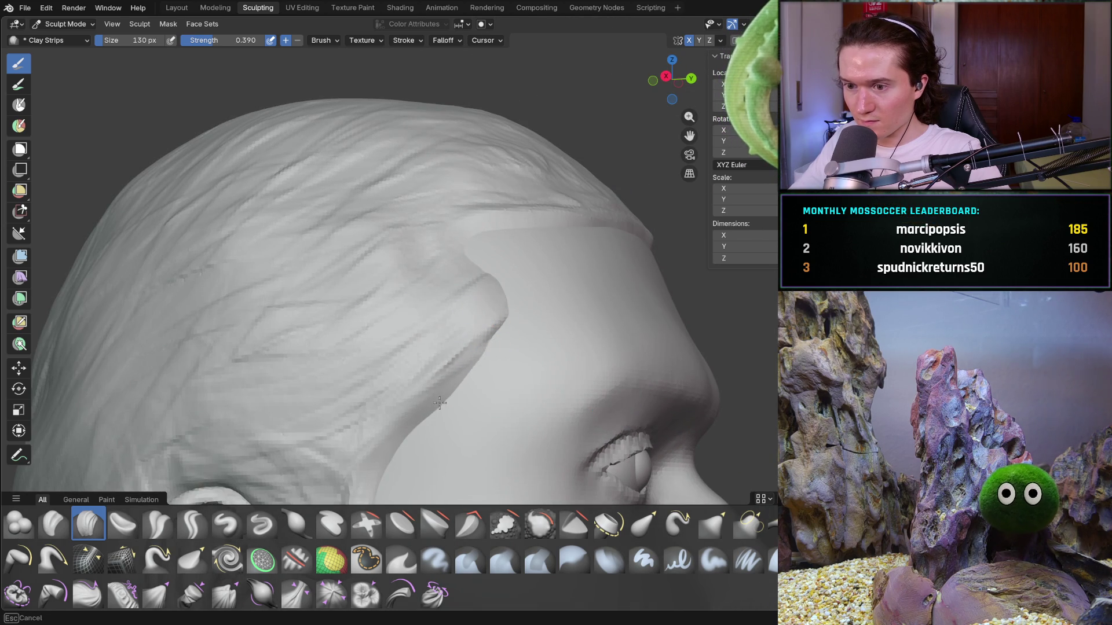
pyautogui.moveTo(500, 296); pyautogui.dragTo(504, 291, button='middle')
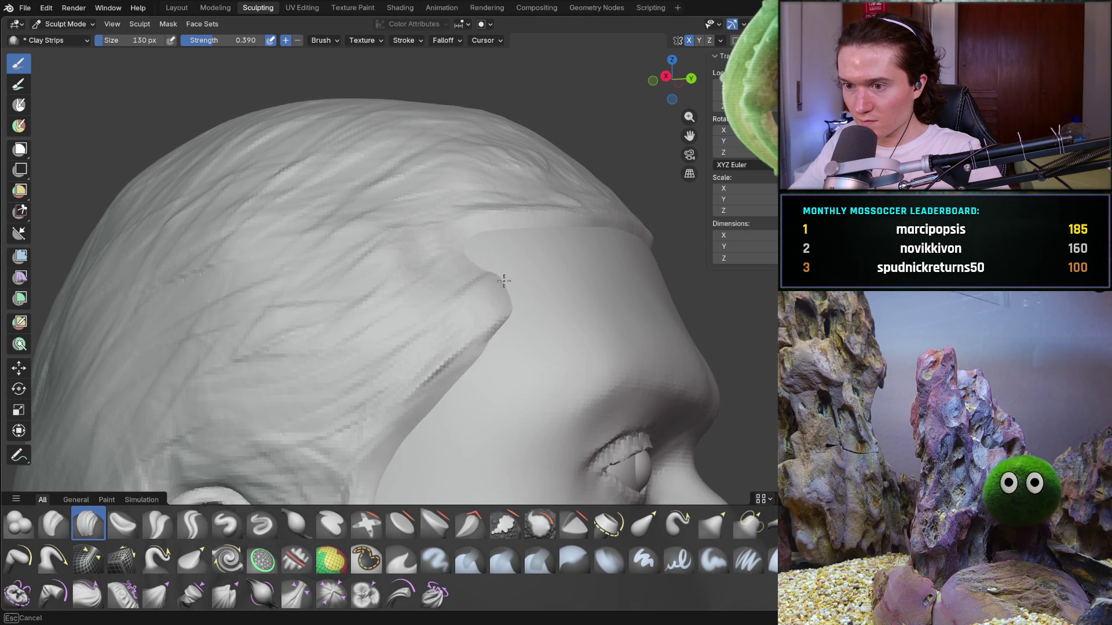
pyautogui.moveTo(457, 262)
pyautogui.mouseDown(button='middle')
pyautogui.moveTo(528, 199)
pyautogui.moveTo(451, 218)
pyautogui.moveTo(539, 204)
pyautogui.mouseUp(button='middle')
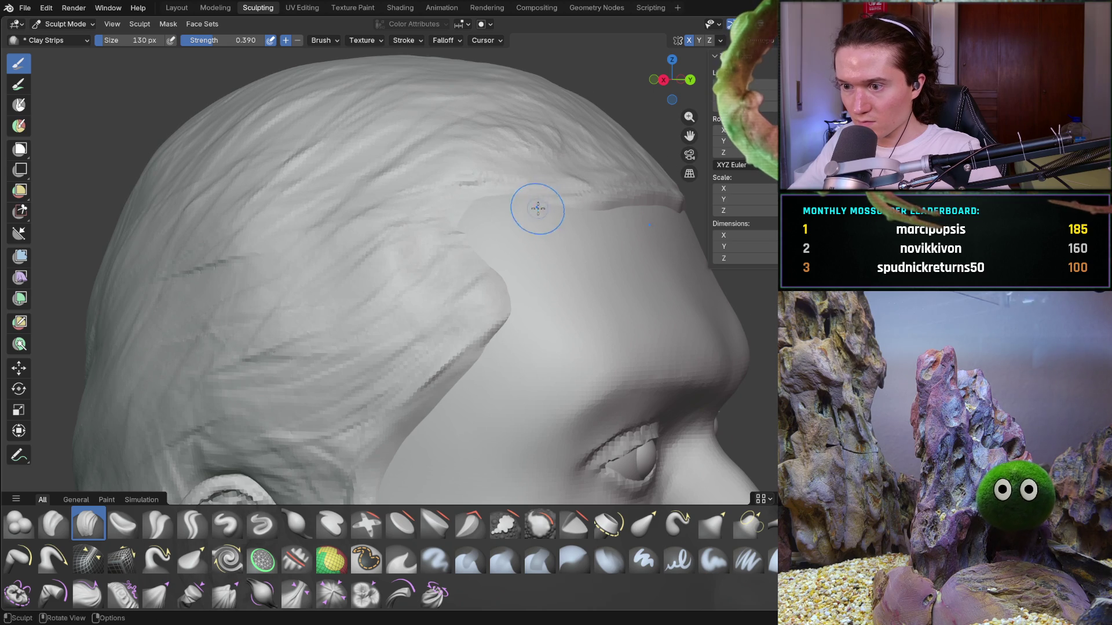
pyautogui.scroll(-10, 539, 203)
# Zoom out and orbit round to check the hair from the left profile
pyautogui.moveTo(405, 278)
pyautogui.mouseDown(button='middle')
pyautogui.moveTo(381, 287)
pyautogui.moveTo(373, 268)
pyautogui.moveTo(498, 261)
pyautogui.mouseUp(button='middle')
pyautogui.scroll(8, 509, 249)
pyautogui.scroll(5, 512, 230)
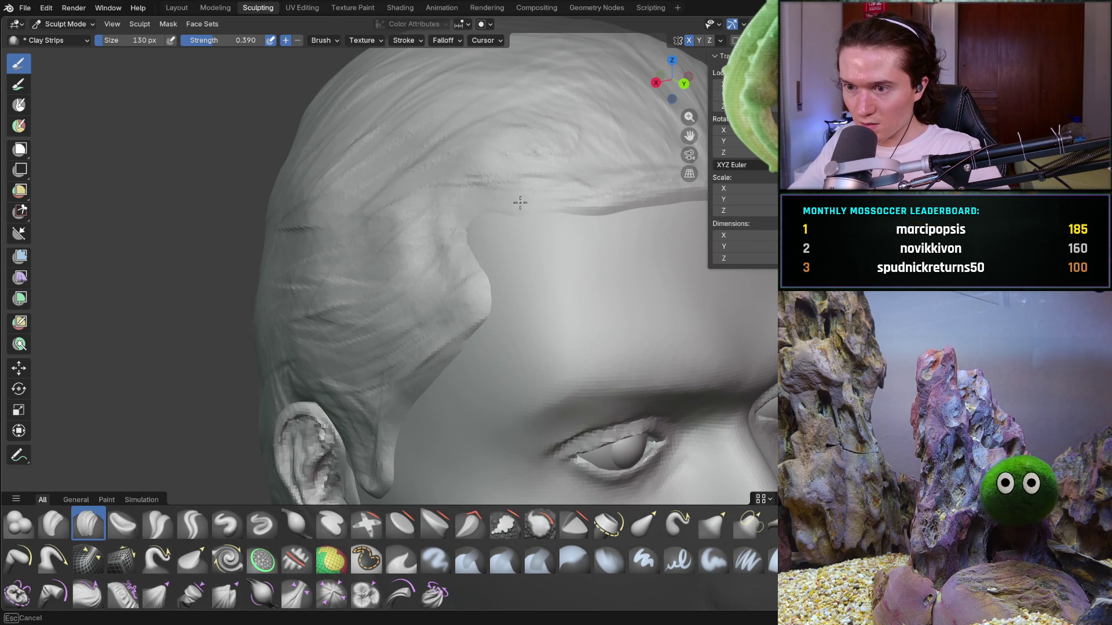
pyautogui.scroll(-10, 562, 220)
pyautogui.moveTo(521, 219)
pyautogui.mouseDown(button='middle')
pyautogui.moveTo(397, 216)
pyautogui.moveTo(408, 214)
pyautogui.mouseUp(button='middle')
pyautogui.scroll(5, 422, 267)
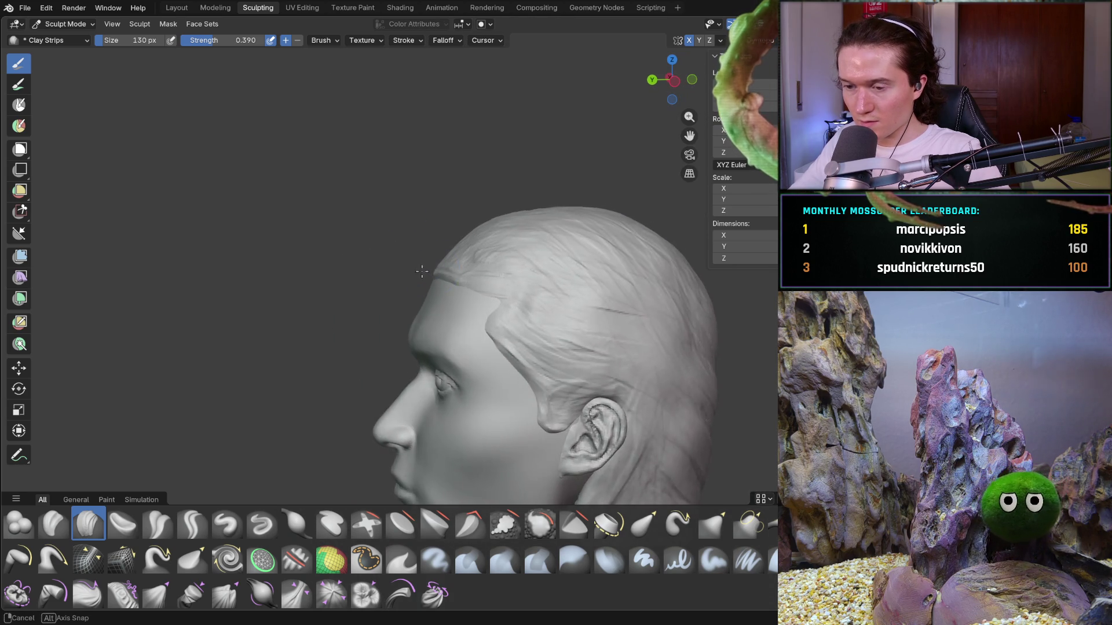
# Orbit and zoom to a close view of the hair band wrapping the temple beside the forehead
pyautogui.keyDown('ctrl'); pyautogui.moveTo(428, 269); pyautogui.dragTo(484, 231, button='middle'); pyautogui.keyUp('ctrl')
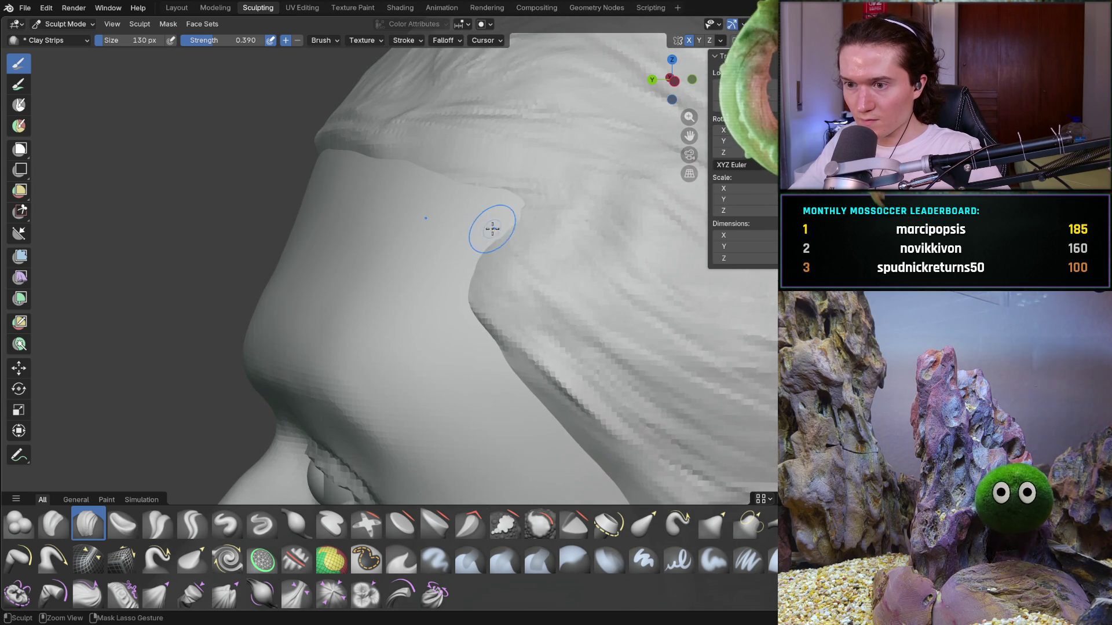
pyautogui.moveTo(479, 285)
pyautogui.mouseDown(button='middle')
pyautogui.moveTo(498, 249)
pyautogui.moveTo(491, 274)
pyautogui.moveTo(556, 263)
pyautogui.moveTo(685, 277)
pyautogui.moveTo(561, 285)
pyautogui.moveTo(565, 310)
pyautogui.moveTo(563, 301)
pyautogui.mouseUp(button='middle')
pyautogui.scroll(-10, 579, 272)
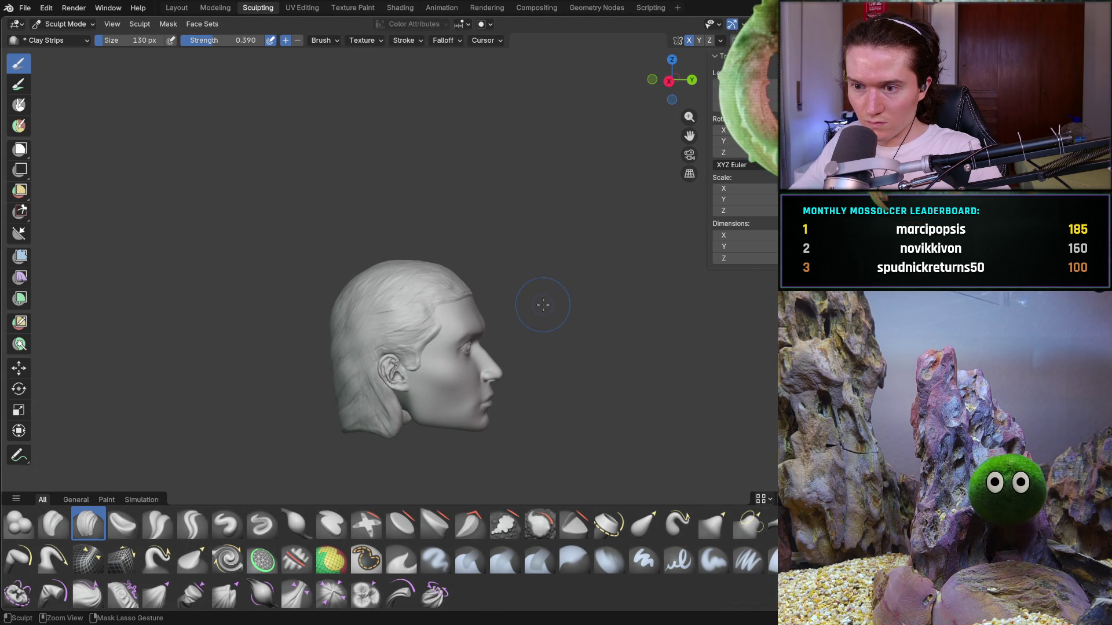
pyautogui.moveTo(487, 346)
pyautogui.mouseDown(button='middle')
pyautogui.moveTo(323, 345)
pyautogui.moveTo(337, 351)
pyautogui.mouseUp(button='middle')
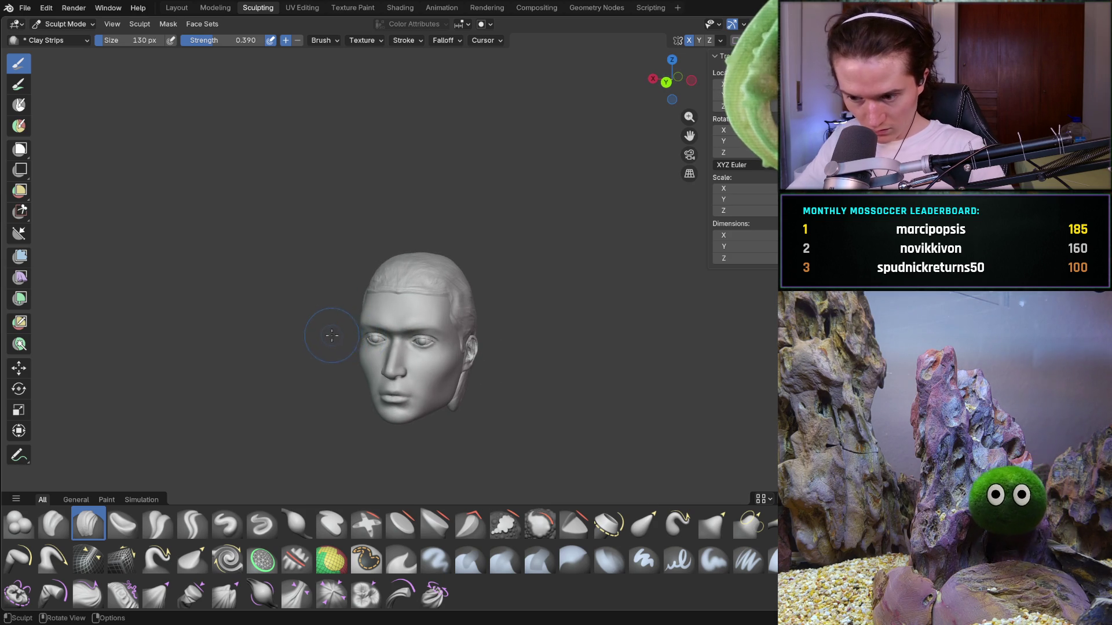
pyautogui.scroll(5, 342, 333)
pyautogui.moveTo(327, 287)
pyautogui.mouseDown(button='middle')
pyautogui.moveTo(356, 287)
pyautogui.moveTo(387, 307)
pyautogui.moveTo(437, 308)
pyautogui.moveTo(488, 265)
pyautogui.moveTo(473, 282)
pyautogui.moveTo(476, 305)
pyautogui.moveTo(516, 307)
pyautogui.moveTo(500, 311)
pyautogui.moveTo(481, 293)
pyautogui.moveTo(472, 335)
pyautogui.moveTo(465, 319)
pyautogui.mouseUp(button='middle')
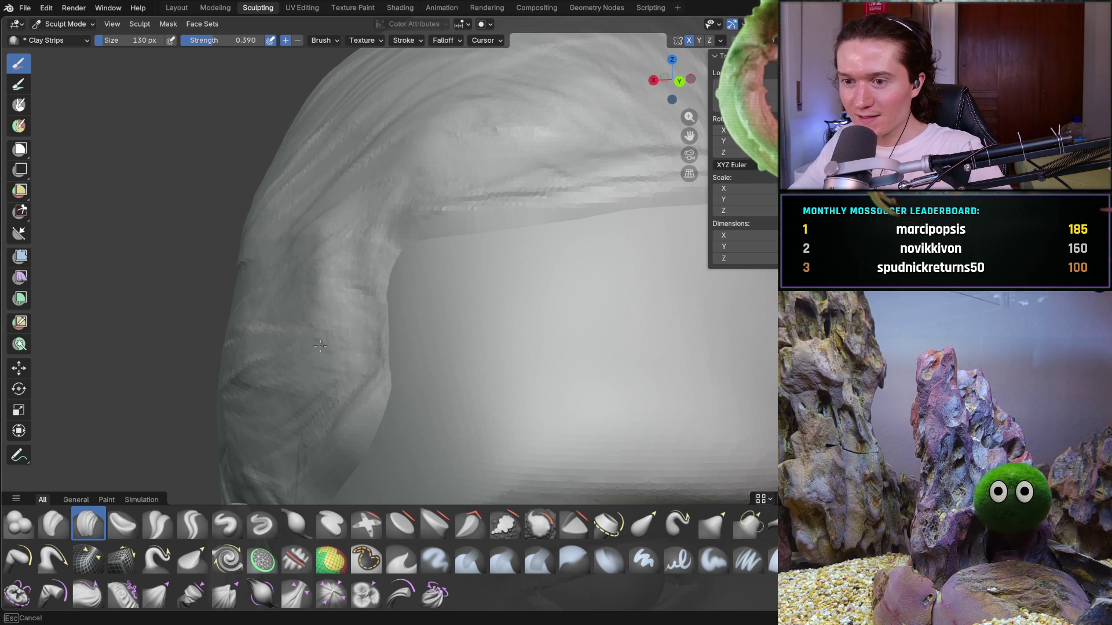
# Lay several small clay strips up and across the temple hair
pyautogui.moveTo(333, 361)
pyautogui.mouseDown(button='middle')
pyautogui.moveTo(397, 348)
pyautogui.moveTo(352, 367)
pyautogui.moveTo(338, 388)
pyautogui.mouseUp(button='middle')
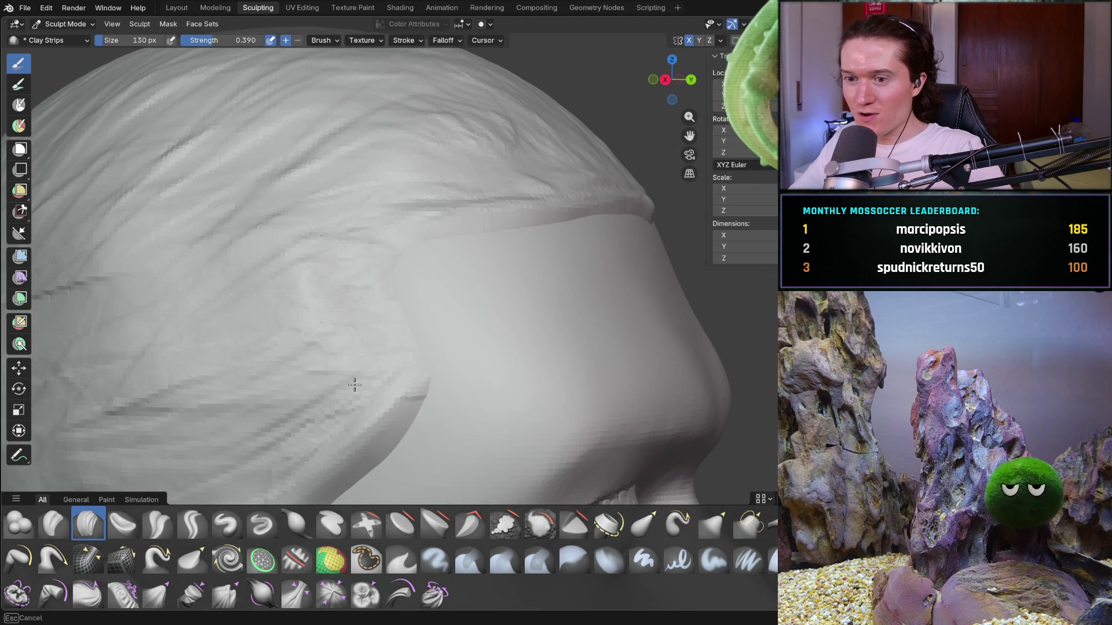
pyautogui.moveTo(324, 307)
pyautogui.mouseDown()
pyautogui.moveTo(340, 365)
pyautogui.moveTo(366, 376)
pyautogui.moveTo(397, 365)
pyautogui.mouseUp()
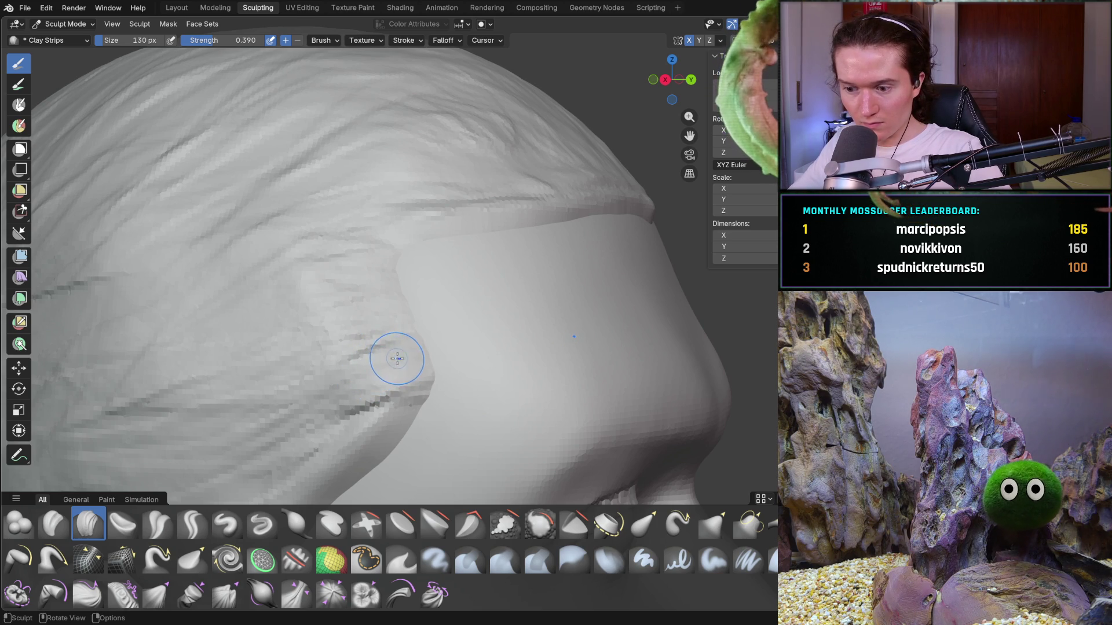
pyautogui.moveTo(388, 336); pyautogui.dragTo(368, 273)
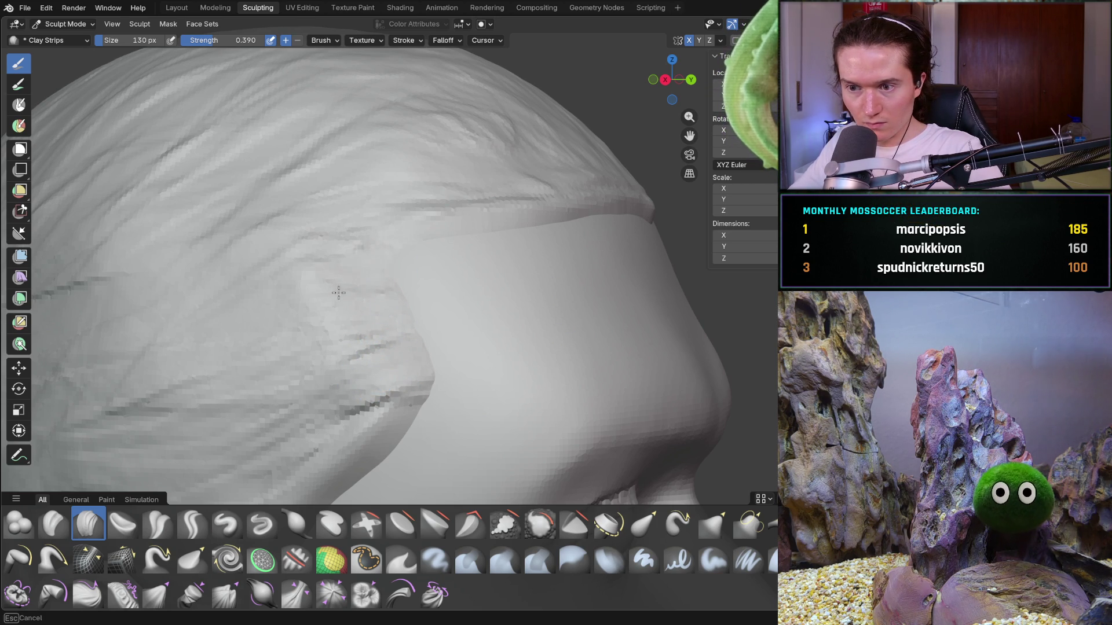
pyautogui.moveTo(408, 313); pyautogui.dragTo(444, 307)
pyautogui.moveTo(386, 360); pyautogui.dragTo(403, 313)
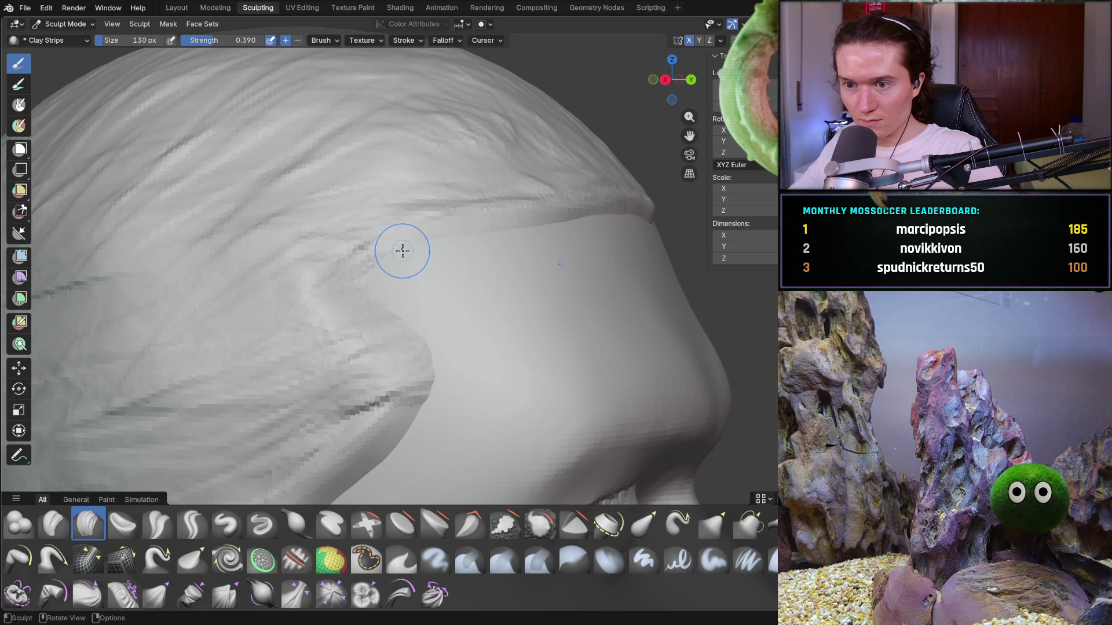
pyautogui.moveTo(404, 250)
pyautogui.mouseDown()
pyautogui.moveTo(350, 260)
pyautogui.moveTo(418, 225)
pyautogui.mouseUp()
# Orbit round to the head's right side and sculpt a strip along the temple hairline
pyautogui.scroll(-5, 508, 218)
pyautogui.moveTo(509, 218)
pyautogui.mouseDown(button='middle')
pyautogui.moveTo(434, 204)
pyautogui.moveTo(416, 254)
pyautogui.moveTo(315, 248)
pyautogui.moveTo(315, 266)
pyautogui.moveTo(290, 267)
pyautogui.mouseUp(button='middle')
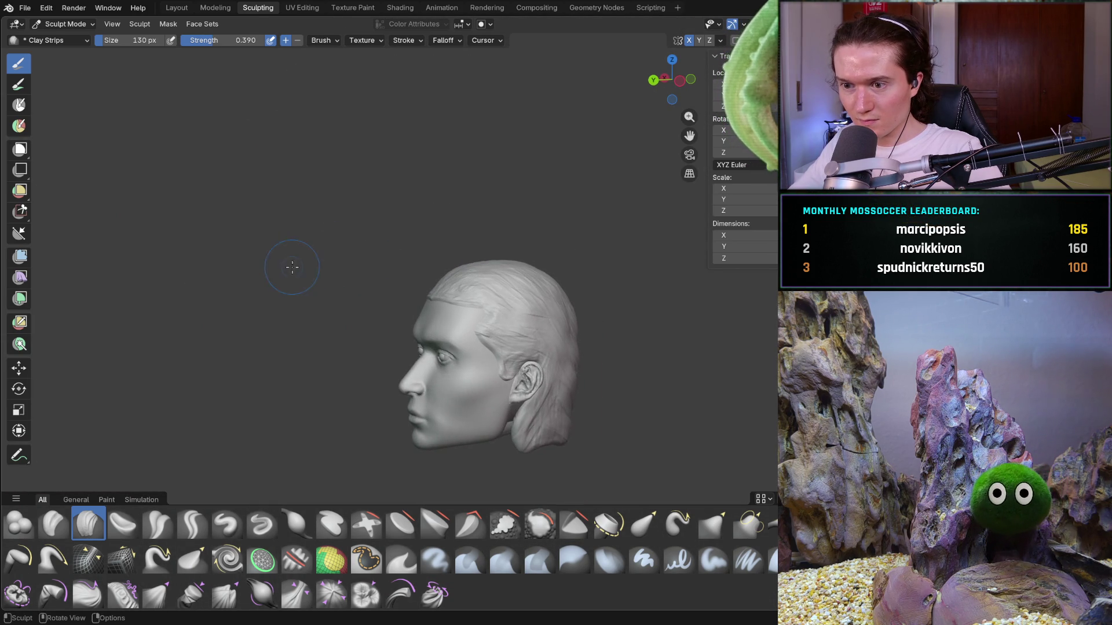
pyautogui.moveTo(410, 298)
pyautogui.mouseDown(button='middle')
pyautogui.moveTo(377, 303)
pyautogui.moveTo(577, 315)
pyautogui.mouseUp(button='middle')
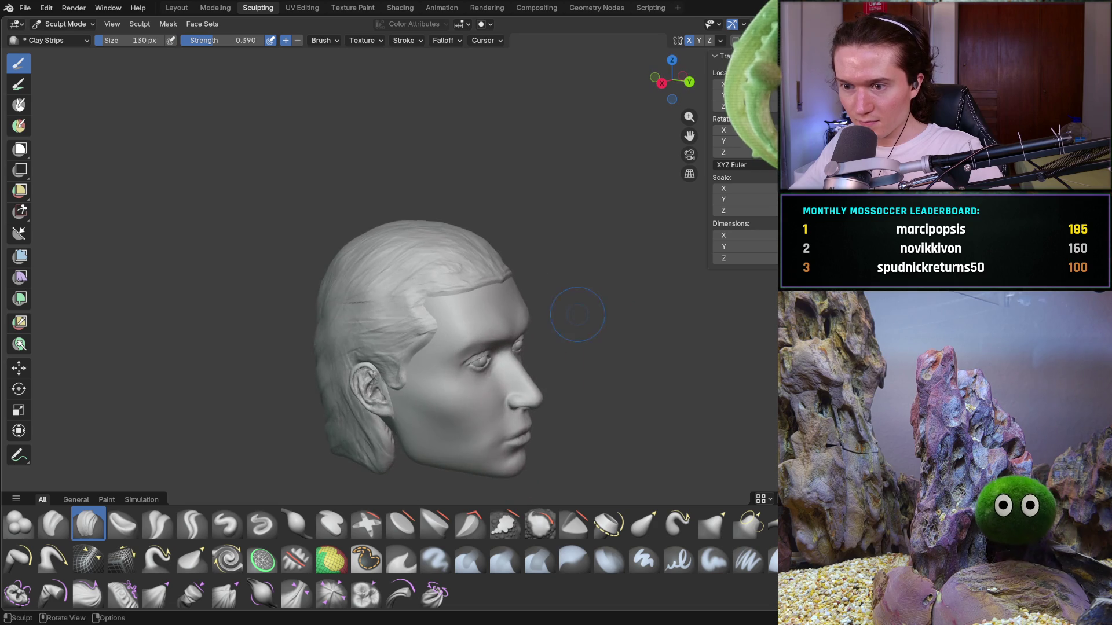
pyautogui.scroll(5, 459, 322)
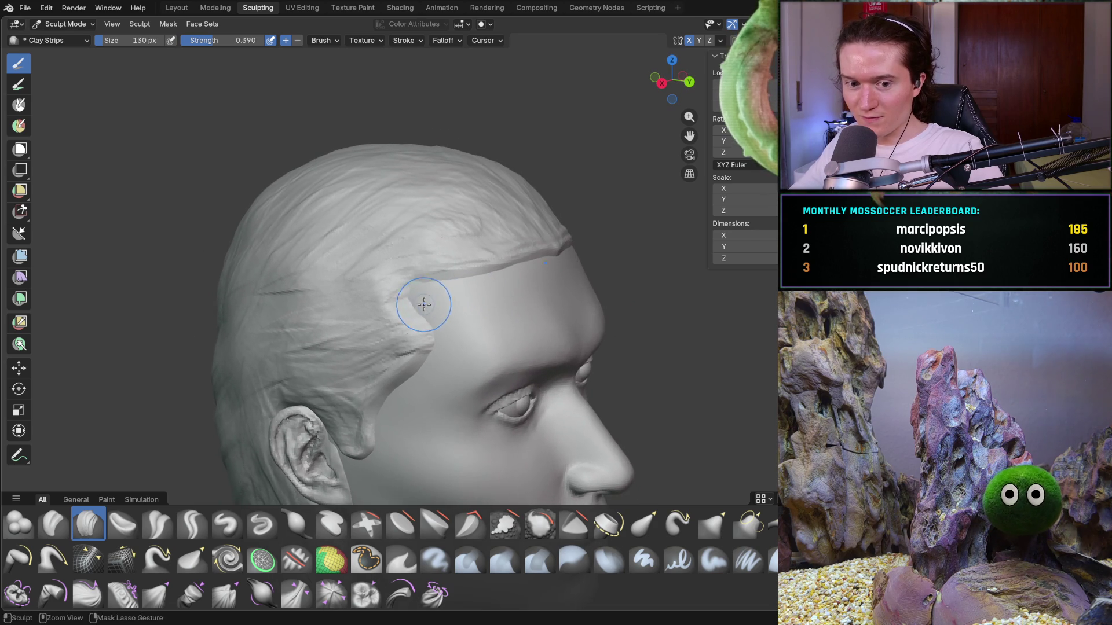
pyautogui.scroll(4, 426, 304)
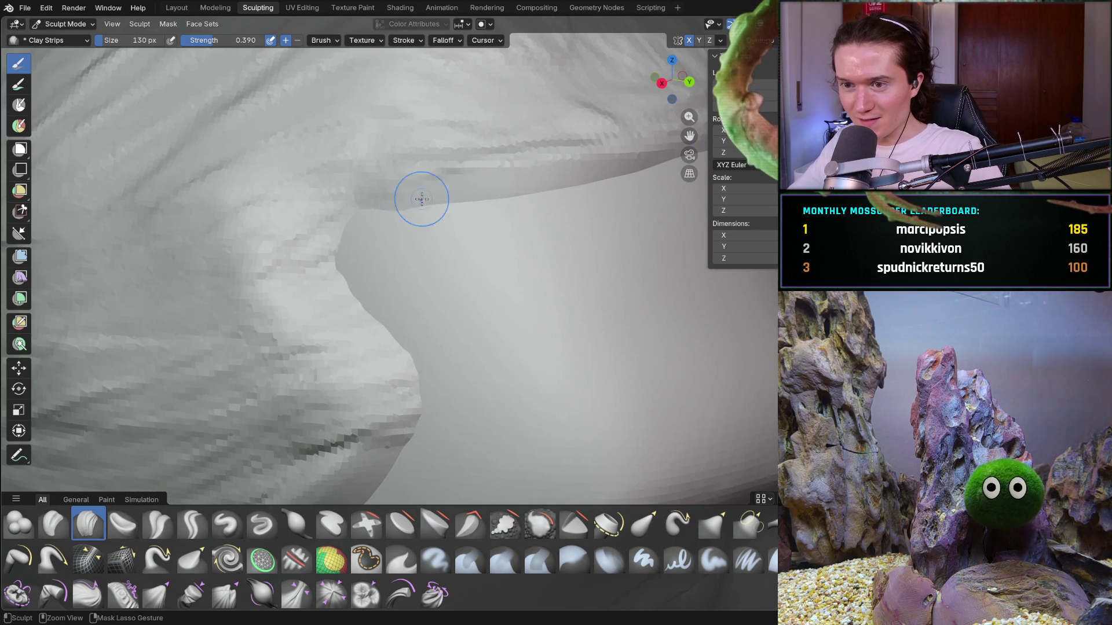
pyautogui.moveTo(328, 240)
pyautogui.mouseDown()
pyautogui.moveTo(371, 310)
pyautogui.moveTo(318, 241)
pyautogui.mouseUp()
# Add clay-strip strands across the sideburn and the hair beside the ear
pyautogui.moveTo(551, 181)
pyautogui.keyDown('ctrl'); pyautogui.mouseDown(button='middle')
pyautogui.moveTo(538, 204)
pyautogui.moveTo(365, 240)
pyautogui.moveTo(328, 236)
pyautogui.moveTo(442, 294)
pyautogui.mouseUp(button='middle'); pyautogui.keyUp('ctrl')
pyautogui.scroll(-3, 426, 227)
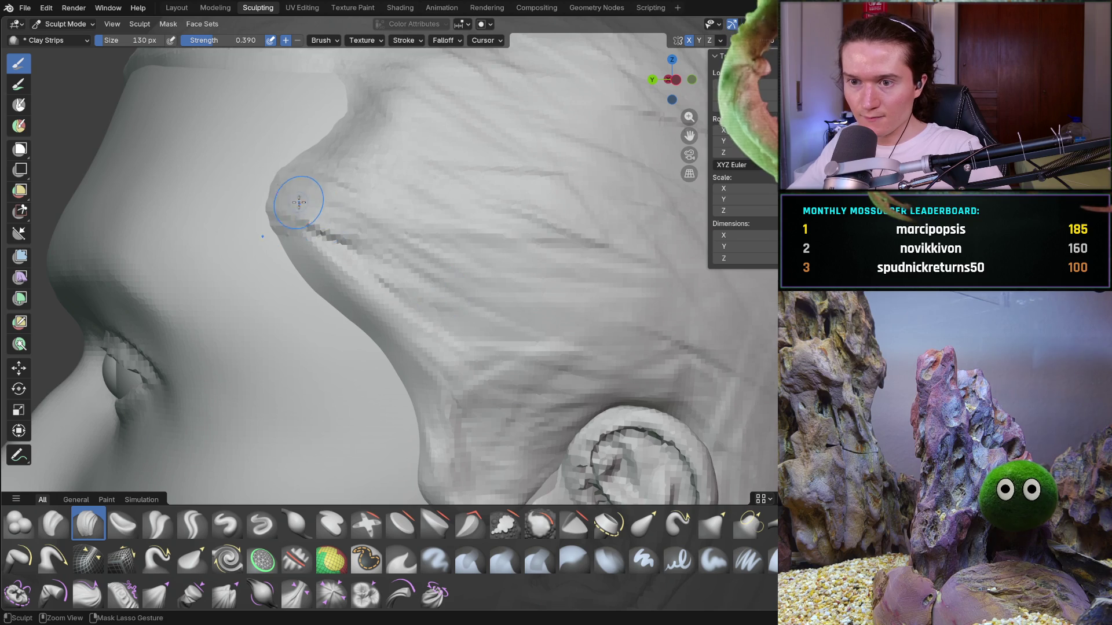
pyautogui.moveTo(362, 166)
pyautogui.mouseDown()
pyautogui.moveTo(359, 232)
pyautogui.moveTo(324, 243)
pyautogui.moveTo(347, 290)
pyautogui.moveTo(407, 266)
pyautogui.mouseUp()
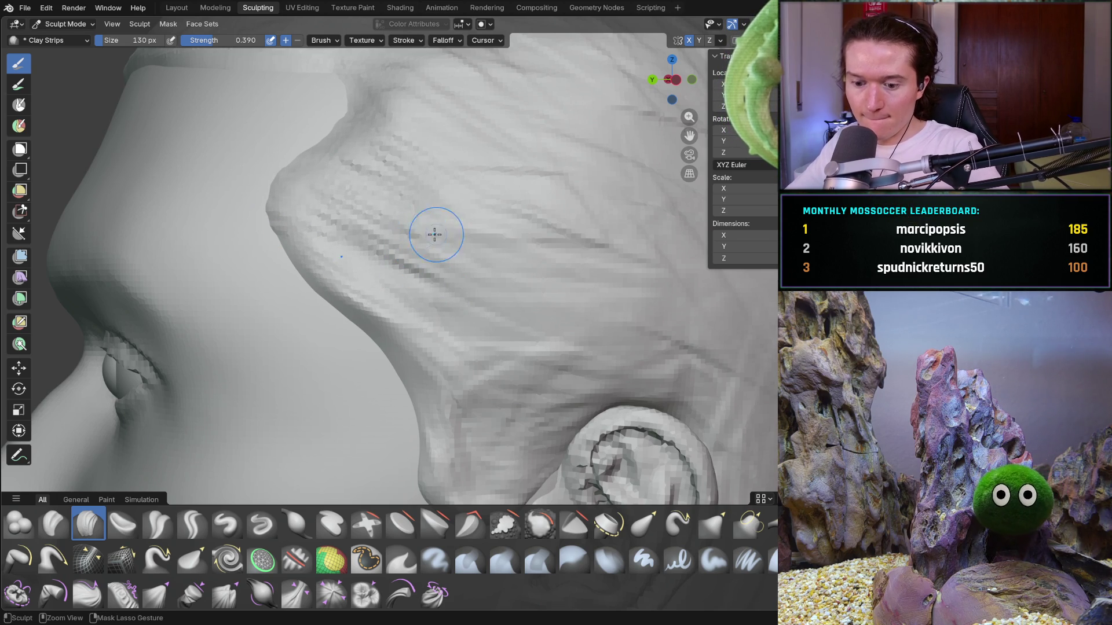
pyautogui.moveTo(372, 266)
pyautogui.mouseDown(button='middle')
pyautogui.moveTo(389, 280)
pyautogui.moveTo(369, 253)
pyautogui.mouseUp(button='middle')
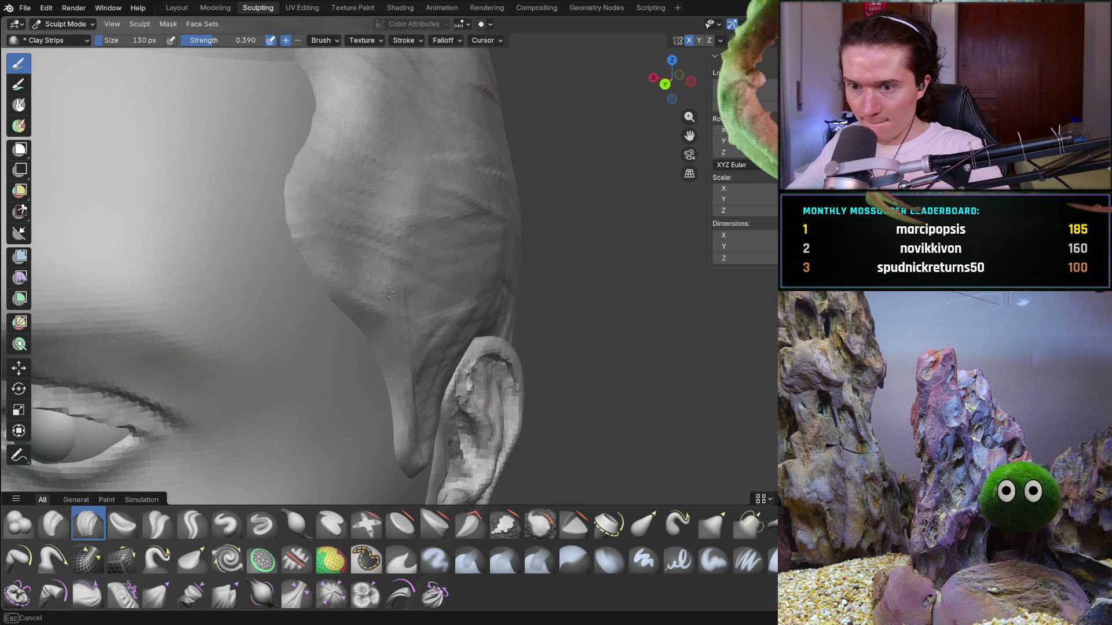
pyautogui.moveTo(420, 297); pyautogui.dragTo(408, 289, button='middle')
pyautogui.moveTo(408, 290); pyautogui.dragTo(427, 417)
pyautogui.moveTo(429, 458)
pyautogui.mouseDown()
pyautogui.moveTo(423, 376)
pyautogui.moveTo(471, 298)
pyautogui.moveTo(434, 289)
pyautogui.moveTo(461, 331)
pyautogui.moveTo(617, 278)
pyautogui.moveTo(466, 207)
pyautogui.moveTo(487, 272)
pyautogui.moveTo(617, 338)
pyautogui.moveTo(425, 181)
pyautogui.moveTo(472, 174)
pyautogui.moveTo(579, 325)
pyautogui.moveTo(637, 347)
pyautogui.moveTo(495, 326)
pyautogui.mouseUp()
pyautogui.moveTo(495, 326)
pyautogui.mouseDown(button='middle')
pyautogui.moveTo(616, 293)
pyautogui.moveTo(586, 266)
pyautogui.moveTo(568, 271)
pyautogui.mouseUp(button='middle')
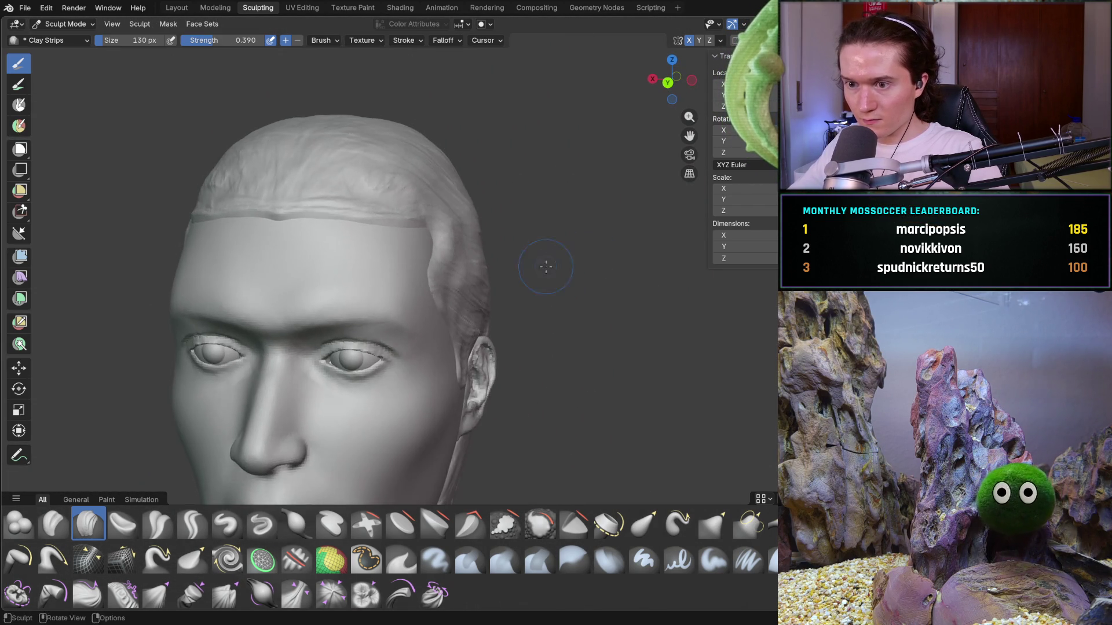
# Groove more strands into the upper side hair and near the ear from a close side profile
pyautogui.scroll(5, 521, 255)
pyautogui.moveTo(438, 226)
pyautogui.keyDown('ctrl'); pyautogui.mouseDown(button='middle')
pyautogui.moveTo(438, 214)
pyautogui.moveTo(477, 244)
pyautogui.moveTo(461, 259)
pyautogui.moveTo(481, 238)
pyautogui.moveTo(405, 180)
pyautogui.mouseUp(button='middle'); pyautogui.keyUp('ctrl')
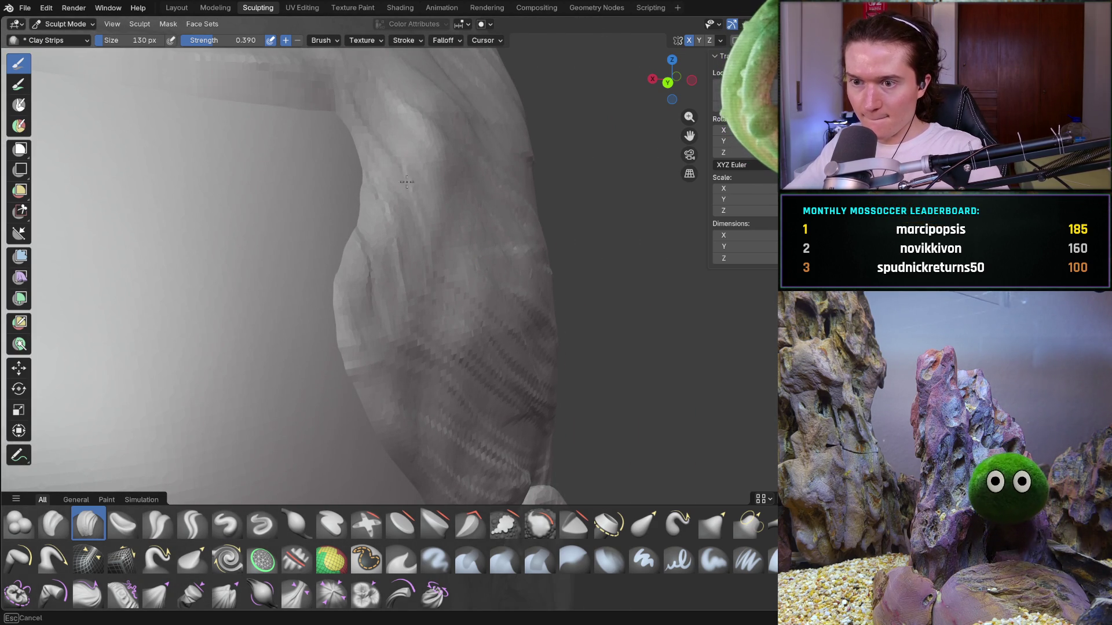
pyautogui.moveTo(442, 130)
pyautogui.mouseDown()
pyautogui.moveTo(412, 151)
pyautogui.moveTo(419, 125)
pyautogui.moveTo(393, 216)
pyautogui.mouseUp()
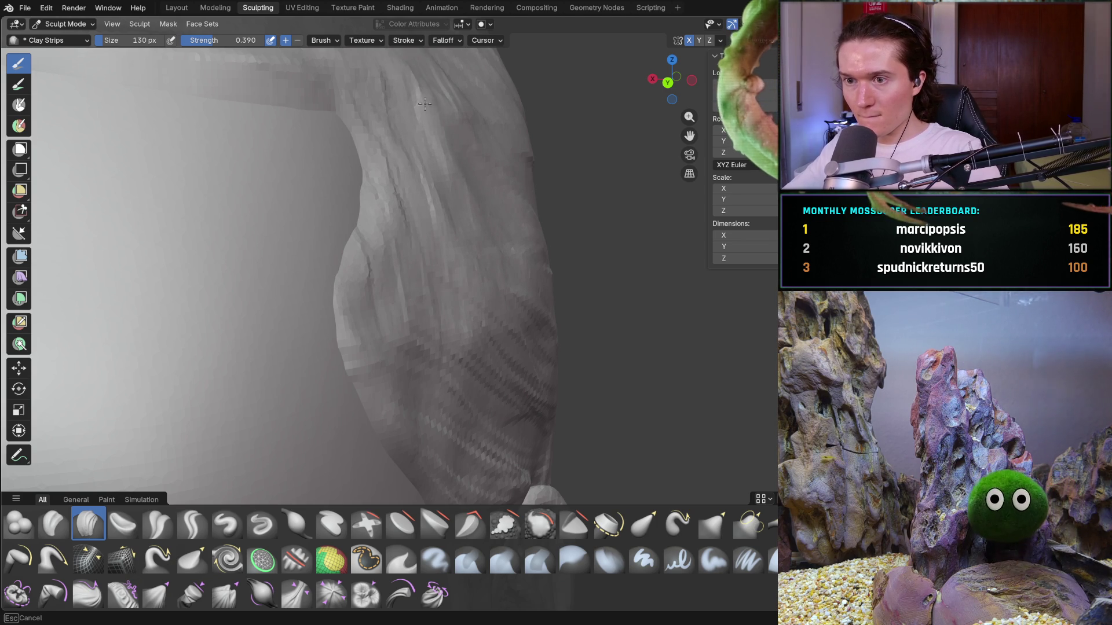
pyautogui.scroll(-10, 335, 119)
pyautogui.moveTo(388, 138); pyautogui.dragTo(457, 261, button='middle')
pyautogui.scroll(5, 457, 260)
pyautogui.moveTo(430, 298)
pyautogui.mouseDown()
pyautogui.moveTo(483, 310)
pyautogui.moveTo(417, 312)
pyautogui.moveTo(435, 248)
pyautogui.moveTo(457, 217)
pyautogui.moveTo(422, 237)
pyautogui.moveTo(492, 249)
pyautogui.moveTo(533, 273)
pyautogui.moveTo(444, 200)
pyautogui.moveTo(596, 243)
pyautogui.moveTo(484, 268)
pyautogui.moveTo(579, 359)
pyautogui.moveTo(487, 245)
pyautogui.moveTo(596, 241)
pyautogui.moveTo(397, 173)
pyautogui.moveTo(426, 167)
pyautogui.moveTo(536, 186)
pyautogui.mouseUp()
pyautogui.moveTo(536, 186)
pyautogui.mouseDown(button='middle')
pyautogui.moveTo(496, 174)
pyautogui.moveTo(498, 185)
pyautogui.moveTo(481, 167)
pyautogui.mouseUp(button='middle')
pyautogui.scroll(2, 474, 160)
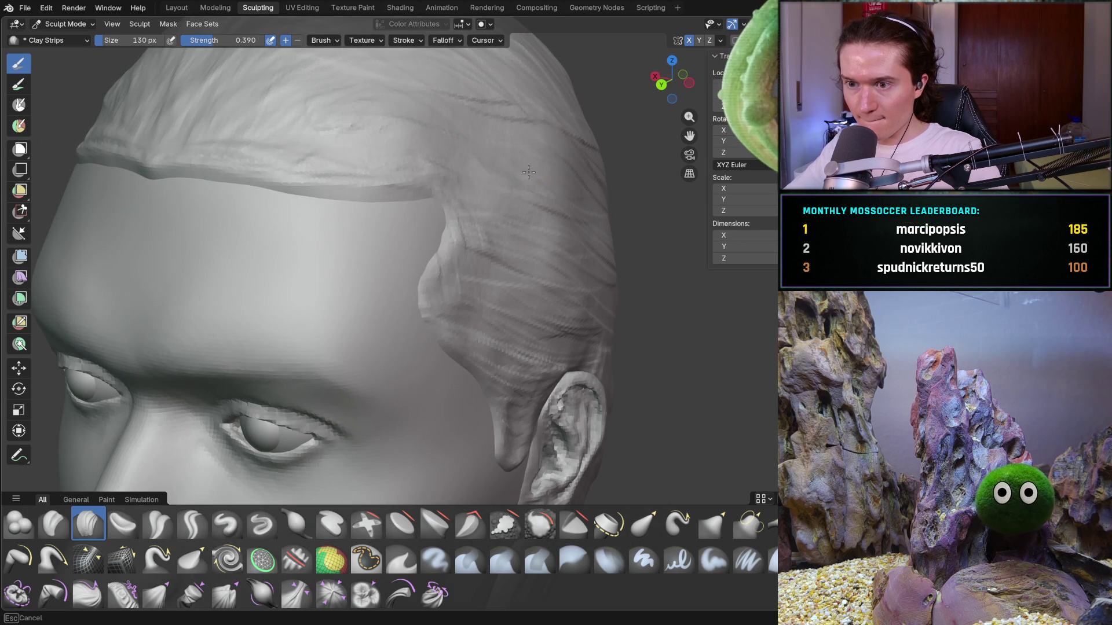
# Run a thin Clay Strips groove along the lower rim of the front hair band above the forehead
pyautogui.moveTo(552, 200)
pyautogui.mouseDown(button='middle')
pyautogui.moveTo(589, 179)
pyautogui.moveTo(494, 193)
pyautogui.moveTo(469, 177)
pyautogui.mouseUp(button='middle')
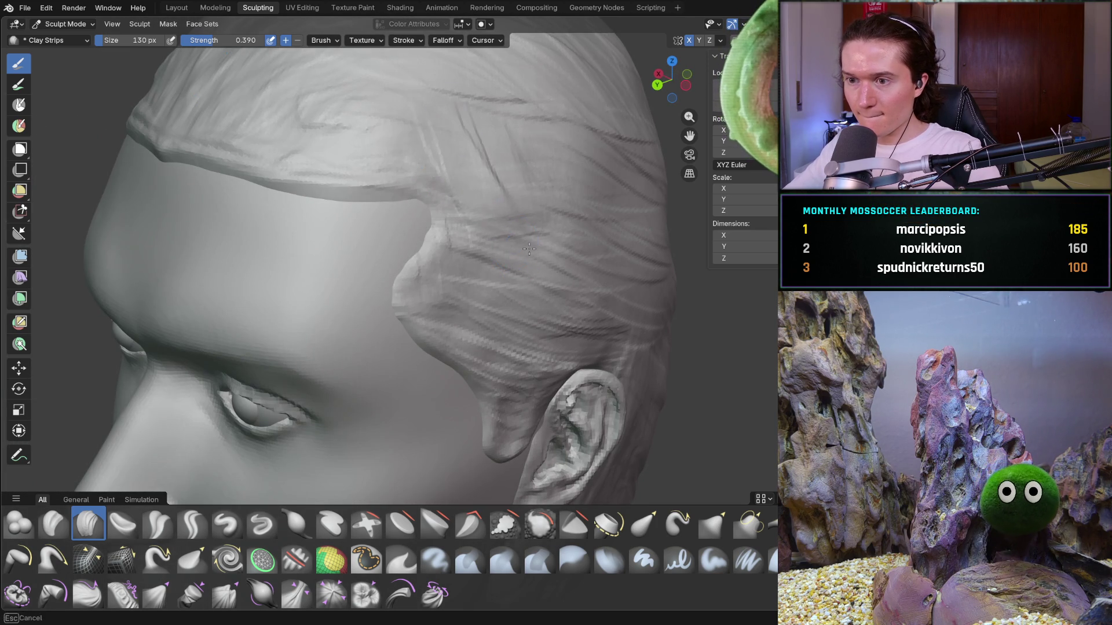
pyautogui.moveTo(534, 161)
pyautogui.mouseDown(button='middle')
pyautogui.moveTo(509, 211)
pyautogui.moveTo(534, 119)
pyautogui.mouseUp(button='middle')
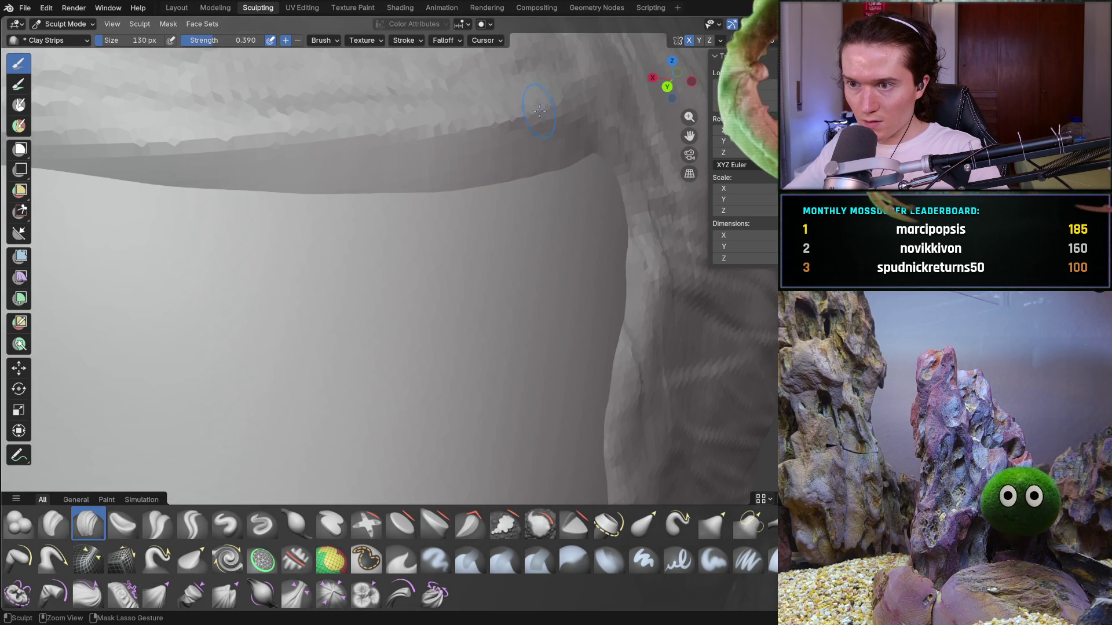
pyautogui.moveTo(400, 146)
pyautogui.mouseDown()
pyautogui.moveTo(179, 129)
pyautogui.moveTo(226, 153)
pyautogui.moveTo(464, 123)
pyautogui.mouseUp()
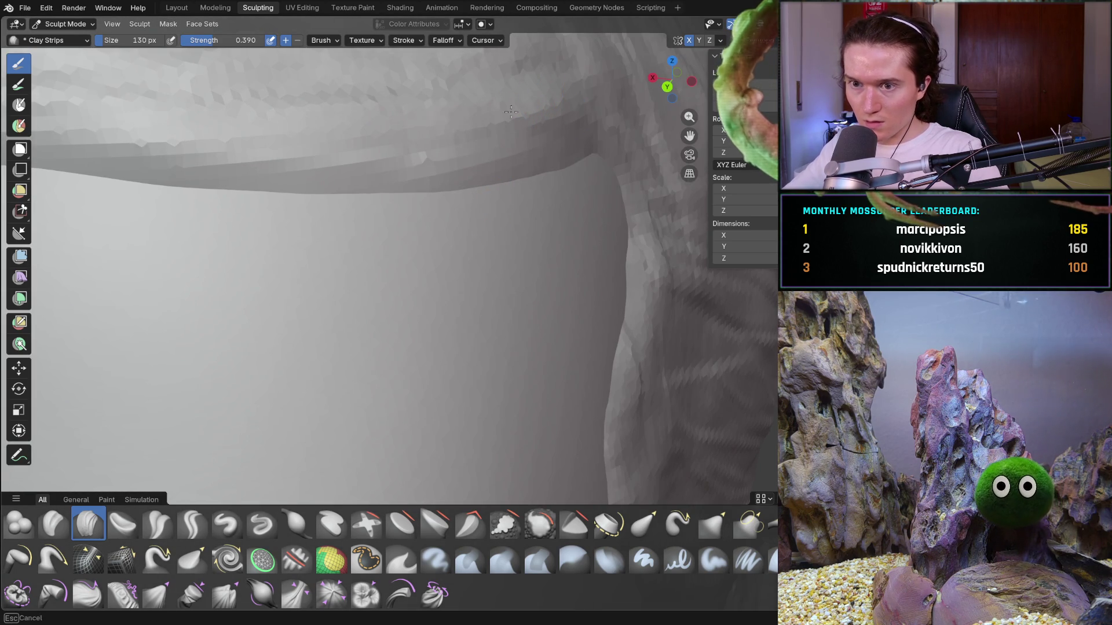
pyautogui.scroll(-5, 434, 152)
pyautogui.moveTo(449, 147)
pyautogui.mouseDown(button='middle')
pyautogui.moveTo(433, 247)
pyautogui.moveTo(407, 232)
pyautogui.mouseUp(button='middle')
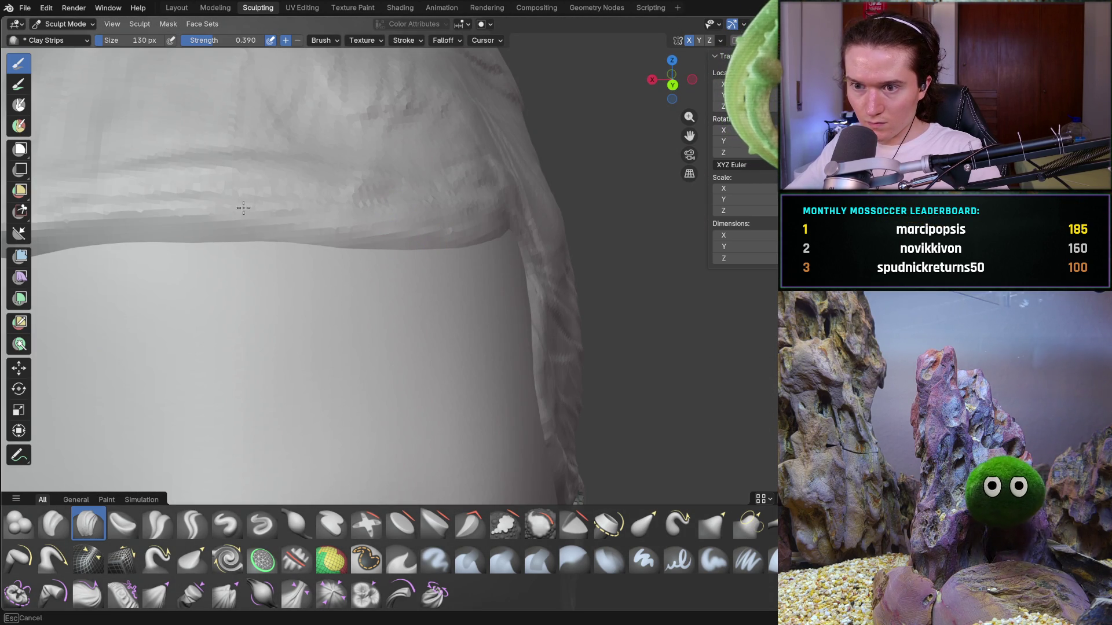
pyautogui.moveTo(231, 207)
pyautogui.keyDown('ctrl'); pyautogui.mouseDown(button='middle')
pyautogui.moveTo(209, 189)
pyautogui.moveTo(249, 203)
pyautogui.moveTo(243, 187)
pyautogui.mouseUp(button='middle'); pyautogui.keyUp('ctrl')
pyautogui.moveTo(570, 241); pyautogui.dragTo(550, 263)
pyautogui.moveTo(464, 211)
pyautogui.mouseDown(button='middle')
pyautogui.moveTo(489, 220)
pyautogui.moveTo(444, 233)
pyautogui.moveTo(465, 241)
pyautogui.mouseUp(button='middle')
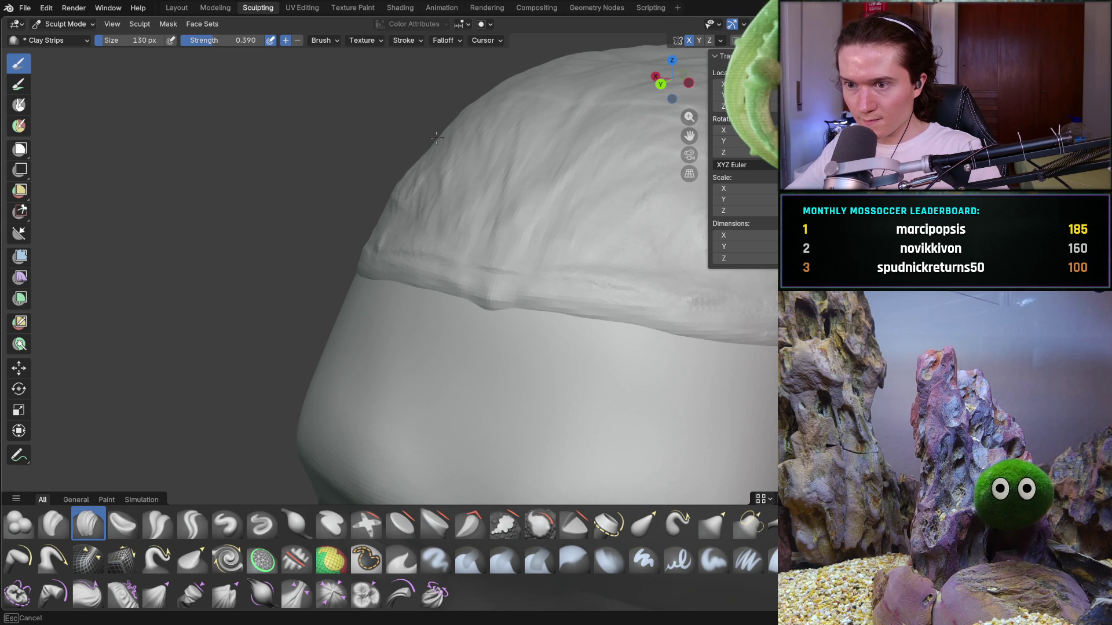
# Add horizontal clay strips to the front hairline band, checking the side hair above the ear
pyautogui.moveTo(531, 194)
pyautogui.mouseDown(button='middle')
pyautogui.moveTo(581, 179)
pyautogui.moveTo(496, 239)
pyautogui.mouseUp(button='middle')
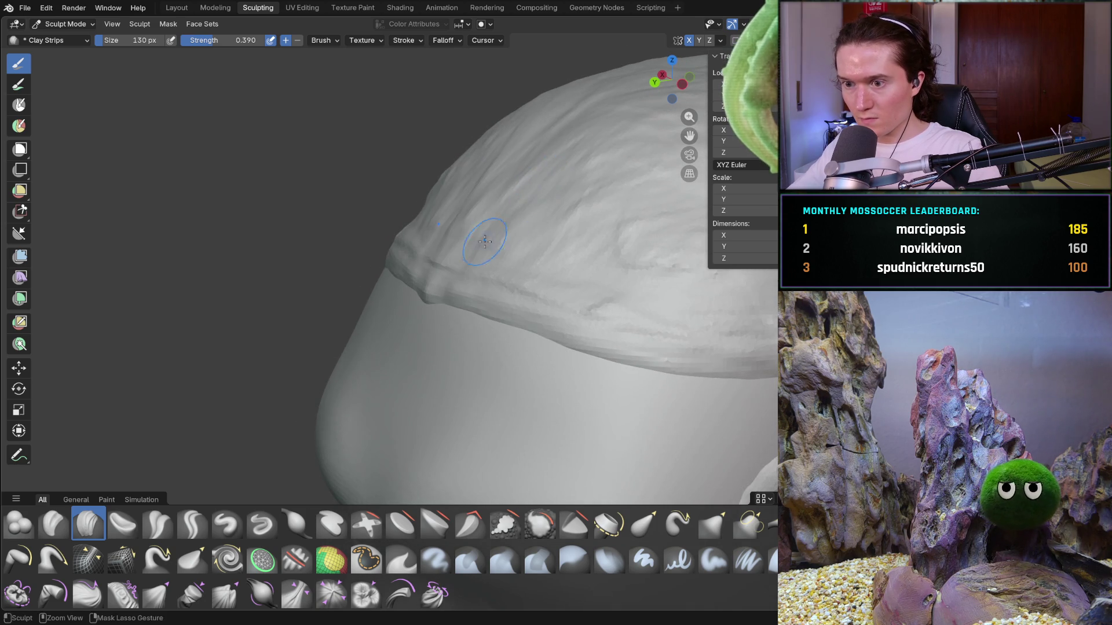
pyautogui.moveTo(675, 325)
pyautogui.mouseDown()
pyautogui.moveTo(637, 318)
pyautogui.moveTo(702, 323)
pyautogui.mouseUp()
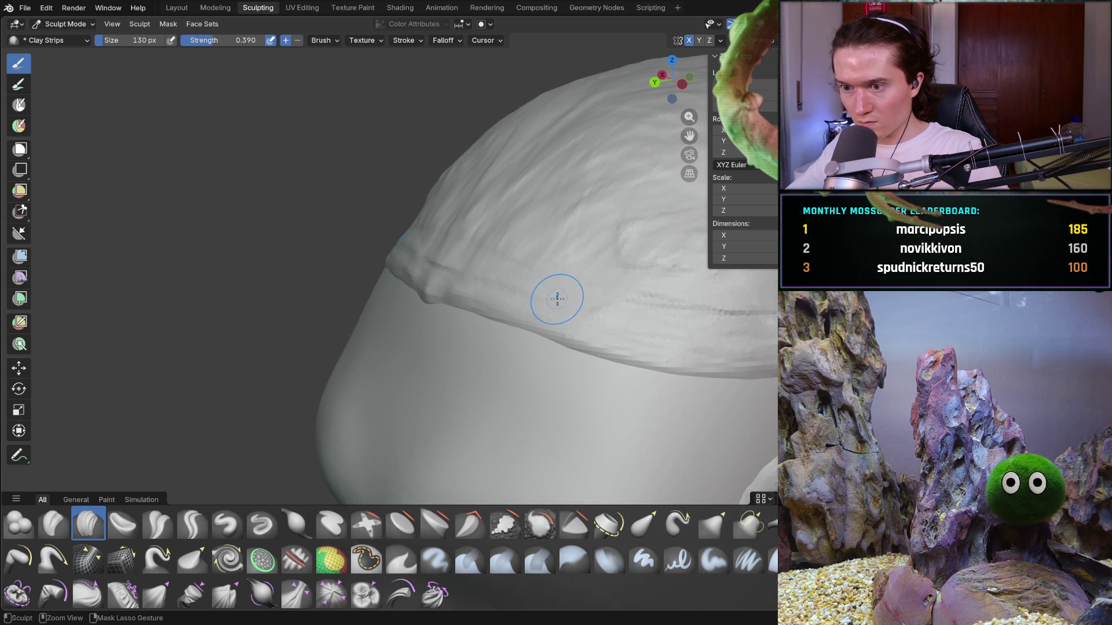
pyautogui.moveTo(443, 253); pyautogui.dragTo(543, 242, button='middle')
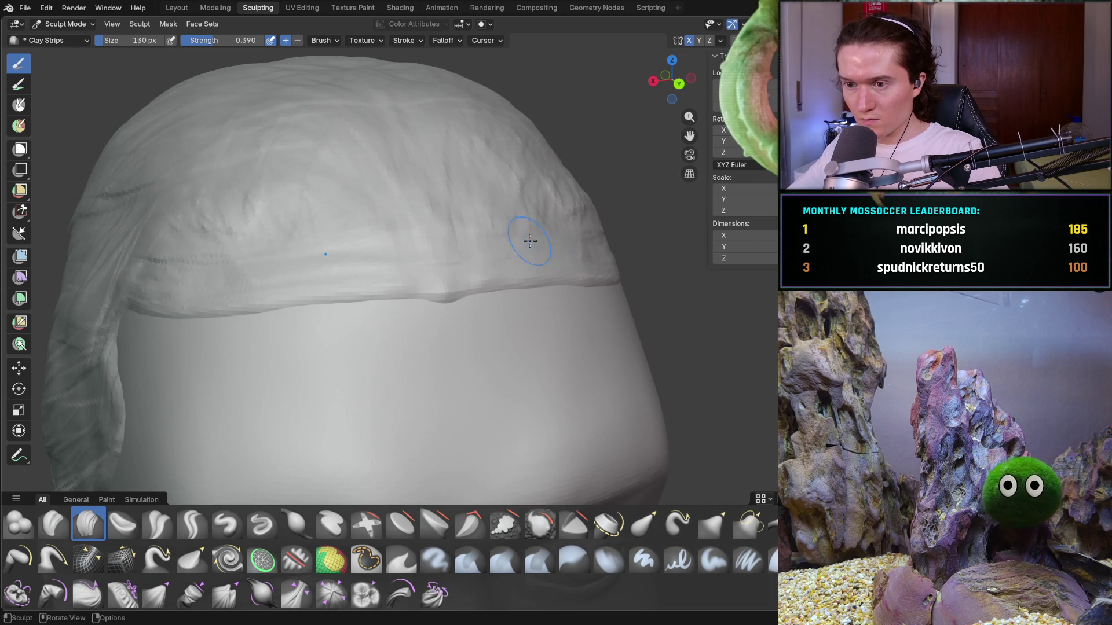
pyautogui.moveTo(344, 249); pyautogui.dragTo(358, 249, button='middle')
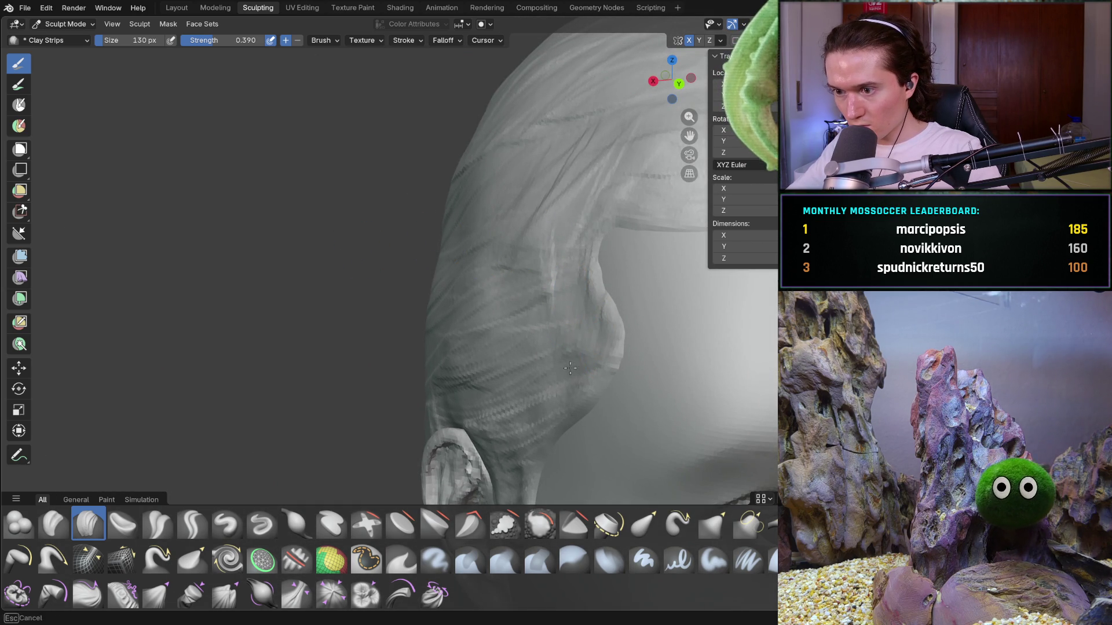
pyautogui.keyDown('ctrl'); pyautogui.moveTo(543, 395); pyautogui.dragTo(603, 368, button='middle'); pyautogui.keyUp('ctrl')
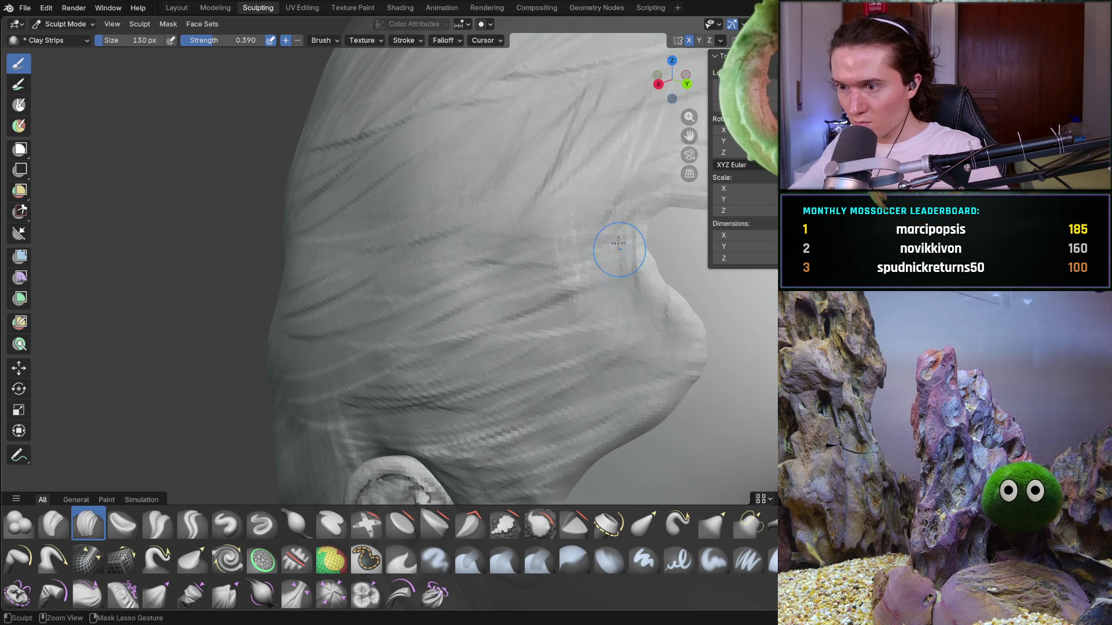
pyautogui.moveTo(616, 186)
pyautogui.keyDown('ctrl'); pyautogui.mouseDown(button='middle')
pyautogui.moveTo(521, 278)
pyautogui.moveTo(511, 242)
pyautogui.moveTo(437, 227)
pyautogui.mouseUp(button='middle'); pyautogui.keyUp('ctrl')
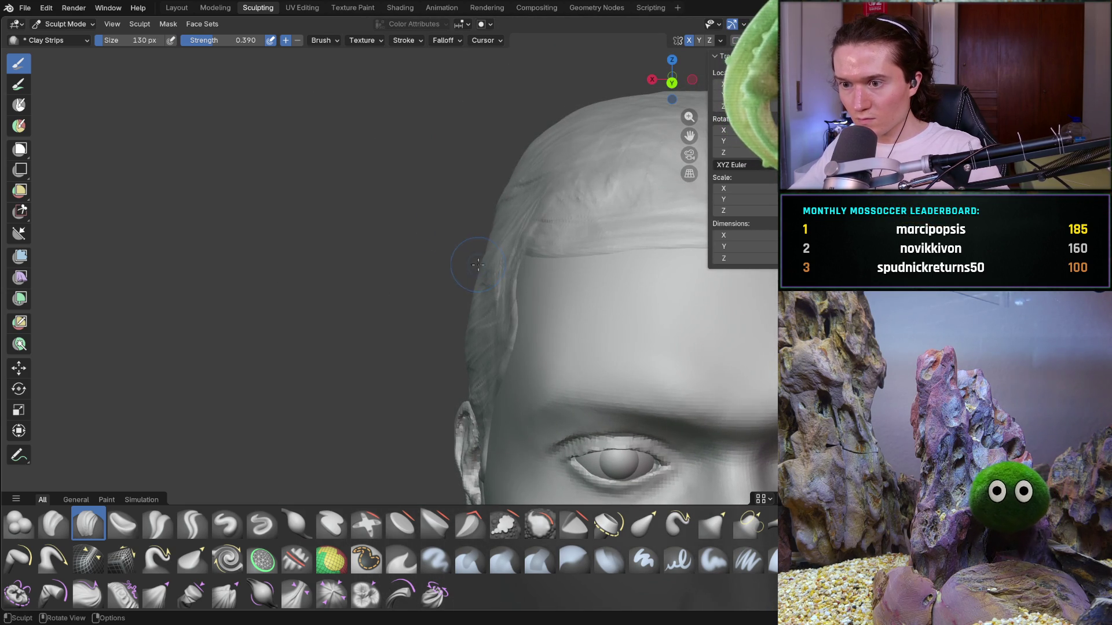
pyautogui.moveTo(498, 209); pyautogui.dragTo(534, 196, button='middle')
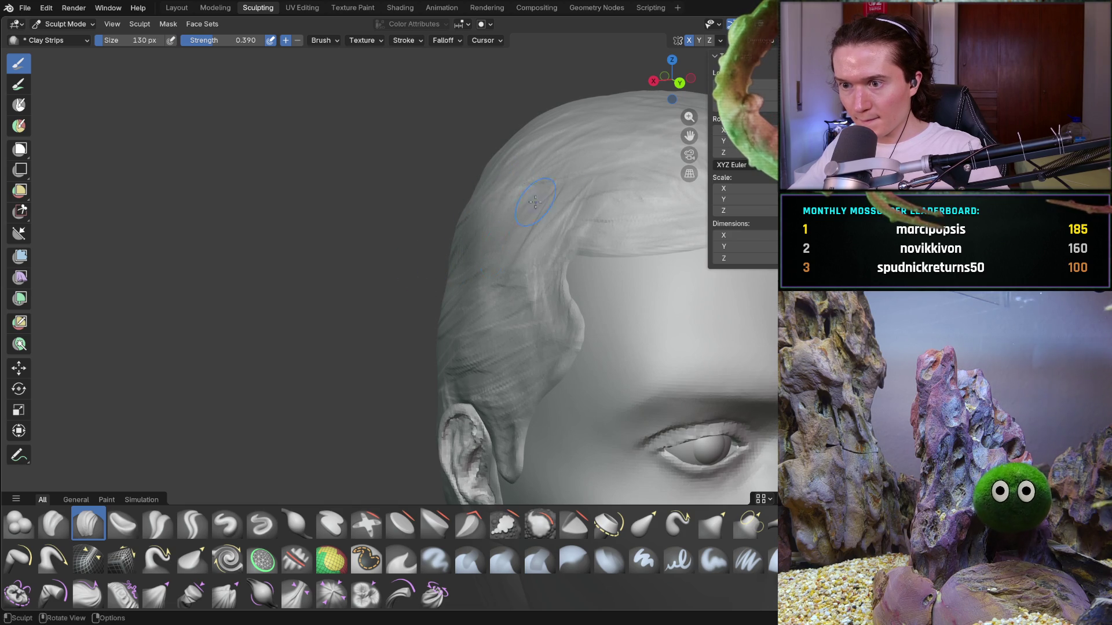
pyautogui.moveTo(553, 201)
pyautogui.mouseDown(button='middle')
pyautogui.moveTo(523, 243)
pyautogui.moveTo(483, 243)
pyautogui.mouseUp(button='middle')
pyautogui.moveTo(410, 318)
pyautogui.mouseDown(button='middle')
pyautogui.moveTo(385, 281)
pyautogui.moveTo(416, 274)
pyautogui.moveTo(464, 296)
pyautogui.mouseUp(button='middle')
pyautogui.scroll(4, 463, 296)
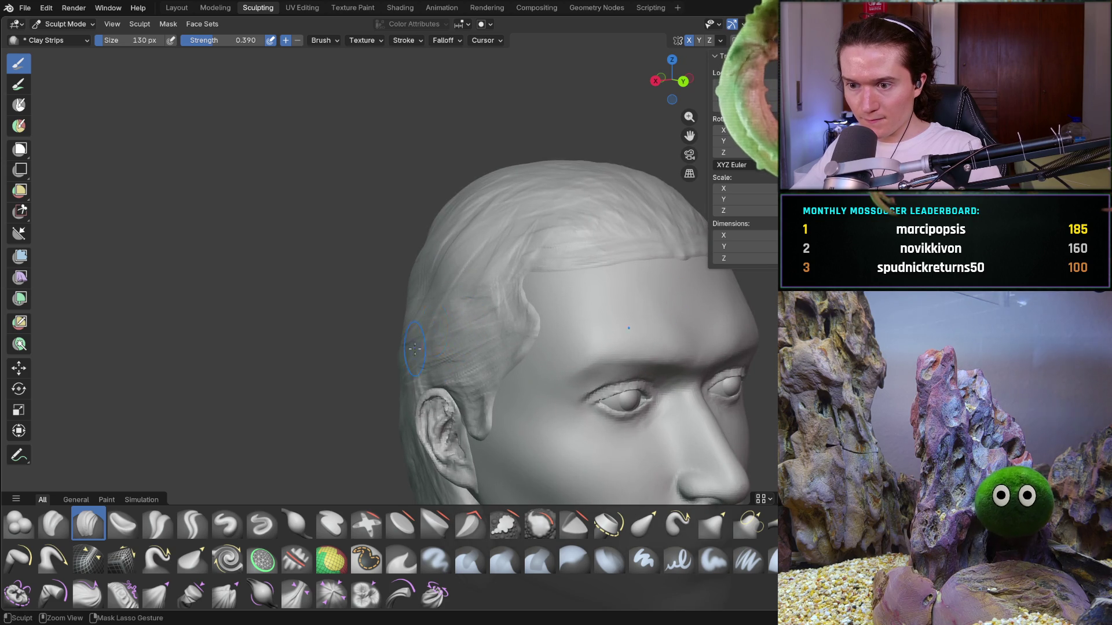
pyautogui.moveTo(405, 372)
pyautogui.mouseDown(button='middle')
pyautogui.moveTo(444, 300)
pyautogui.moveTo(576, 308)
pyautogui.moveTo(580, 298)
pyautogui.mouseUp(button='middle')
pyautogui.scroll(4, 584, 272)
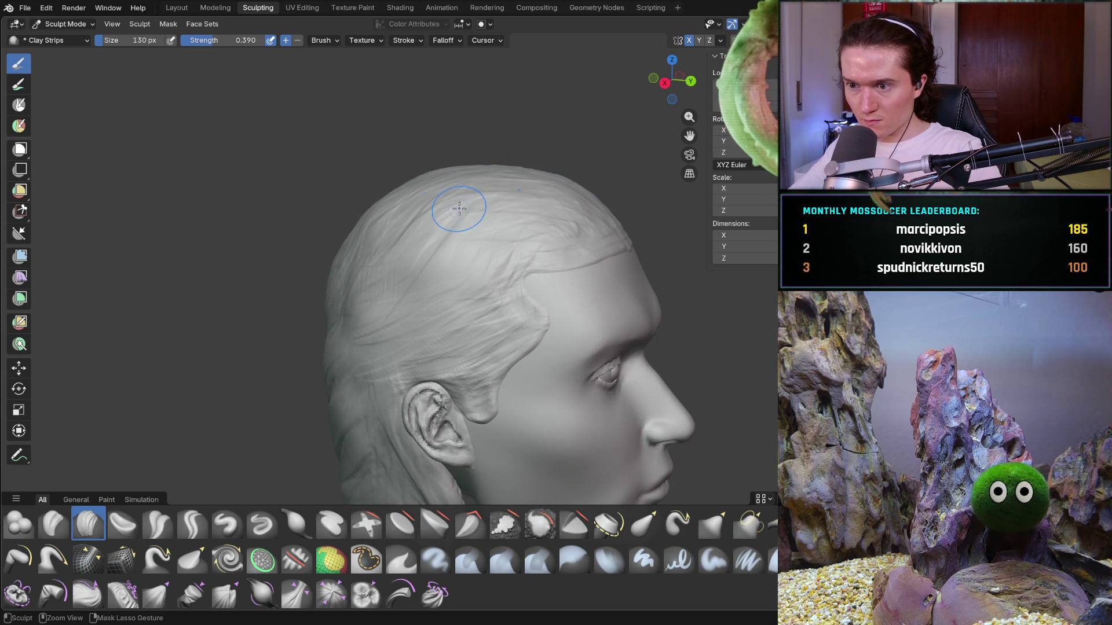
# Lay swept-back clay strips across the top of the hair and over the crown
pyautogui.moveTo(330, 235); pyautogui.dragTo(367, 228)
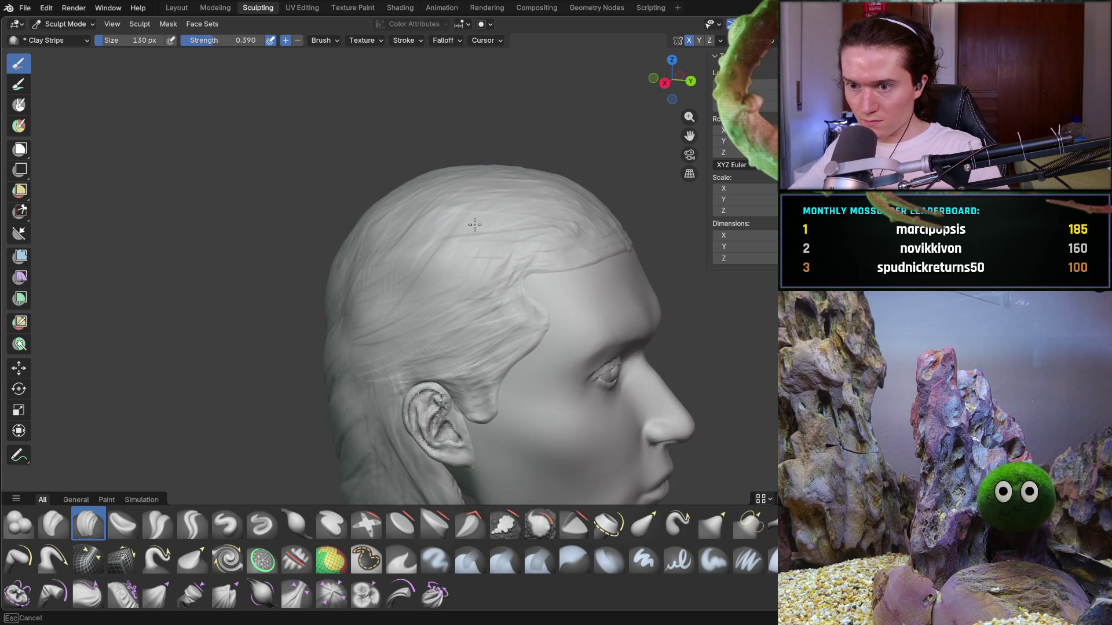
pyautogui.moveTo(464, 245); pyautogui.dragTo(437, 229)
pyautogui.moveTo(437, 229)
pyautogui.mouseDown(button='middle')
pyautogui.moveTo(393, 266)
pyautogui.moveTo(487, 254)
pyautogui.moveTo(410, 308)
pyautogui.mouseUp(button='middle')
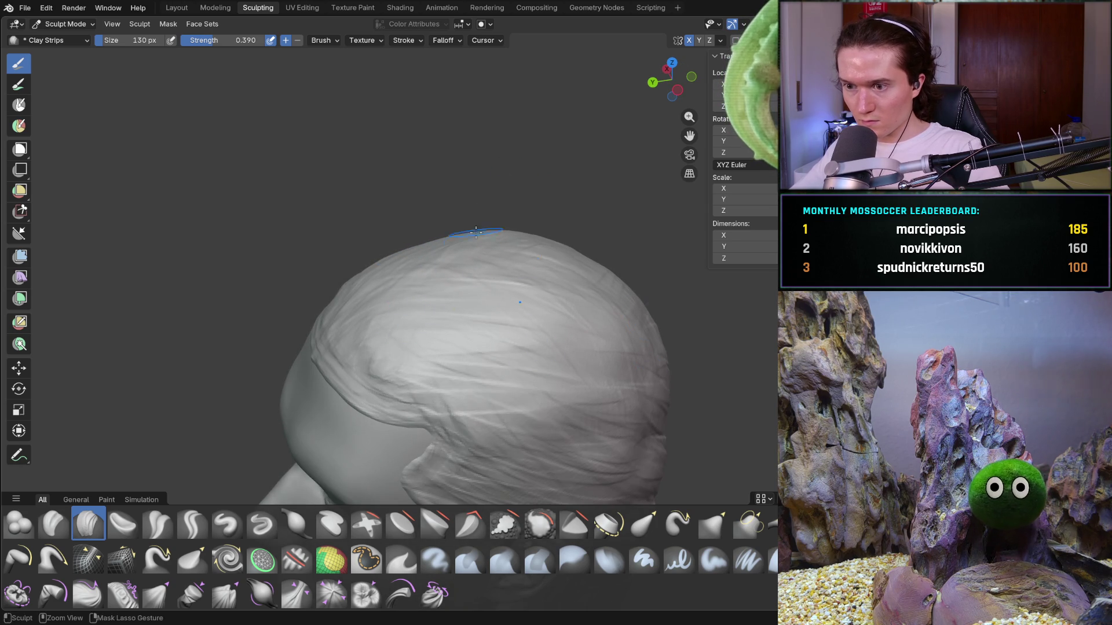
pyautogui.moveTo(432, 360)
pyautogui.mouseDown()
pyautogui.moveTo(411, 367)
pyautogui.moveTo(556, 307)
pyautogui.moveTo(562, 287)
pyautogui.mouseUp()
pyautogui.moveTo(561, 286)
pyautogui.mouseDown(button='middle')
pyautogui.moveTo(562, 239)
pyautogui.moveTo(575, 325)
pyautogui.moveTo(712, 330)
pyautogui.moveTo(594, 370)
pyautogui.moveTo(658, 360)
pyautogui.mouseUp(button='middle')
pyautogui.scroll(-5, 562, 240)
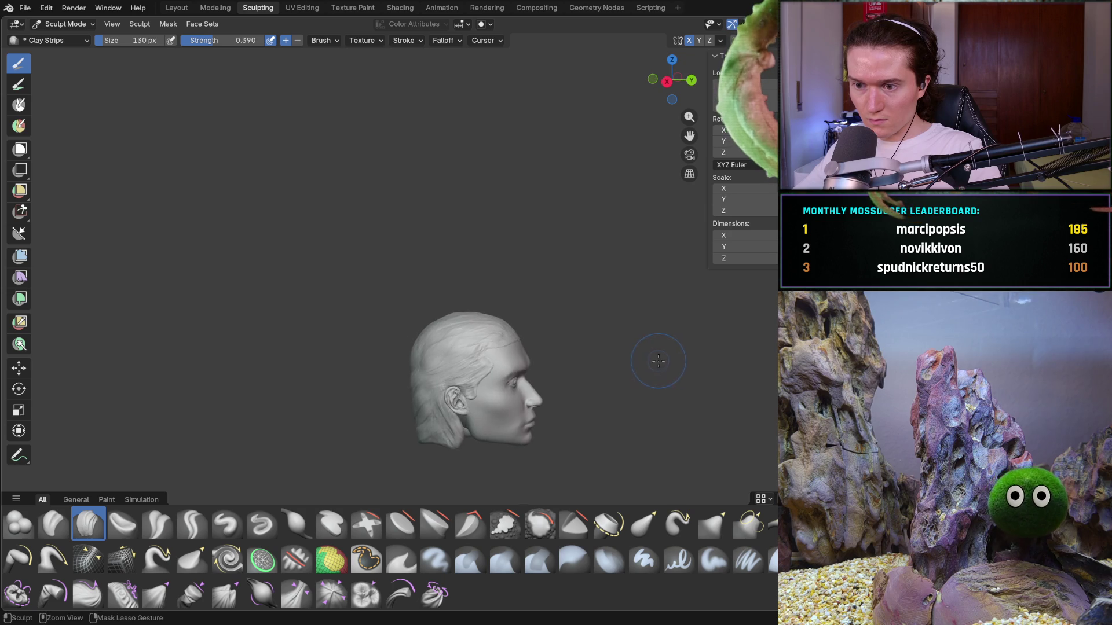
# Orbit and zoom to frame the forehead hairline from the front
pyautogui.scroll(3, 662, 323)
pyautogui.moveTo(647, 328)
pyautogui.mouseDown(button='middle')
pyautogui.moveTo(656, 344)
pyautogui.moveTo(626, 323)
pyautogui.moveTo(612, 328)
pyautogui.mouseUp(button='middle')
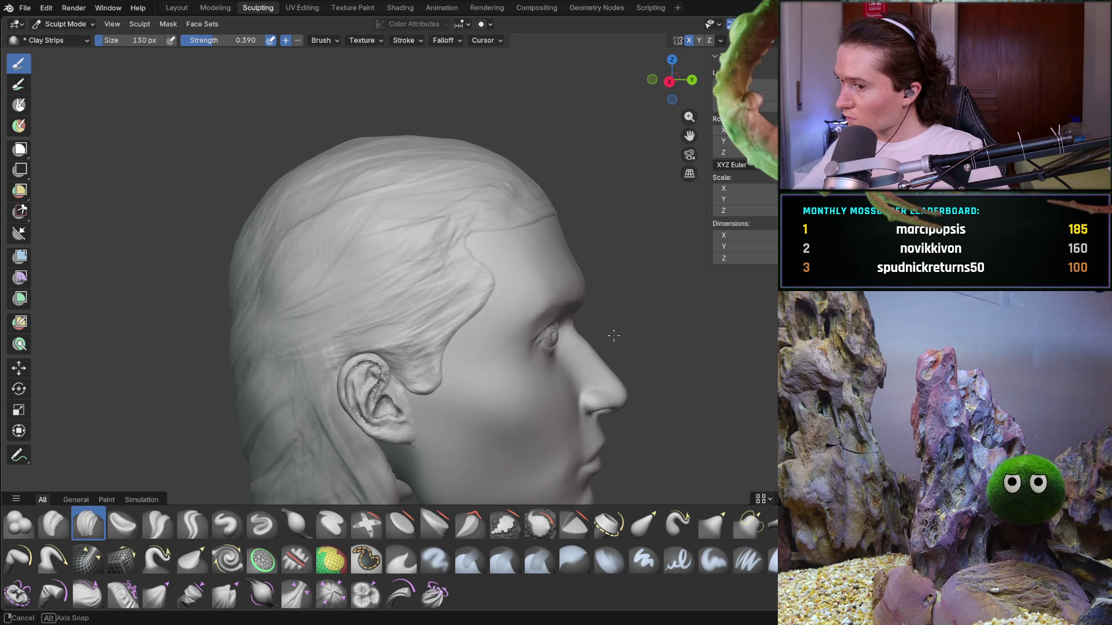
pyautogui.scroll(2, 572, 316)
pyautogui.moveTo(555, 285); pyautogui.dragTo(448, 319, button='middle')
pyautogui.scroll(-6, 448, 318)
pyautogui.moveTo(353, 338); pyautogui.dragTo(350, 327, button='middle')
pyautogui.scroll(4, 387, 280)
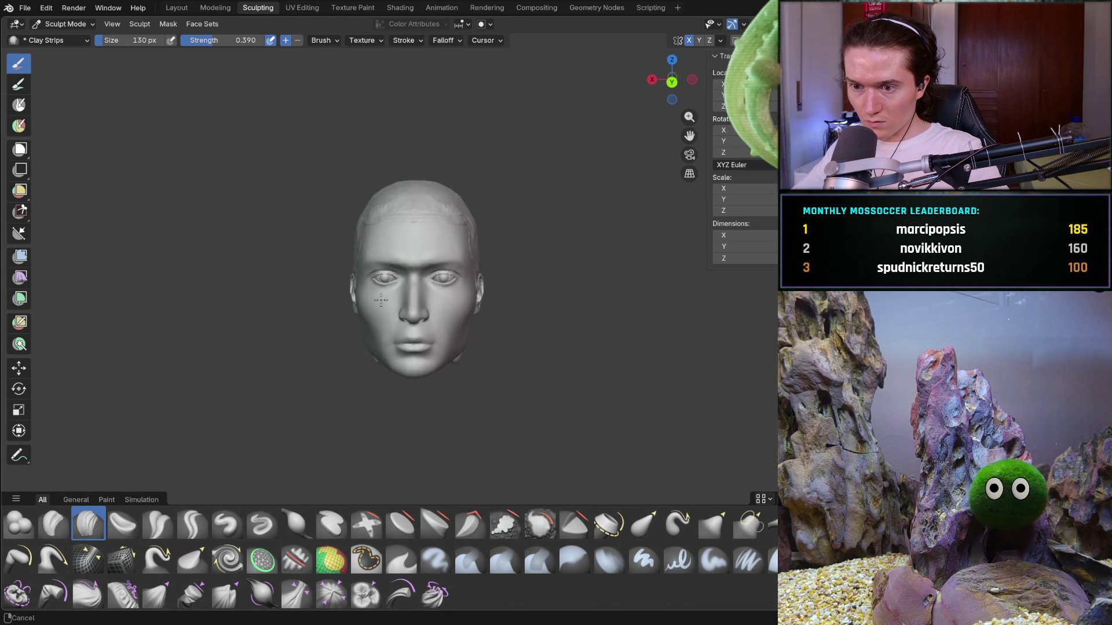
pyautogui.scroll(8, 387, 280)
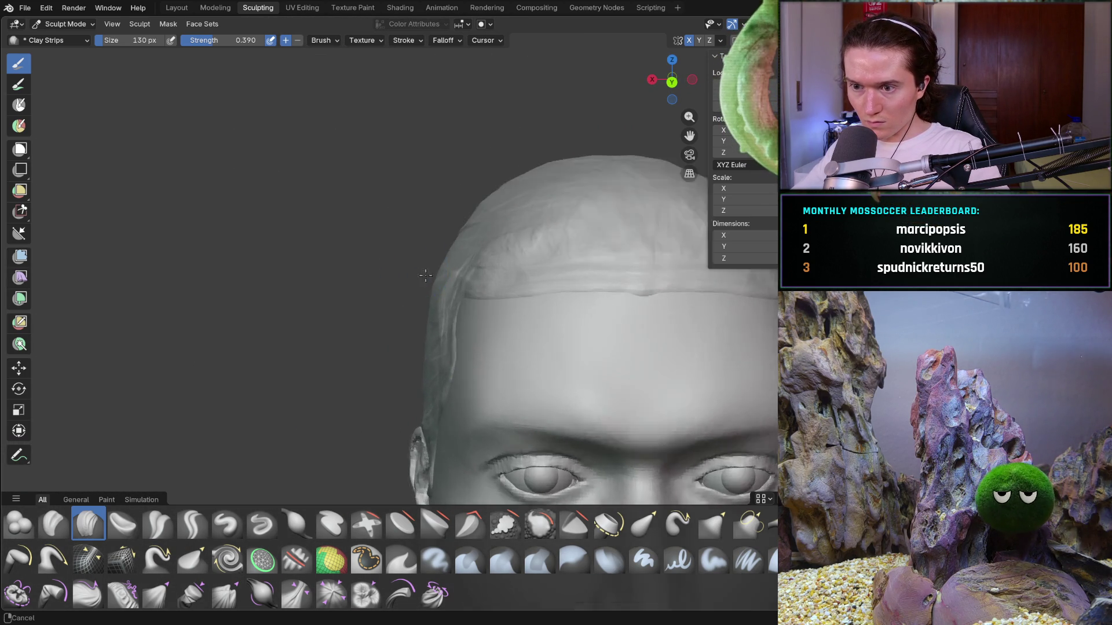
pyautogui.moveTo(486, 286)
pyautogui.mouseDown(button='middle')
pyautogui.moveTo(501, 287)
pyautogui.moveTo(427, 258)
pyautogui.mouseUp(button='middle')
pyautogui.scroll(-5, 427, 258)
pyautogui.scroll(4, 402, 264)
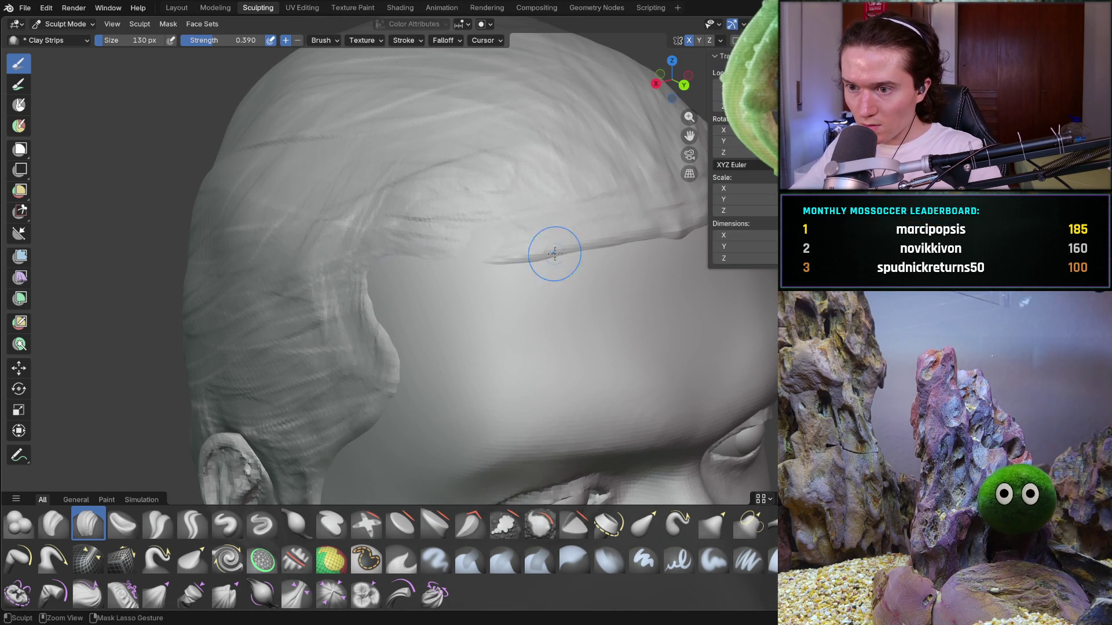
pyautogui.scroll(-5, 621, 240)
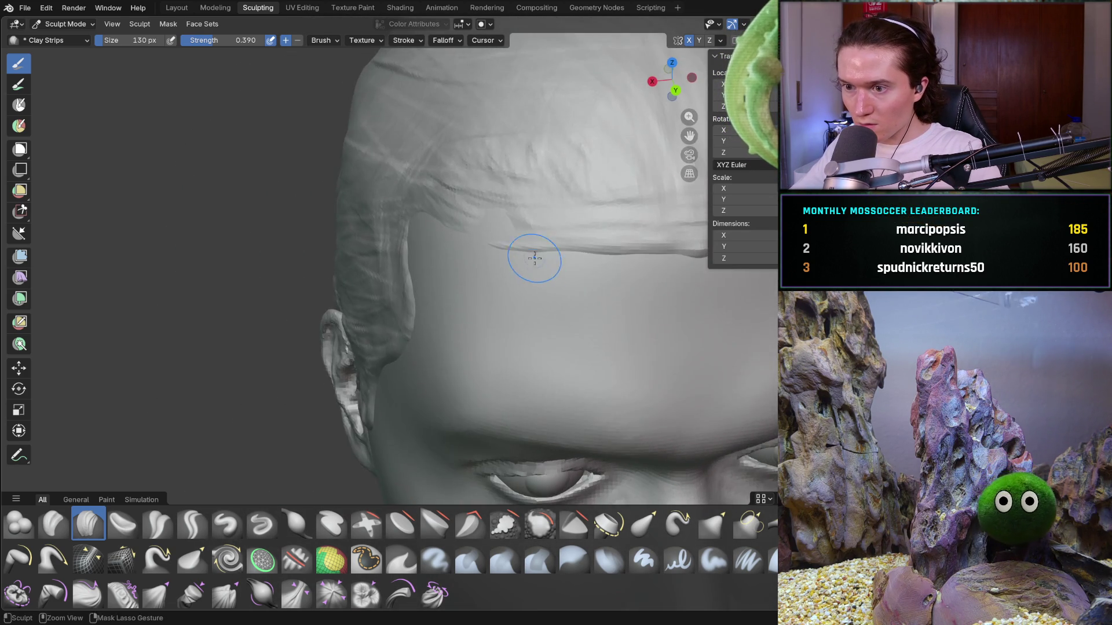
# Reshape the hairline edge above the brow and forehead with Clay Strips strokes
pyautogui.moveTo(514, 231); pyautogui.dragTo(483, 158, button='middle')
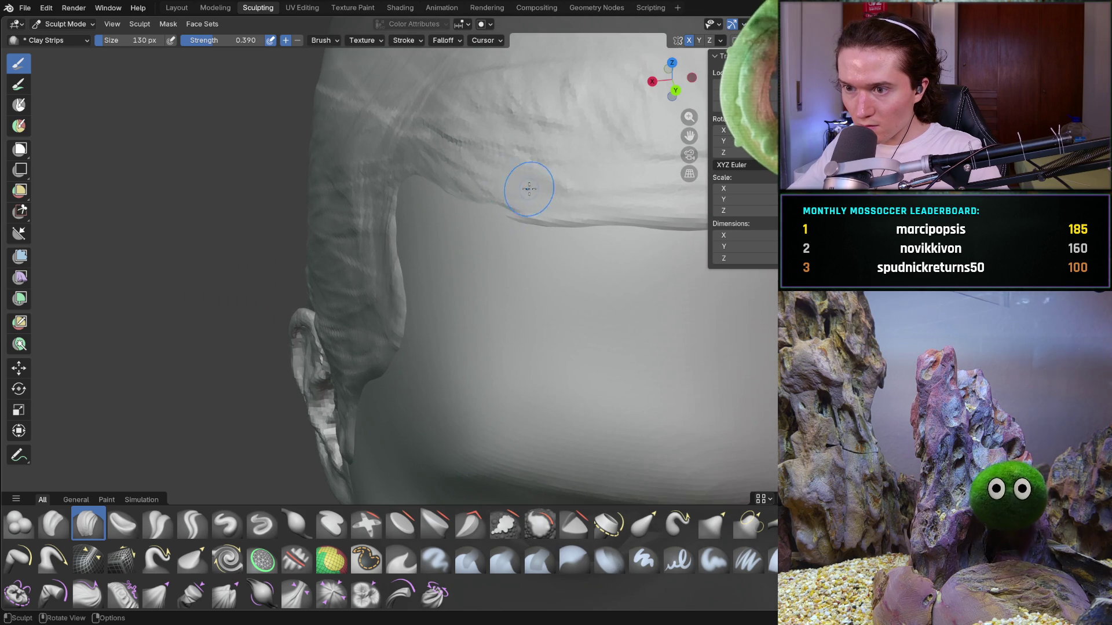
pyautogui.moveTo(560, 205); pyautogui.dragTo(450, 176, button='middle')
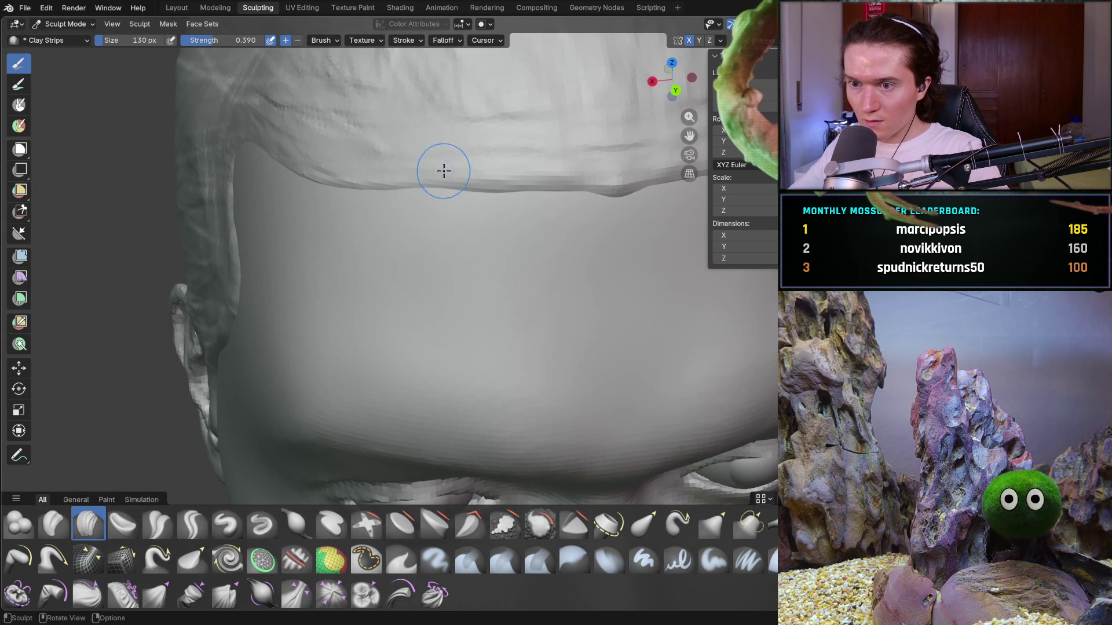
pyautogui.moveTo(588, 182)
pyautogui.mouseDown(button='middle')
pyautogui.moveTo(566, 176)
pyautogui.moveTo(640, 173)
pyautogui.moveTo(566, 255)
pyautogui.moveTo(407, 291)
pyautogui.moveTo(405, 278)
pyautogui.moveTo(514, 258)
pyautogui.moveTo(272, 209)
pyautogui.mouseUp(button='middle')
pyautogui.scroll(-6, 566, 177)
pyautogui.scroll(8, 409, 272)
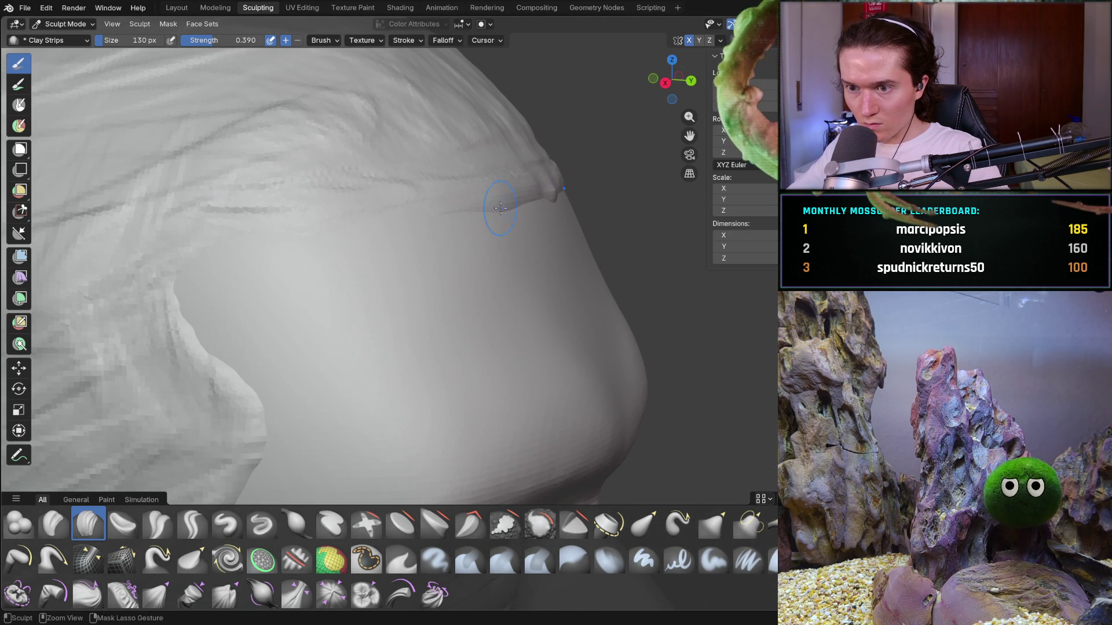
pyautogui.moveTo(481, 213); pyautogui.dragTo(549, 201, button='middle')
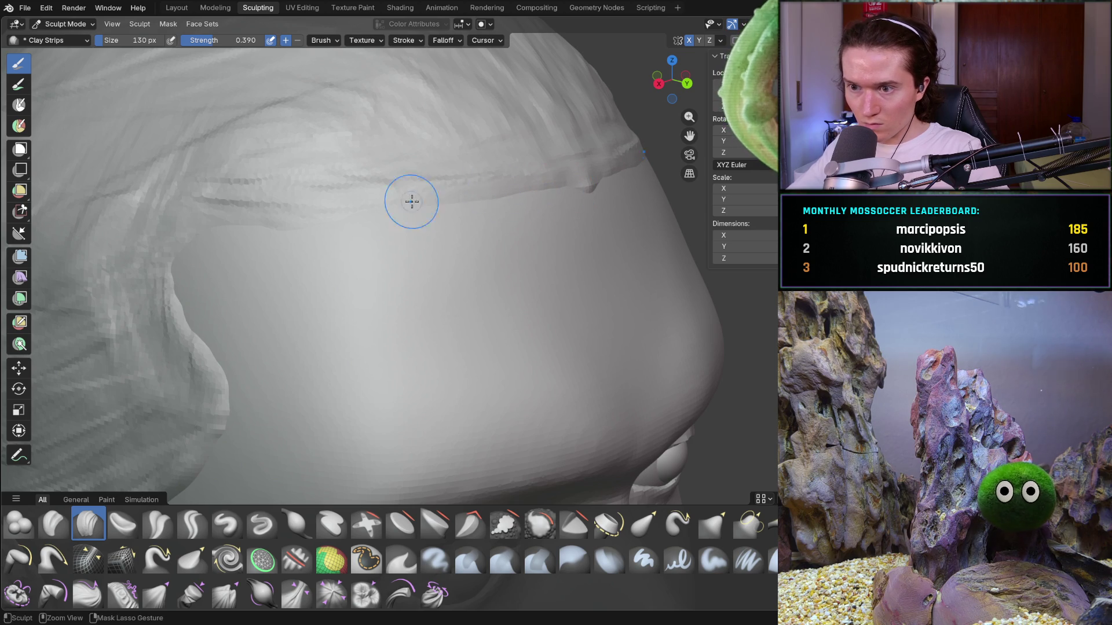
pyautogui.moveTo(309, 235)
pyautogui.keyDown('ctrl'); pyautogui.mouseDown(button='middle')
pyautogui.moveTo(350, 244)
pyautogui.moveTo(312, 247)
pyautogui.moveTo(377, 290)
pyautogui.moveTo(408, 331)
pyautogui.moveTo(407, 195)
pyautogui.mouseUp(button='middle'); pyautogui.keyUp('ctrl')
pyautogui.scroll(3, 409, 333)
pyautogui.moveTo(377, 168); pyautogui.dragTo(398, 225)
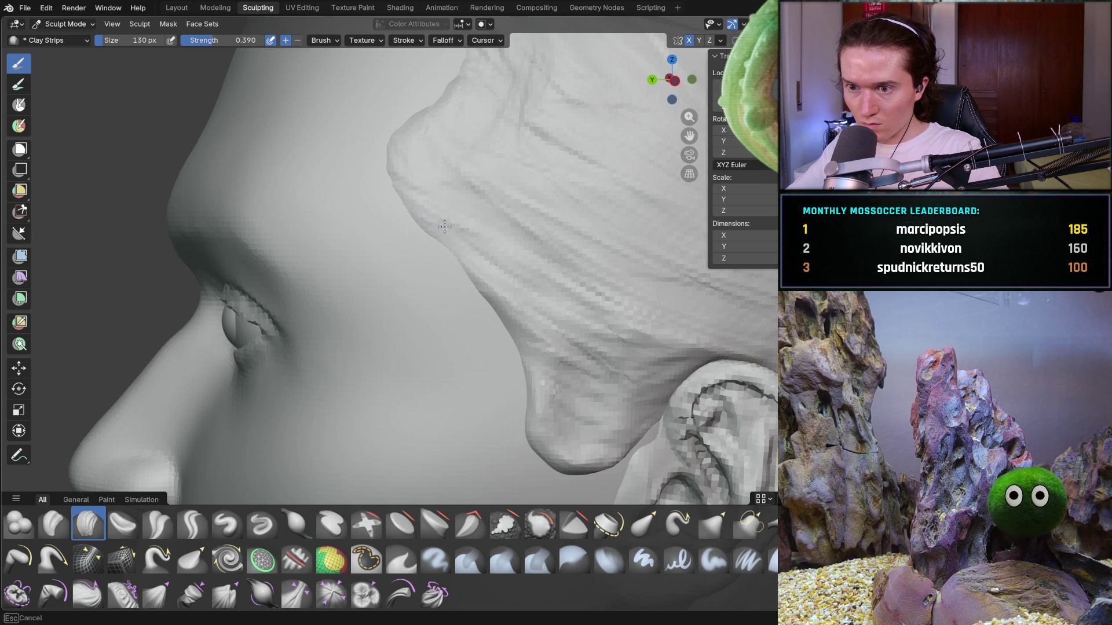
pyautogui.moveTo(548, 301)
pyautogui.mouseDown()
pyautogui.moveTo(450, 229)
pyautogui.moveTo(529, 297)
pyautogui.mouseUp()
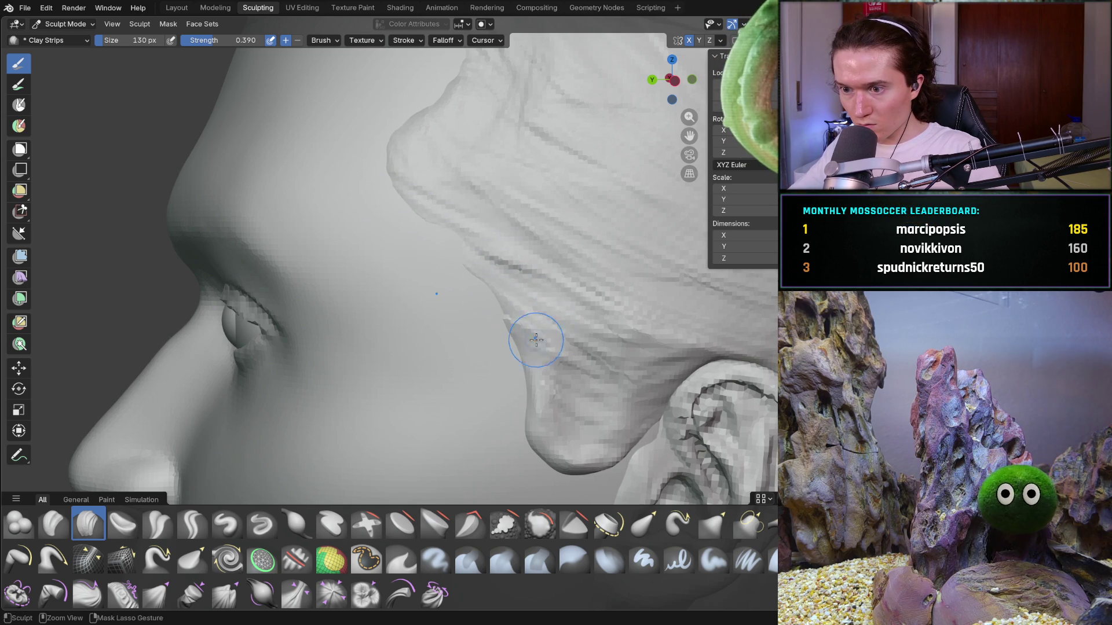
# Extend the temple hair down toward the jaw with clay strips near the ear
pyautogui.moveTo(530, 416)
pyautogui.mouseDown()
pyautogui.moveTo(556, 372)
pyautogui.moveTo(555, 335)
pyautogui.mouseUp()
pyautogui.moveTo(438, 213)
pyautogui.mouseDown()
pyautogui.moveTo(508, 241)
pyautogui.moveTo(538, 228)
pyautogui.mouseUp()
pyautogui.scroll(-5, 538, 228)
pyautogui.moveTo(539, 228)
pyautogui.mouseDown(button='middle')
pyautogui.moveTo(741, 237)
pyautogui.moveTo(539, 249)
pyautogui.moveTo(576, 250)
pyautogui.moveTo(552, 276)
pyautogui.mouseUp(button='middle')
pyautogui.scroll(-5, 558, 273)
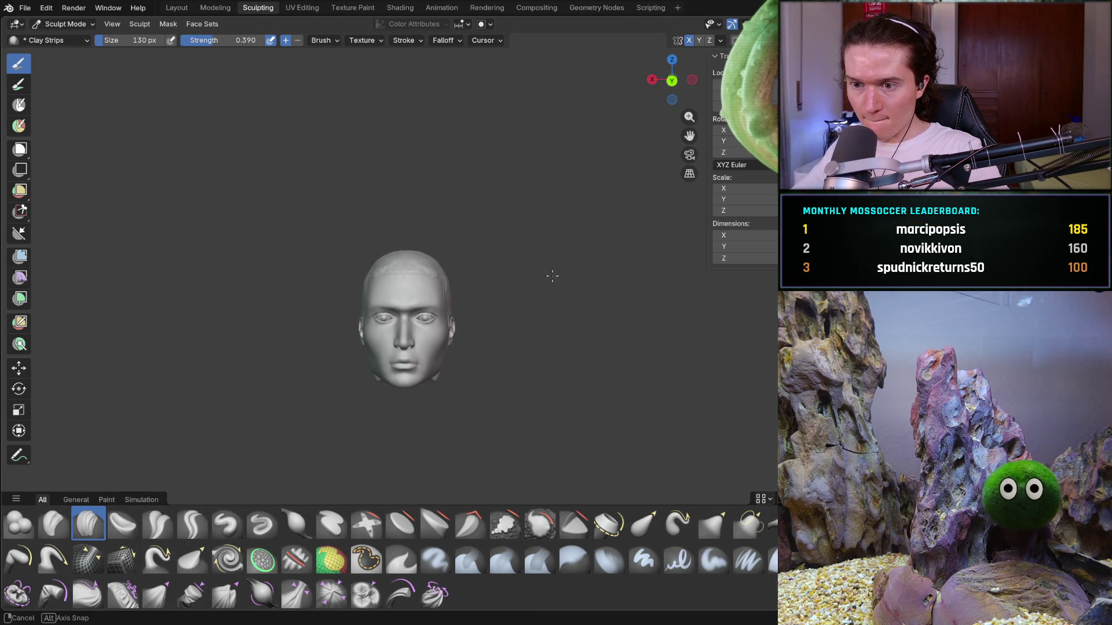
# Lay a clay strip along the side hair from a three-quarter view
pyautogui.moveTo(469, 282); pyautogui.dragTo(488, 330, button='middle')
pyautogui.scroll(4, 481, 313)
pyautogui.scroll(6, 489, 330)
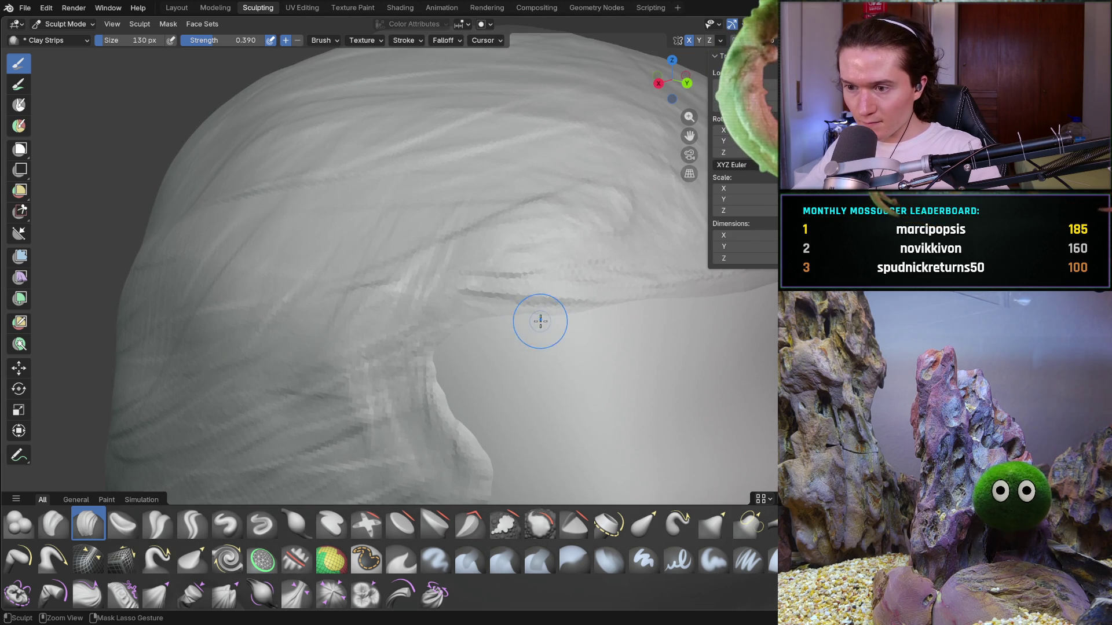
pyautogui.moveTo(587, 308); pyautogui.dragTo(590, 308, button='middle')
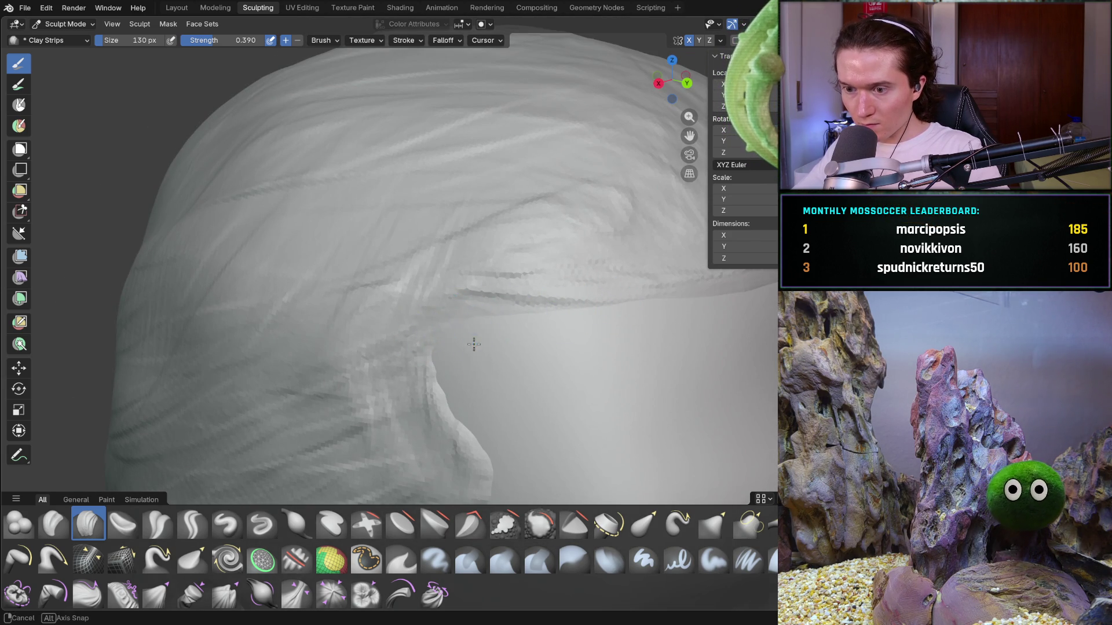
pyautogui.scroll(-4, 474, 346)
pyautogui.scroll(5, 526, 328)
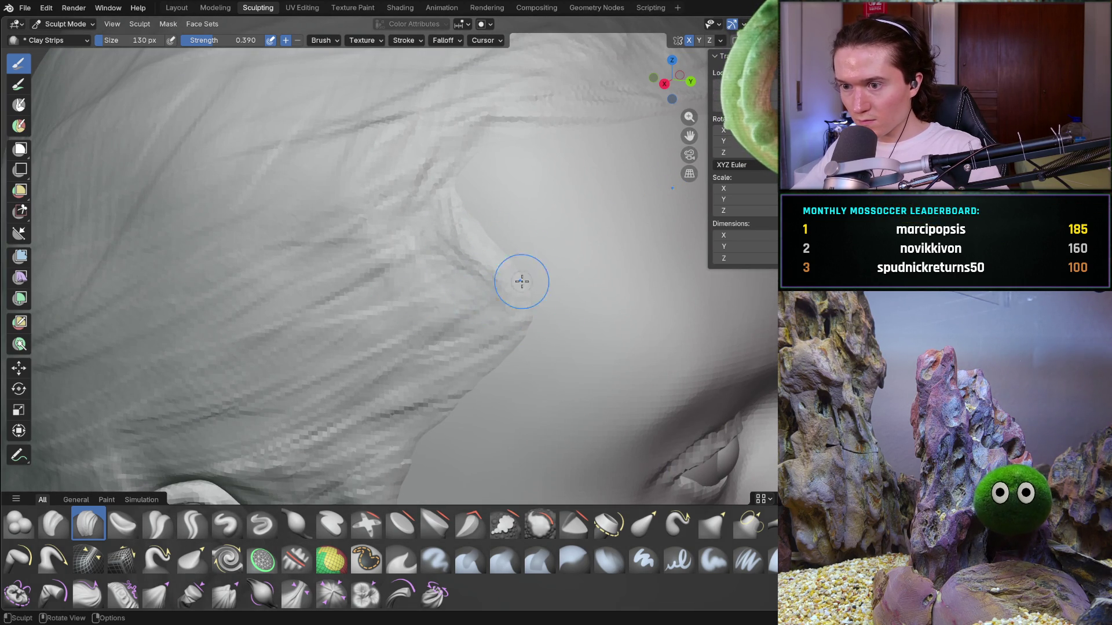
pyautogui.scroll(-5, 489, 262)
# Build up and reshape the lower ridge along the front hairline
pyautogui.moveTo(486, 256)
pyautogui.mouseDown(button='middle')
pyautogui.moveTo(534, 273)
pyautogui.moveTo(492, 288)
pyautogui.moveTo(509, 292)
pyautogui.moveTo(519, 271)
pyautogui.mouseUp(button='middle')
pyautogui.scroll(2, 517, 285)
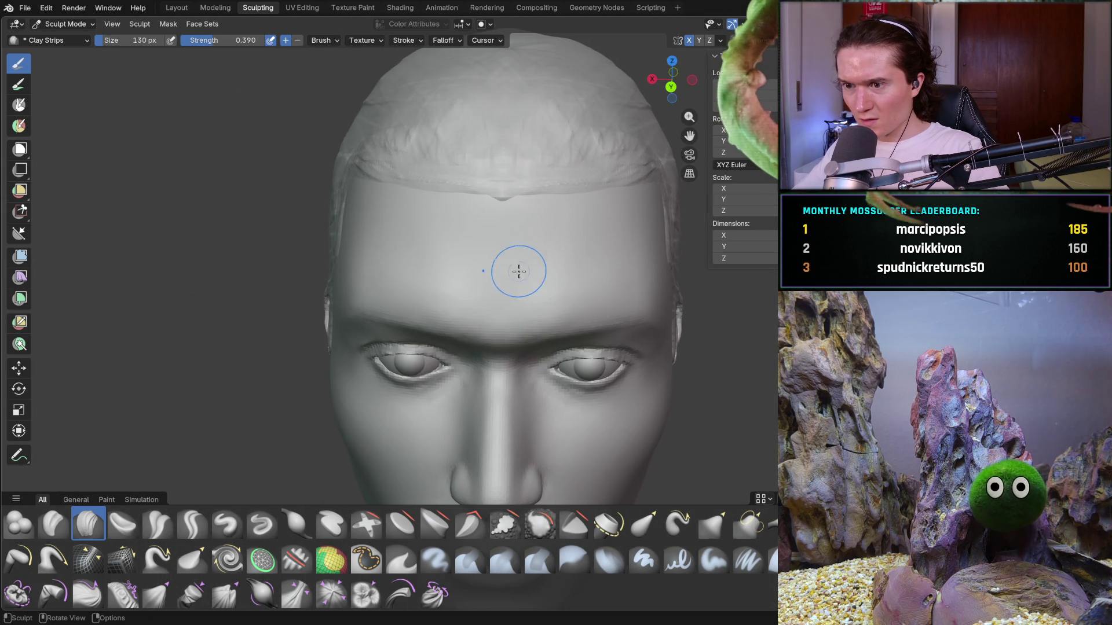
pyautogui.moveTo(517, 222); pyautogui.dragTo(508, 228, button='middle')
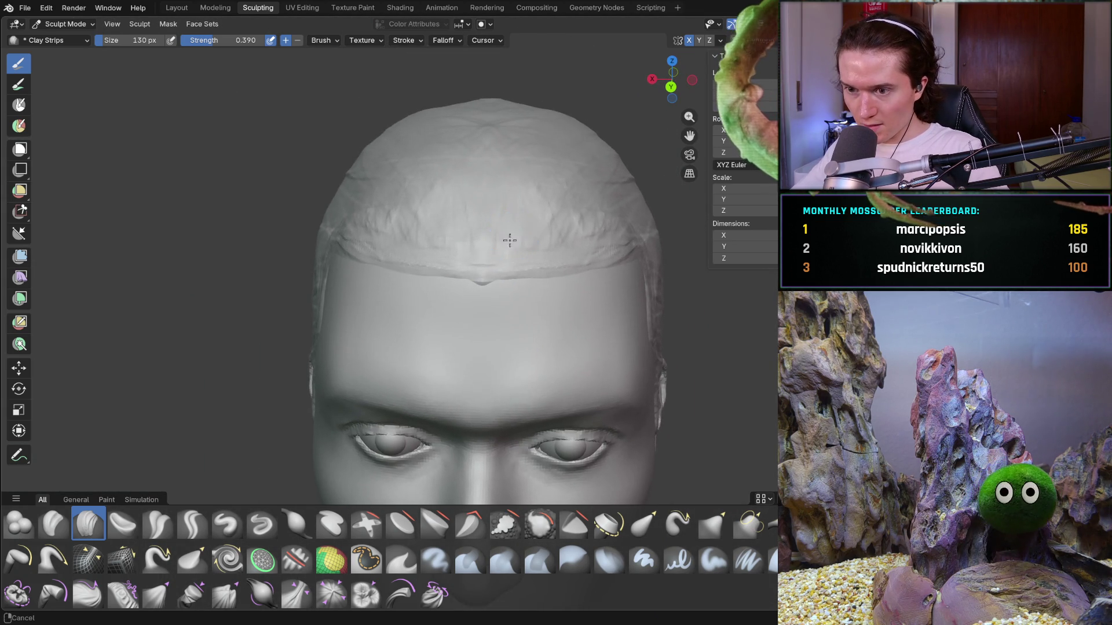
pyautogui.scroll(4, 508, 241)
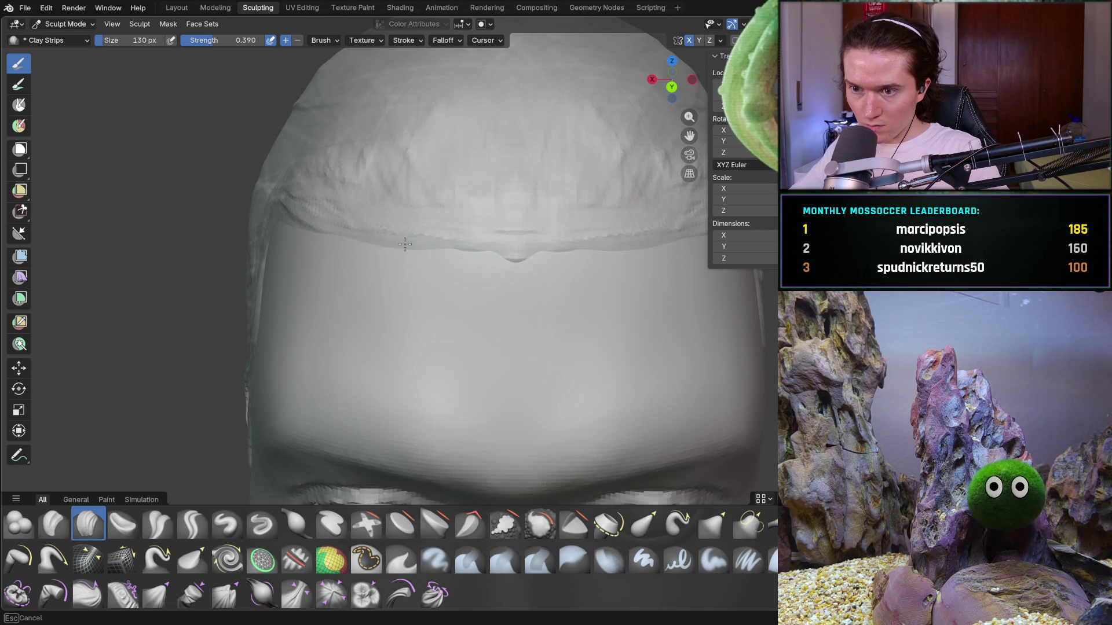
pyautogui.scroll(5, 486, 246)
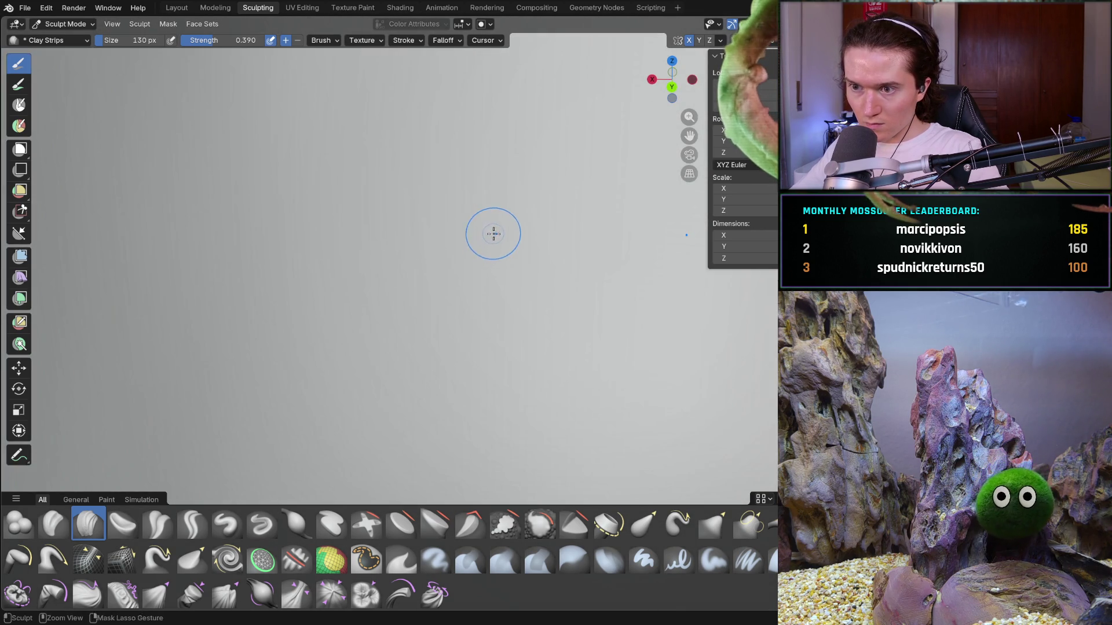
pyautogui.keyDown('ctrl'); pyautogui.moveTo(491, 235); pyautogui.dragTo(495, 255, button='middle'); pyautogui.keyUp('ctrl')
pyautogui.scroll(6, 501, 278)
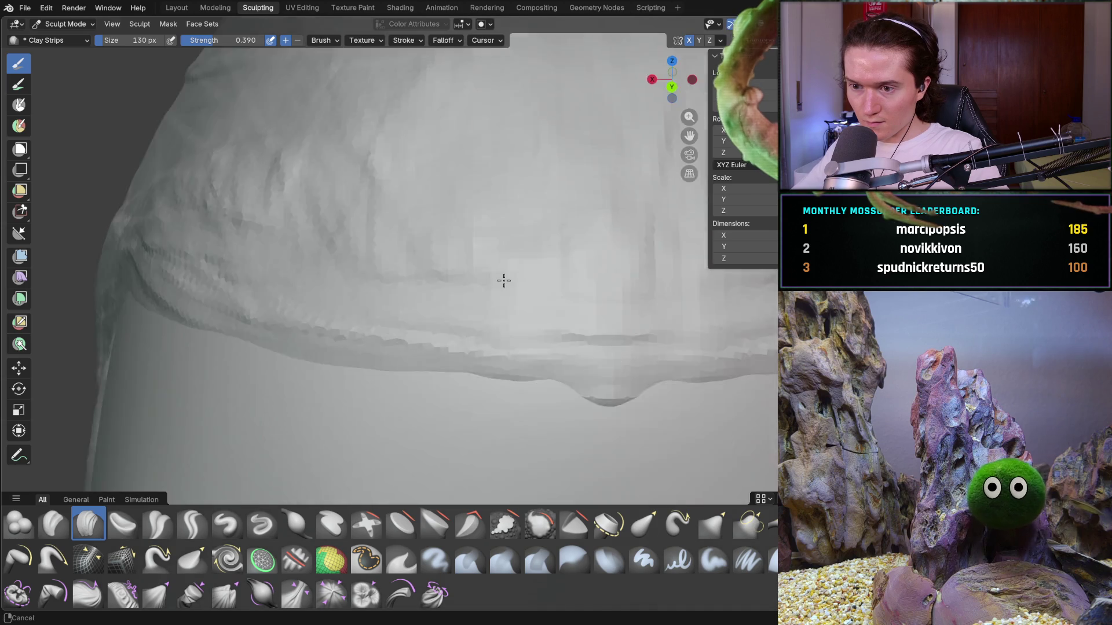
pyautogui.moveTo(504, 390); pyautogui.dragTo(610, 399)
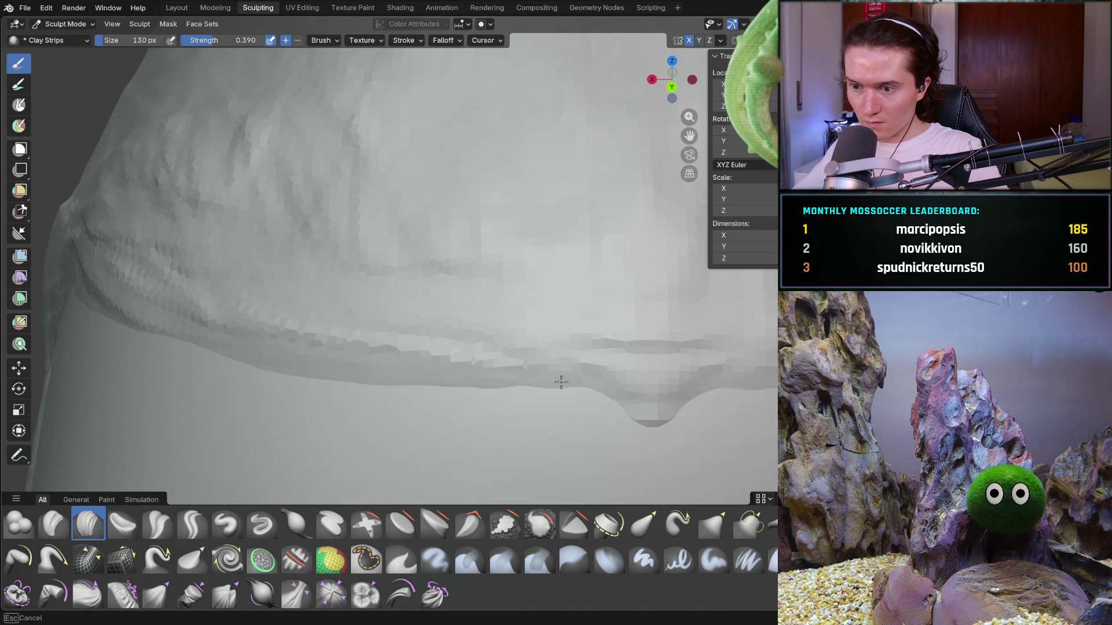
pyautogui.moveTo(575, 388); pyautogui.dragTo(632, 409)
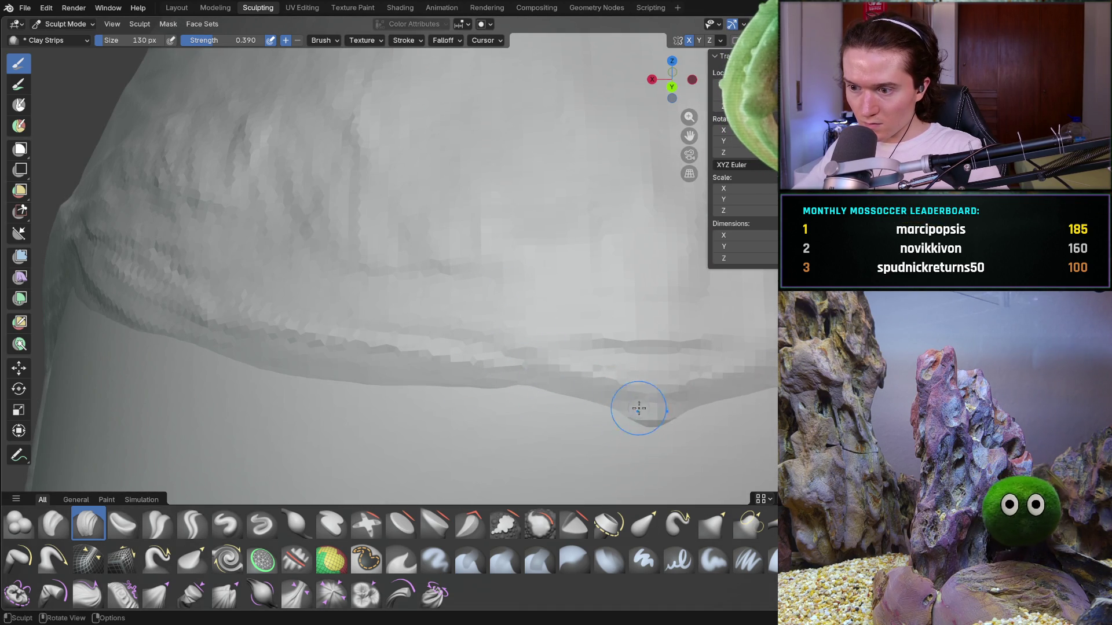
pyautogui.moveTo(430, 367)
pyautogui.mouseDown()
pyautogui.moveTo(527, 385)
pyautogui.moveTo(438, 386)
pyautogui.mouseUp()
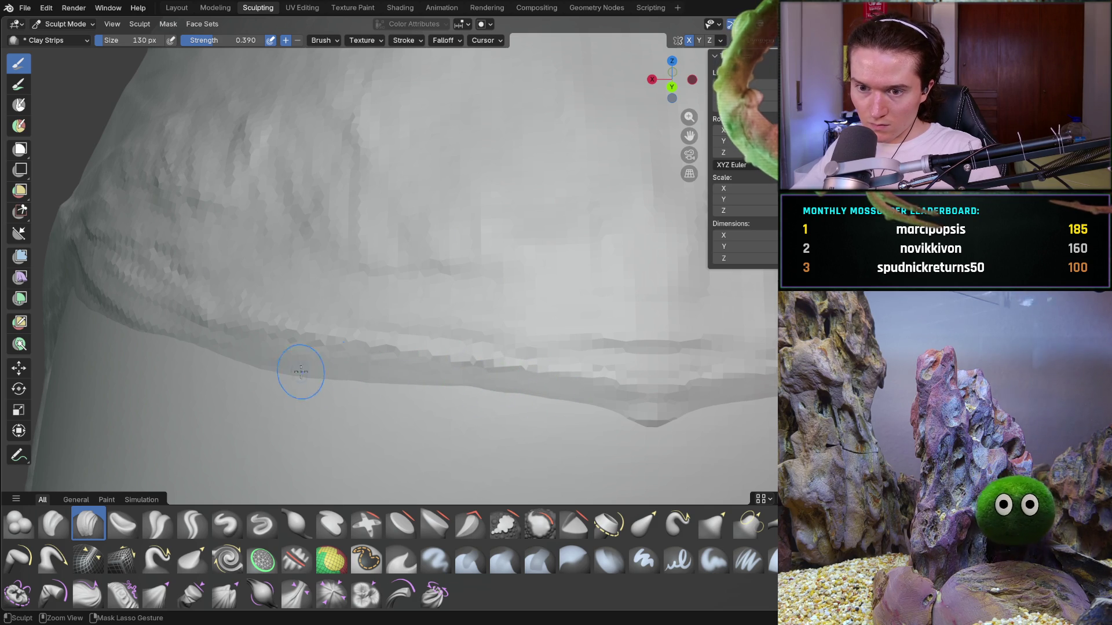
# Add clay from the temple downward beside the forehead
pyautogui.moveTo(265, 373); pyautogui.dragTo(288, 377, button='middle')
pyautogui.moveTo(133, 330)
pyautogui.keyDown('ctrl'); pyautogui.mouseDown(button='middle')
pyautogui.moveTo(328, 347)
pyautogui.moveTo(386, 377)
pyautogui.moveTo(312, 347)
pyautogui.moveTo(317, 377)
pyautogui.moveTo(521, 367)
pyautogui.moveTo(420, 395)
pyautogui.moveTo(391, 383)
pyautogui.moveTo(446, 359)
pyautogui.moveTo(435, 347)
pyautogui.moveTo(465, 252)
pyautogui.moveTo(436, 272)
pyautogui.mouseUp(button='middle'); pyautogui.keyUp('ctrl')
pyautogui.scroll(4, 419, 396)
pyautogui.scroll(3, 440, 324)
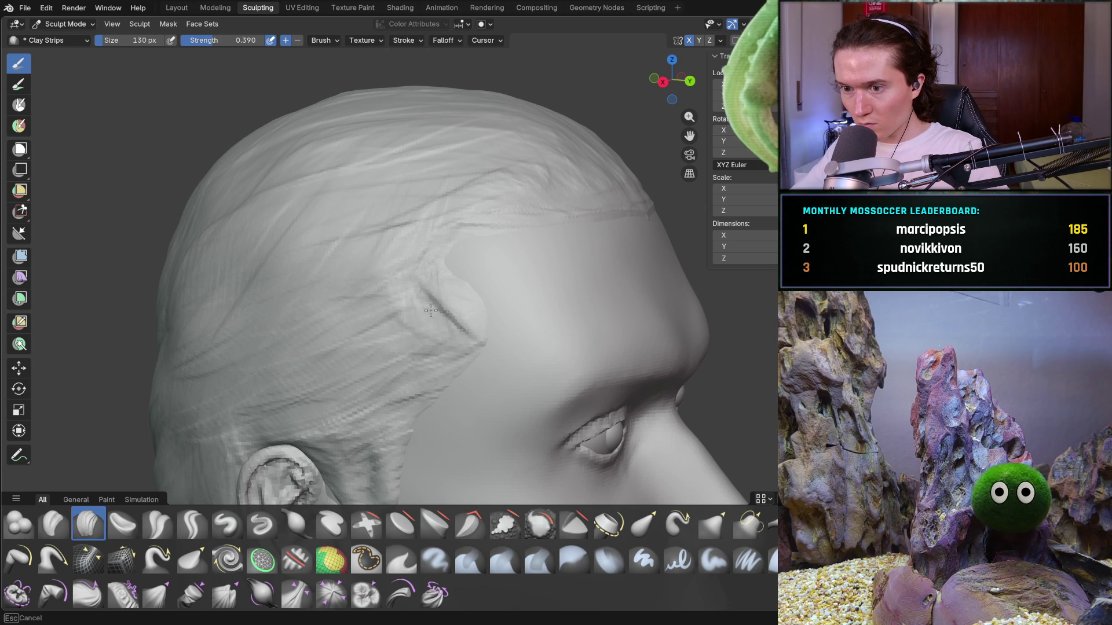
pyautogui.moveTo(508, 330)
pyautogui.mouseDown(button='middle')
pyautogui.moveTo(521, 315)
pyautogui.moveTo(578, 348)
pyautogui.moveTo(441, 333)
pyautogui.moveTo(510, 272)
pyautogui.moveTo(530, 219)
pyautogui.mouseUp(button='middle')
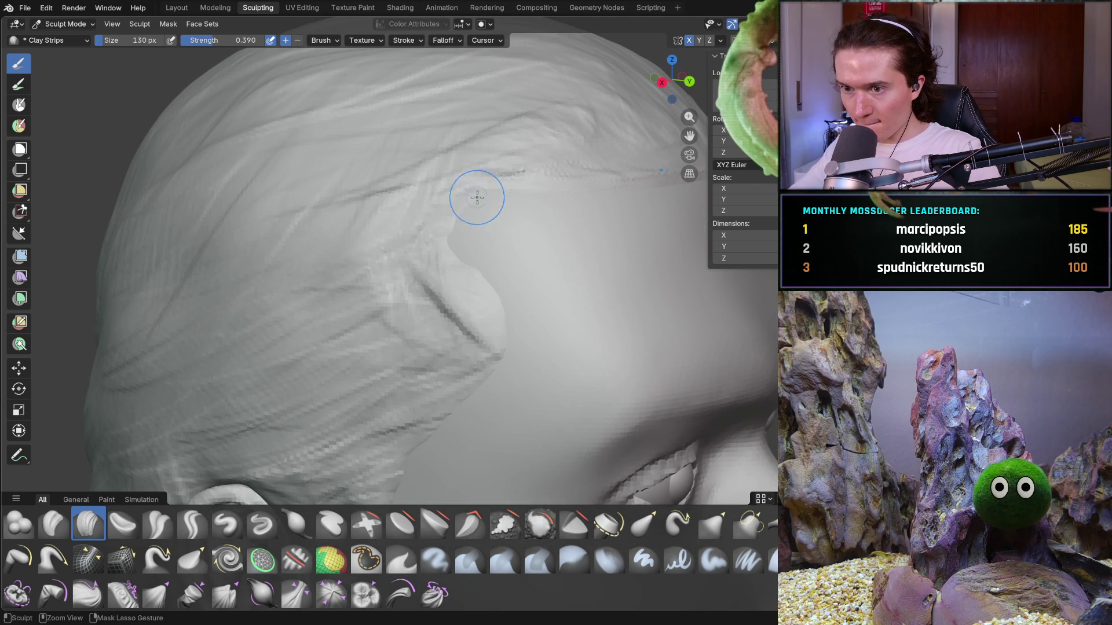
pyautogui.moveTo(445, 246)
pyautogui.mouseDown()
pyautogui.moveTo(491, 280)
pyautogui.moveTo(479, 258)
pyautogui.mouseUp()
pyautogui.moveTo(502, 307); pyautogui.dragTo(506, 293)
pyautogui.moveTo(506, 293)
pyautogui.mouseDown(button='middle')
pyautogui.moveTo(531, 276)
pyautogui.moveTo(469, 312)
pyautogui.moveTo(374, 318)
pyautogui.moveTo(400, 339)
pyautogui.moveTo(448, 364)
pyautogui.moveTo(457, 347)
pyautogui.moveTo(446, 255)
pyautogui.mouseUp(button='middle')
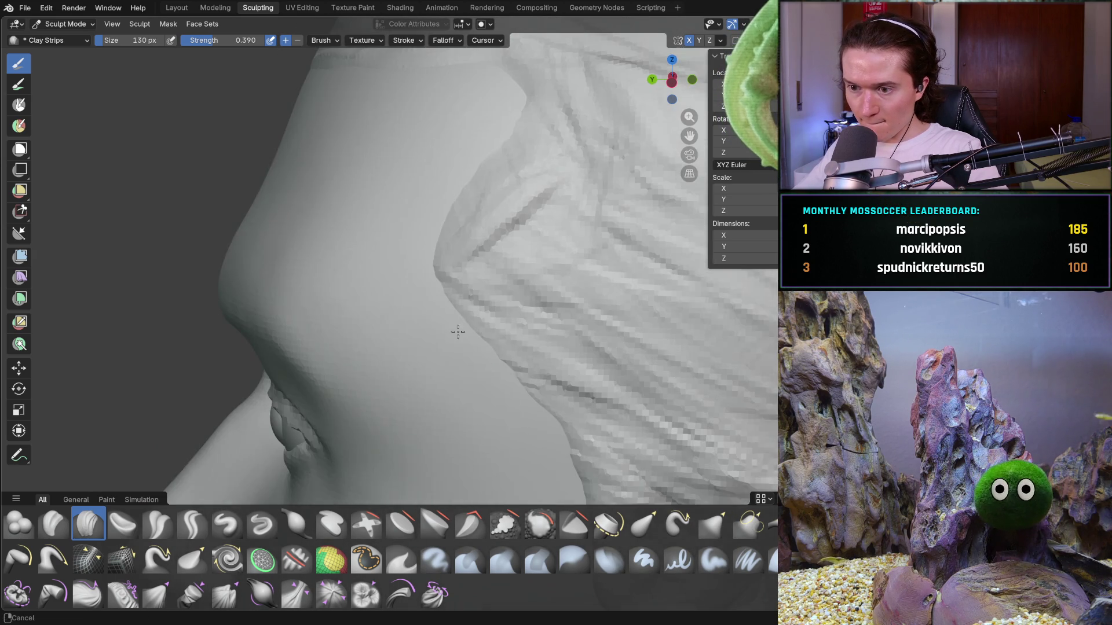
# Sweep clay strips from the face edge across the hair and along the hairline ridge
pyautogui.moveTo(501, 315)
pyautogui.mouseDown()
pyautogui.moveTo(521, 193)
pyautogui.moveTo(608, 210)
pyautogui.mouseUp()
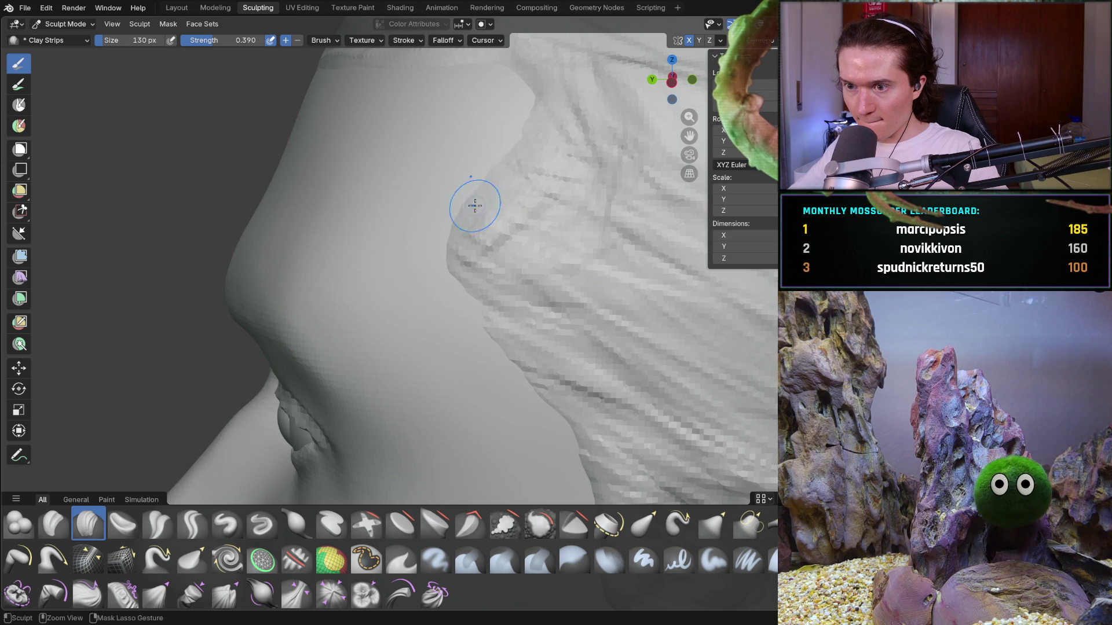
pyautogui.moveTo(526, 198); pyautogui.dragTo(553, 157)
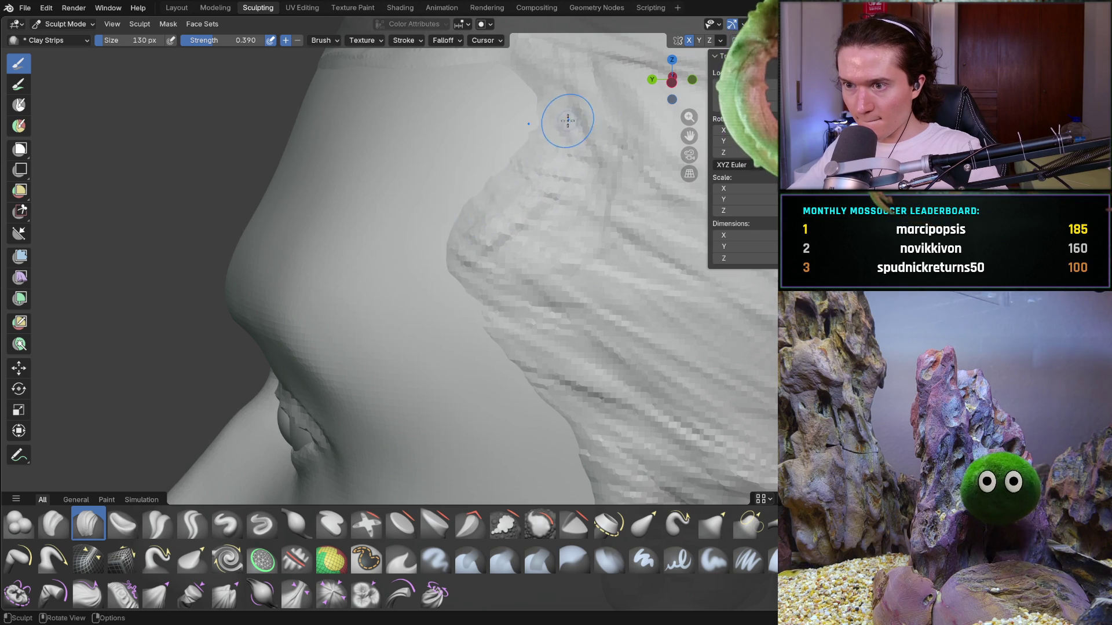
pyautogui.moveTo(568, 120); pyautogui.dragTo(628, 112, button='middle')
pyautogui.scroll(-8, 616, 169)
pyautogui.moveTo(617, 169); pyautogui.dragTo(550, 169, button='middle')
pyautogui.moveTo(550, 297); pyautogui.dragTo(386, 338, button='middle')
pyautogui.scroll(8, 537, 297)
pyautogui.scroll(5, 386, 338)
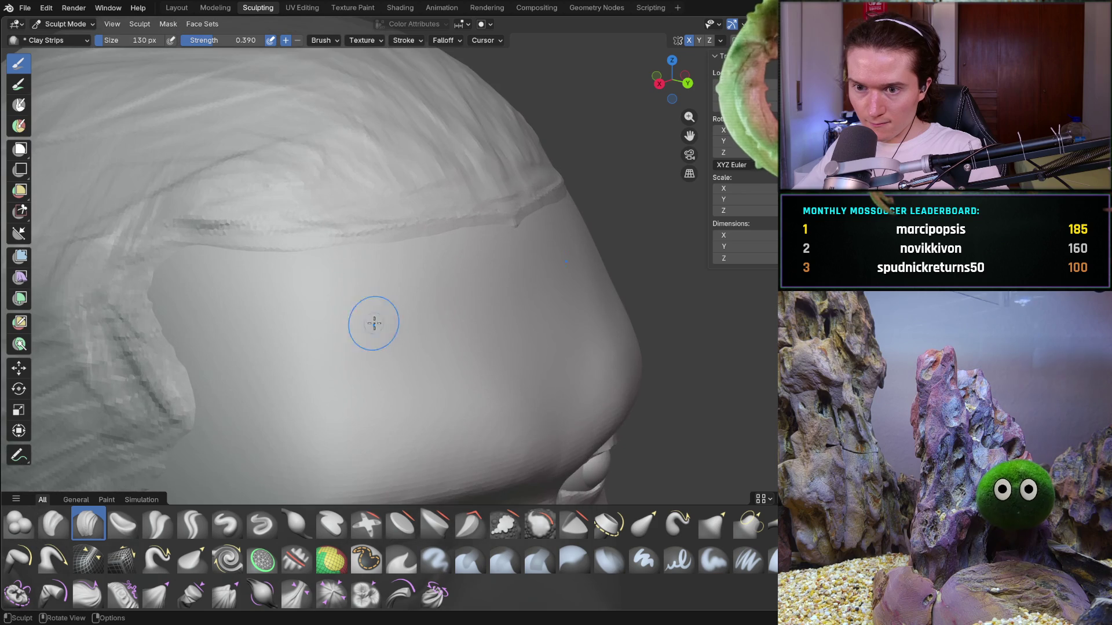
pyautogui.moveTo(179, 249)
pyautogui.mouseDown()
pyautogui.moveTo(226, 250)
pyautogui.moveTo(166, 255)
pyautogui.moveTo(434, 231)
pyautogui.mouseUp()
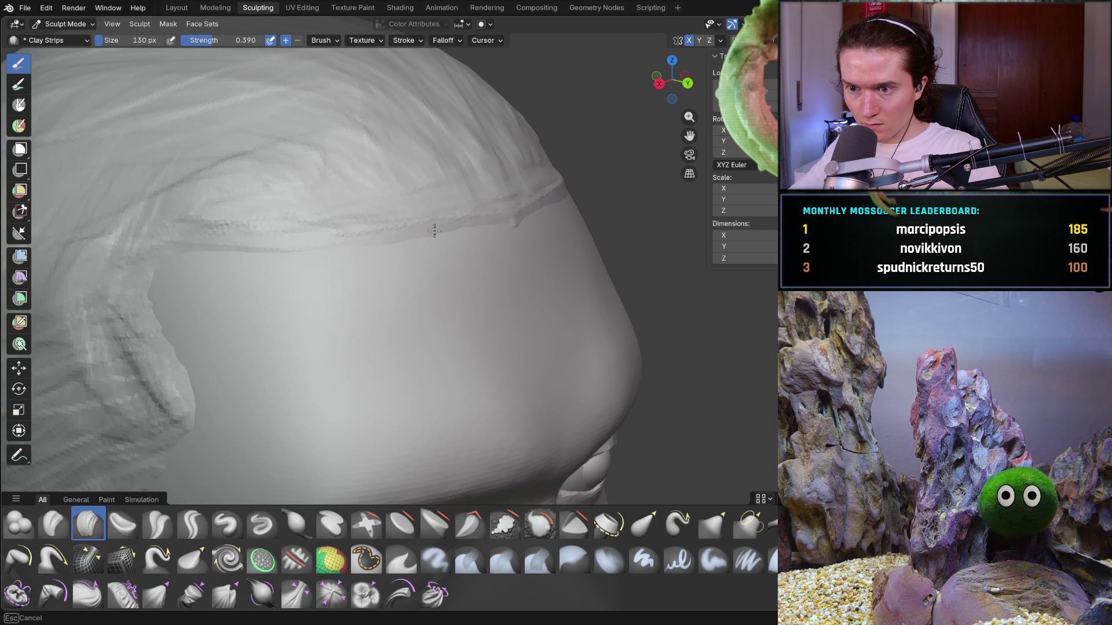
pyautogui.moveTo(513, 248)
pyautogui.mouseDown(button='middle')
pyautogui.moveTo(429, 255)
pyautogui.moveTo(561, 269)
pyautogui.moveTo(521, 289)
pyautogui.mouseUp(button='middle')
pyautogui.scroll(-6, 429, 255)
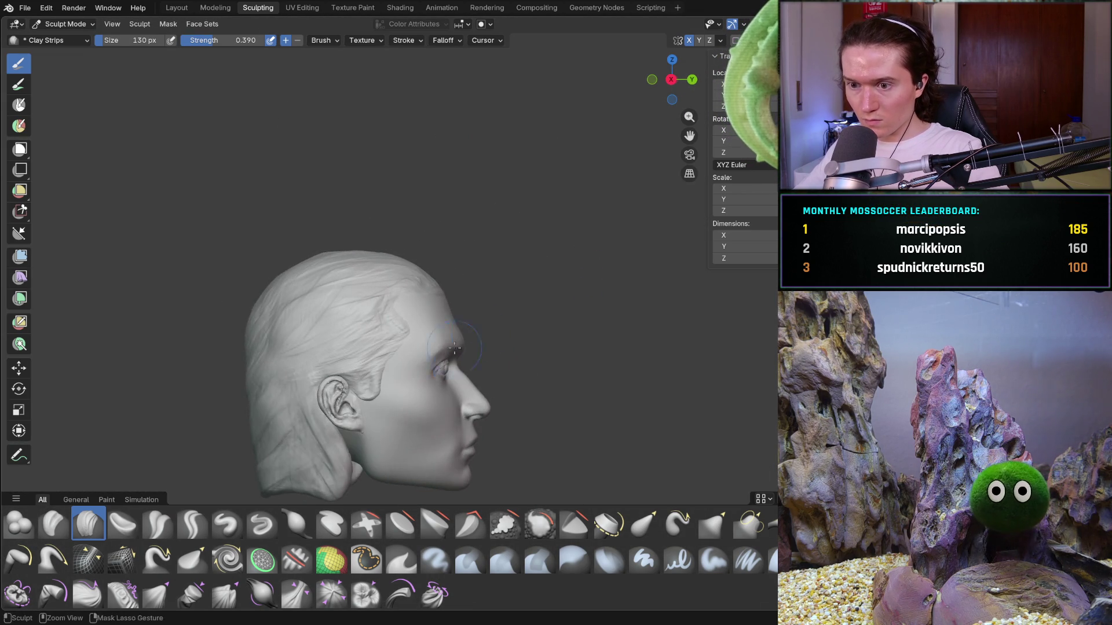
# Sculpt a clay strip up the temple hairline and check it from the right profile
pyautogui.scroll(5, 458, 328)
pyautogui.scroll(4, 459, 329)
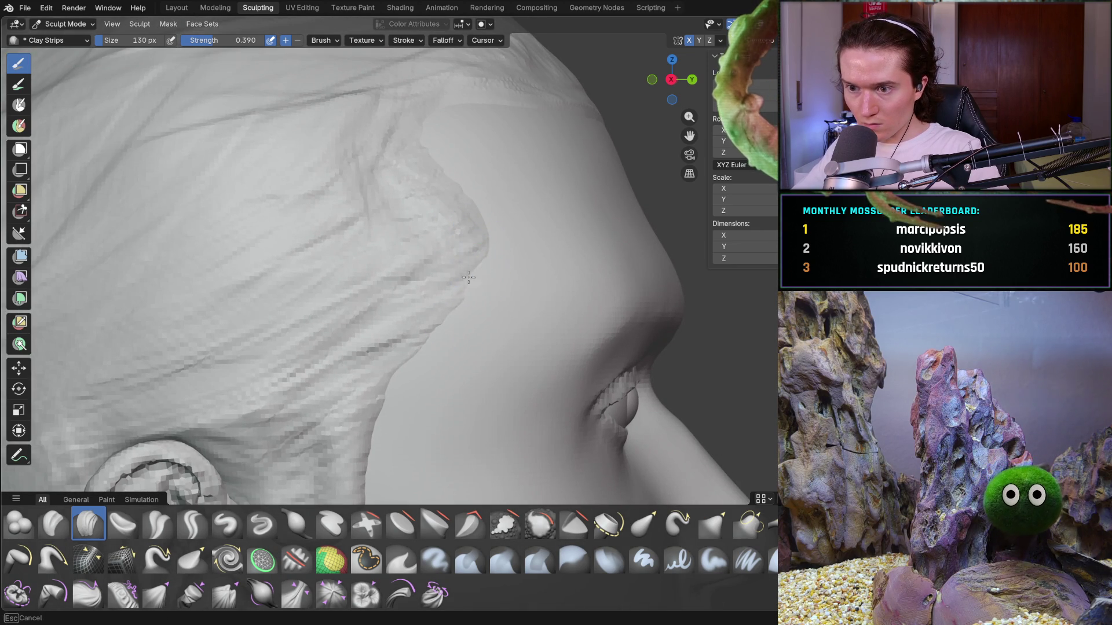
pyautogui.moveTo(455, 201)
pyautogui.mouseDown()
pyautogui.moveTo(436, 195)
pyautogui.moveTo(431, 167)
pyautogui.mouseUp()
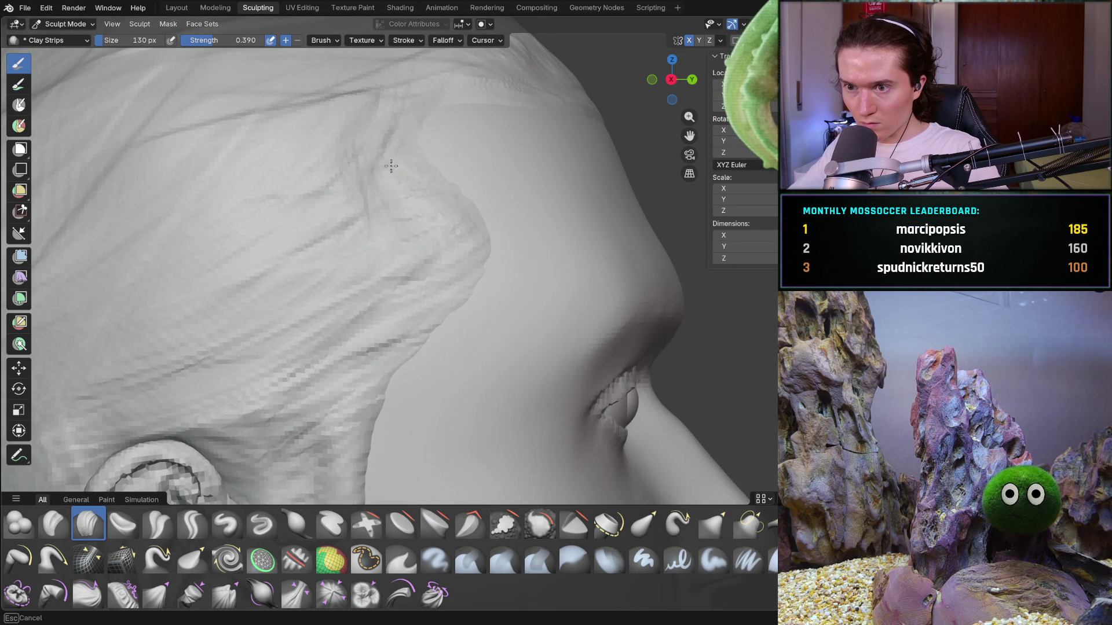
pyautogui.scroll(-10, 420, 154)
pyautogui.moveTo(402, 169)
pyautogui.mouseDown(button='middle')
pyautogui.moveTo(367, 213)
pyautogui.moveTo(272, 238)
pyautogui.moveTo(277, 226)
pyautogui.moveTo(367, 259)
pyautogui.mouseUp(button='middle')
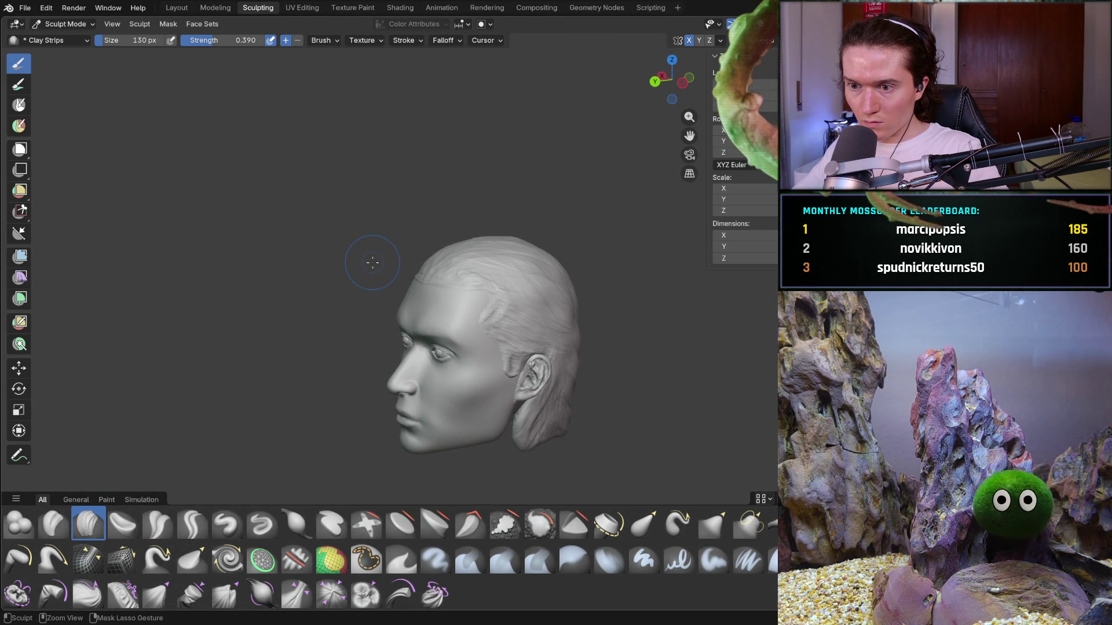
pyautogui.moveTo(371, 265)
pyautogui.mouseDown(button='middle')
pyautogui.moveTo(488, 286)
pyautogui.moveTo(452, 268)
pyautogui.mouseUp(button='middle')
pyautogui.scroll(8, 488, 286)
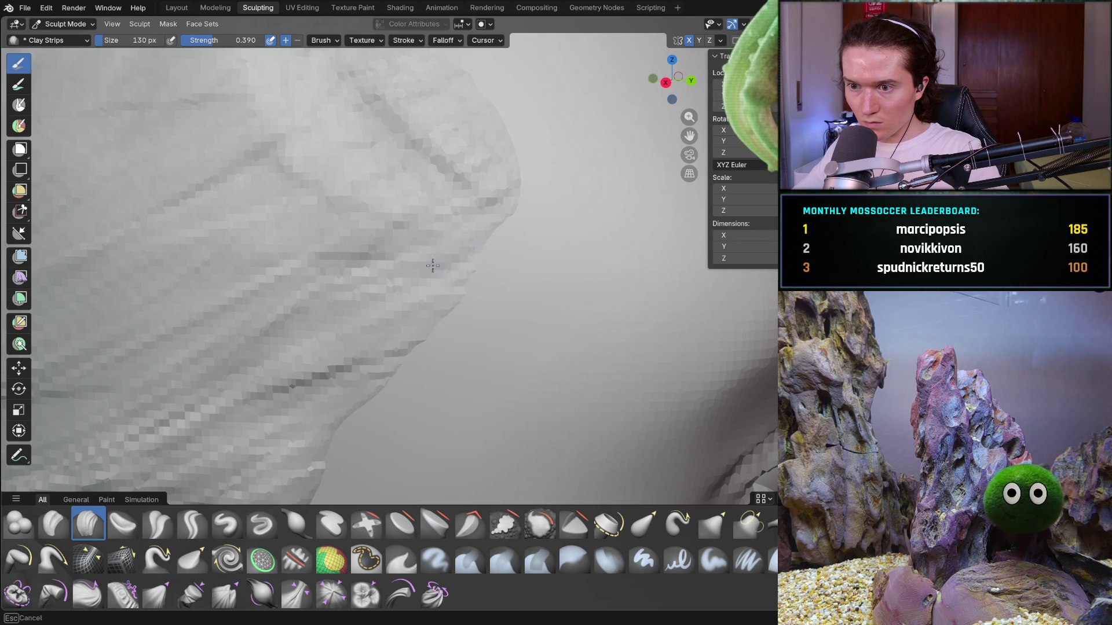
pyautogui.scroll(-5, 431, 290)
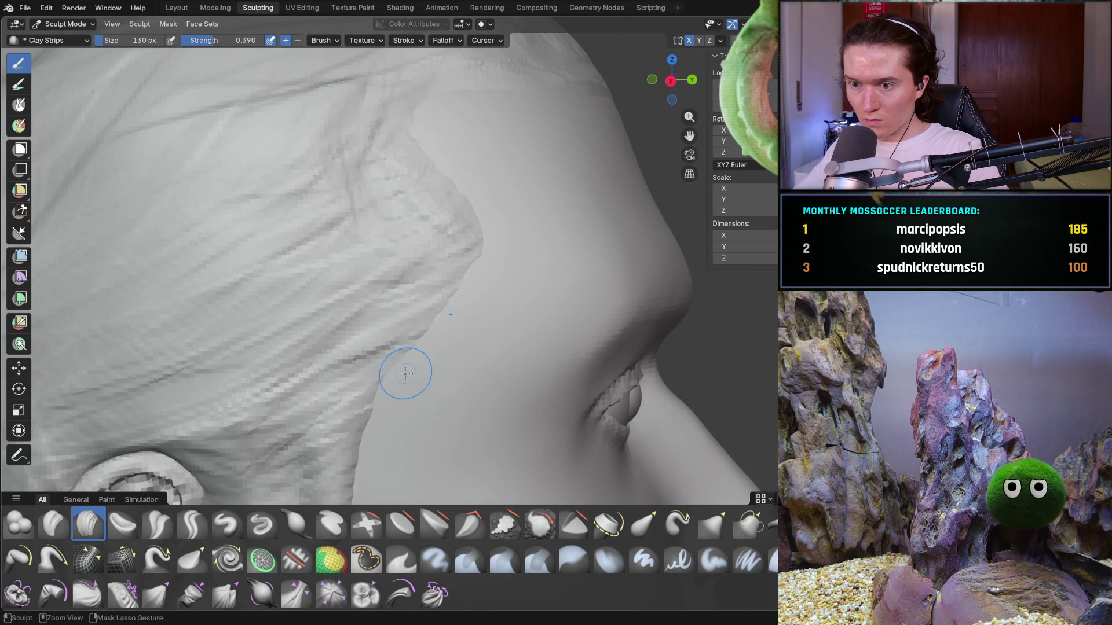
pyautogui.scroll(-5, 399, 384)
pyautogui.scroll(4, 447, 351)
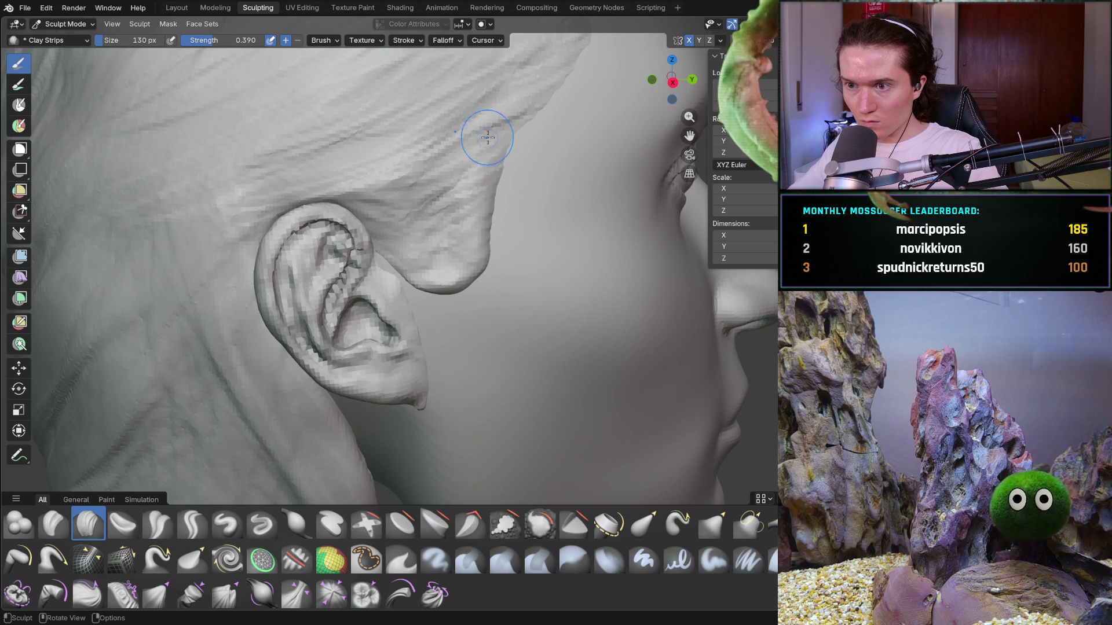
pyautogui.scroll(-6, 502, 130)
# Orbit and zoom to inspect the temple hair and hairline from front and side
pyautogui.moveTo(547, 159)
pyautogui.mouseDown(button='middle')
pyautogui.moveTo(527, 214)
pyautogui.moveTo(484, 211)
pyautogui.moveTo(595, 235)
pyautogui.moveTo(598, 225)
pyautogui.moveTo(503, 270)
pyautogui.mouseUp(button='middle')
pyautogui.scroll(2, 528, 209)
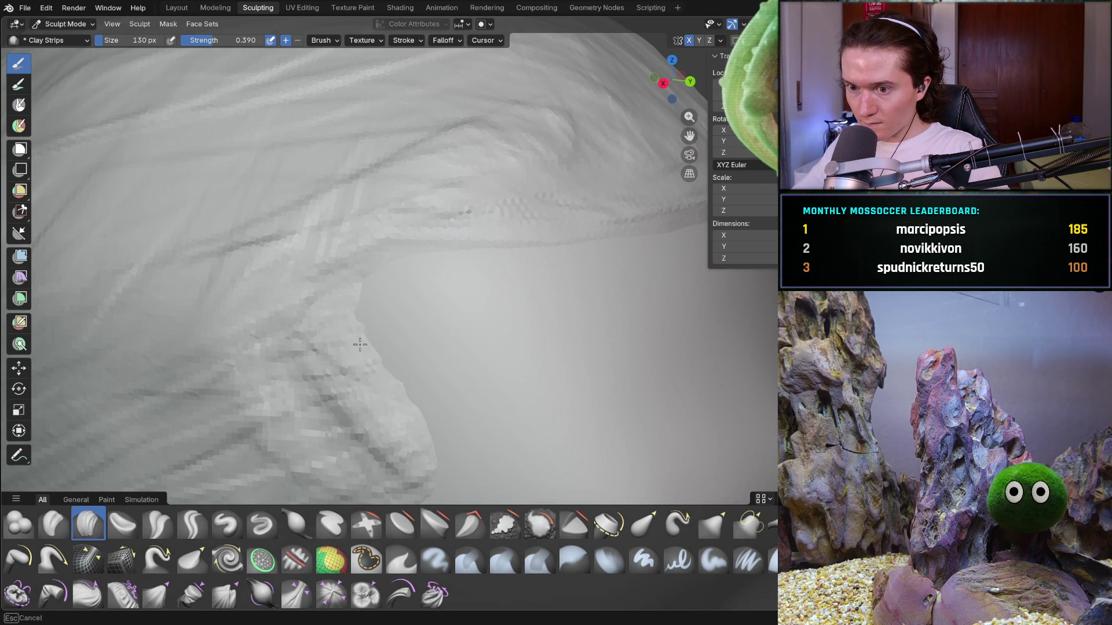
pyautogui.scroll(-5, 412, 346)
pyautogui.moveTo(412, 345)
pyautogui.mouseDown(button='middle')
pyautogui.moveTo(385, 346)
pyautogui.moveTo(585, 372)
pyautogui.moveTo(565, 377)
pyautogui.moveTo(546, 354)
pyautogui.moveTo(529, 362)
pyautogui.moveTo(531, 330)
pyautogui.moveTo(424, 283)
pyautogui.mouseUp(button='middle')
pyautogui.scroll(-3, 494, 369)
pyautogui.scroll(3, 566, 365)
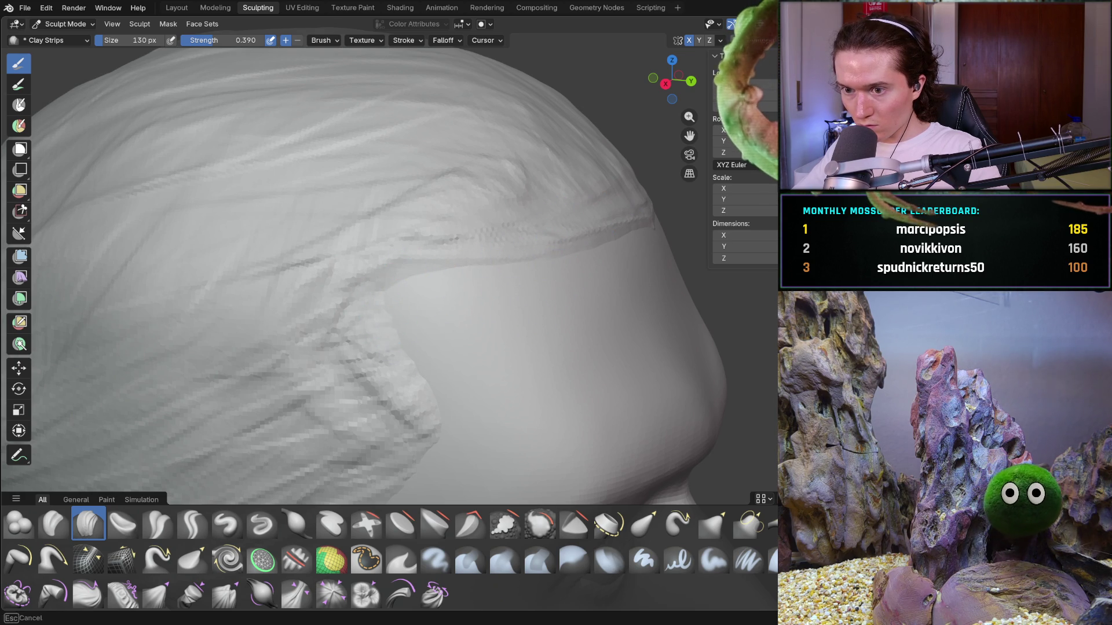
pyautogui.moveTo(477, 344)
pyautogui.mouseDown(button='middle')
pyautogui.moveTo(509, 332)
pyautogui.moveTo(486, 341)
pyautogui.moveTo(497, 344)
pyautogui.mouseUp(button='middle')
pyautogui.moveTo(382, 343)
pyautogui.keyDown('ctrl'); pyautogui.mouseDown(button='middle')
pyautogui.moveTo(451, 315)
pyautogui.moveTo(421, 382)
pyautogui.moveTo(406, 281)
pyautogui.moveTo(447, 298)
pyautogui.moveTo(397, 298)
pyautogui.moveTo(407, 334)
pyautogui.moveTo(341, 324)
pyautogui.moveTo(502, 328)
pyautogui.moveTo(469, 317)
pyautogui.moveTo(471, 308)
pyautogui.mouseUp(button='middle'); pyautogui.keyUp('ctrl')
pyautogui.moveTo(409, 293); pyautogui.dragTo(391, 315, button='middle')
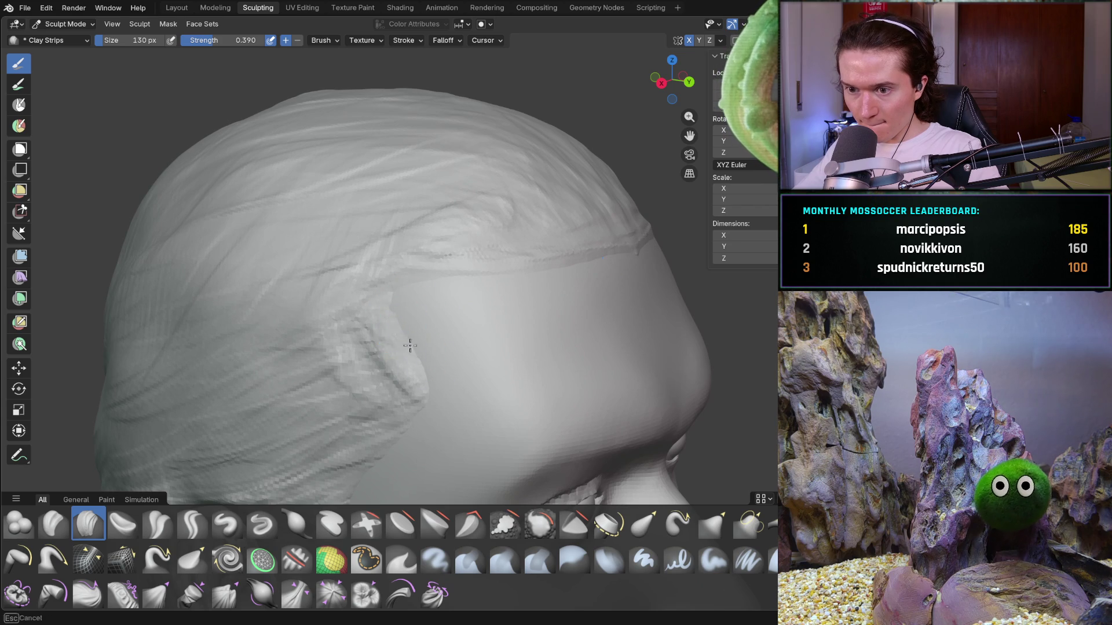
pyautogui.scroll(-5, 372, 360)
pyautogui.moveTo(372, 360)
pyautogui.mouseDown(button='middle')
pyautogui.moveTo(483, 360)
pyautogui.moveTo(293, 365)
pyautogui.moveTo(314, 359)
pyautogui.moveTo(305, 355)
pyautogui.mouseUp(button='middle')
pyautogui.scroll(-5, 484, 359)
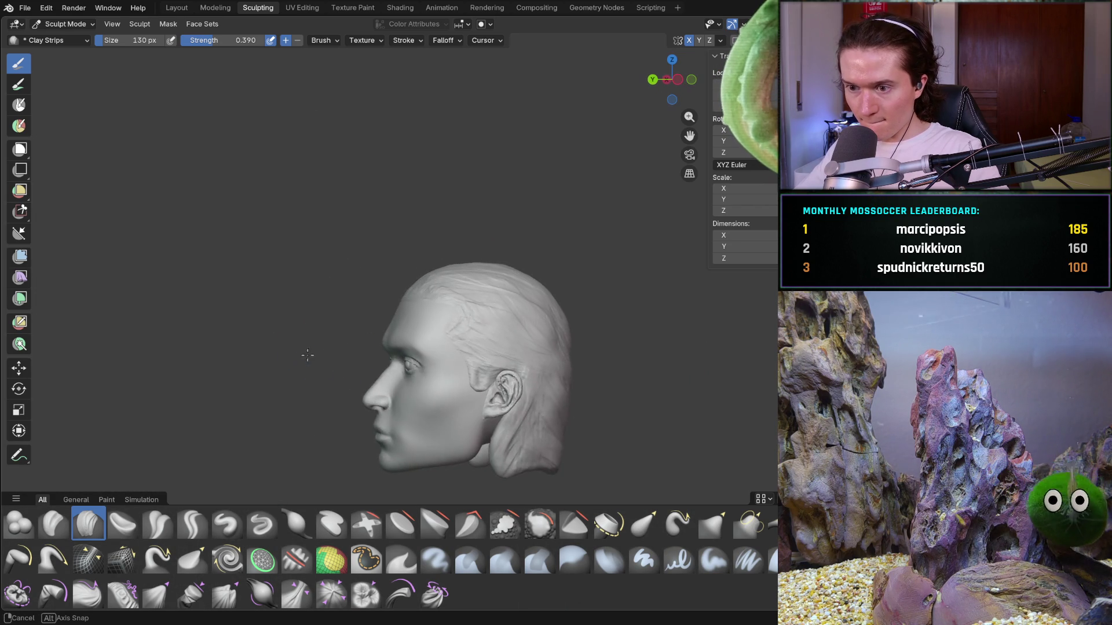
pyautogui.scroll(6, 305, 354)
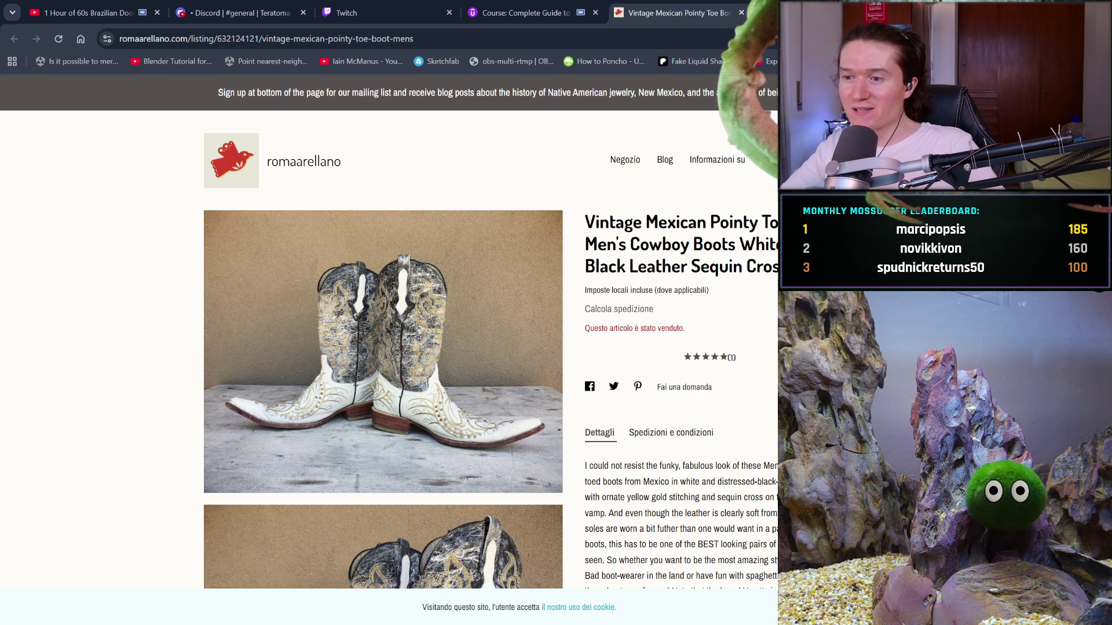
# Scroll through the vintage cowboy boot listing's photos, measurements and reviews, then open a new tab
pyautogui.scroll(-2, 389, 330)
pyautogui.scroll(-5, 389, 330)
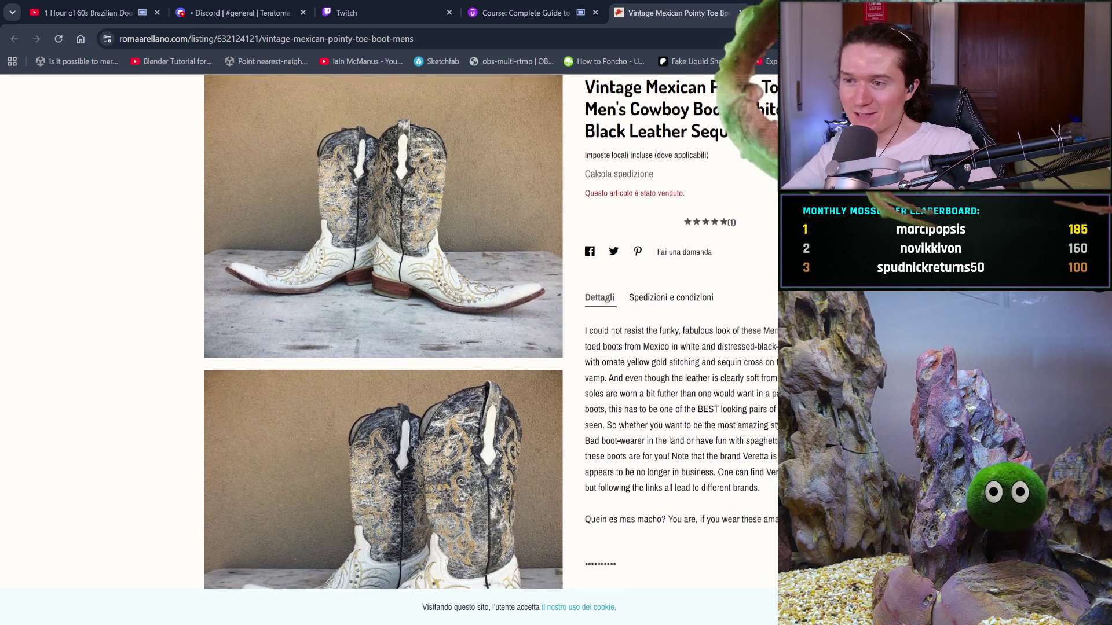
pyautogui.scroll(-4, 390, 330)
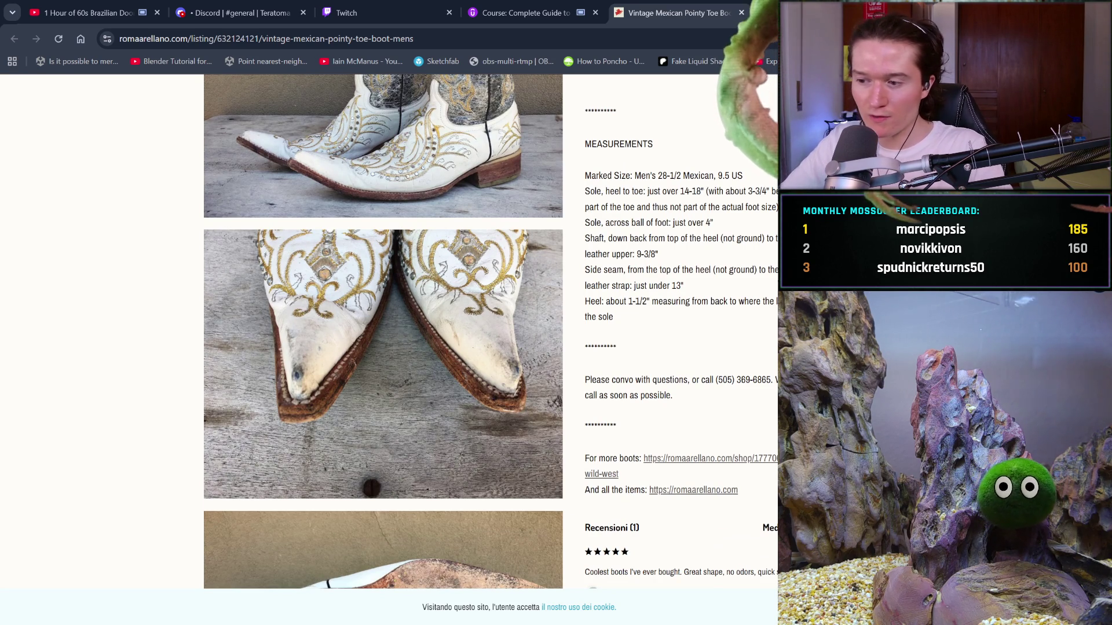
pyautogui.scroll(-5, 389, 330)
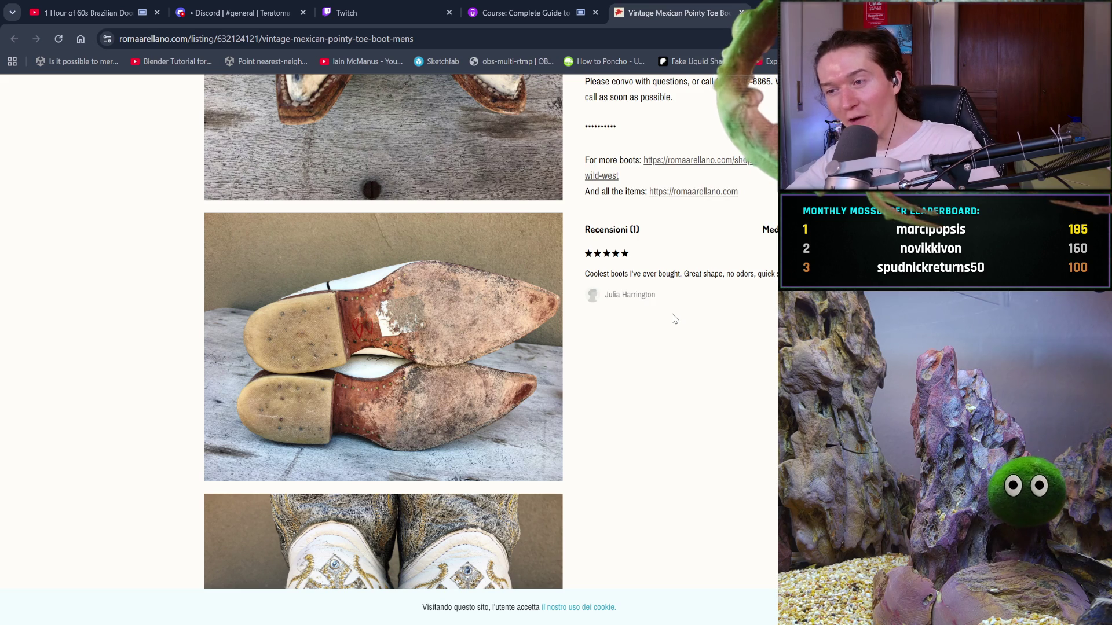
pyautogui.scroll(15, 675, 319)
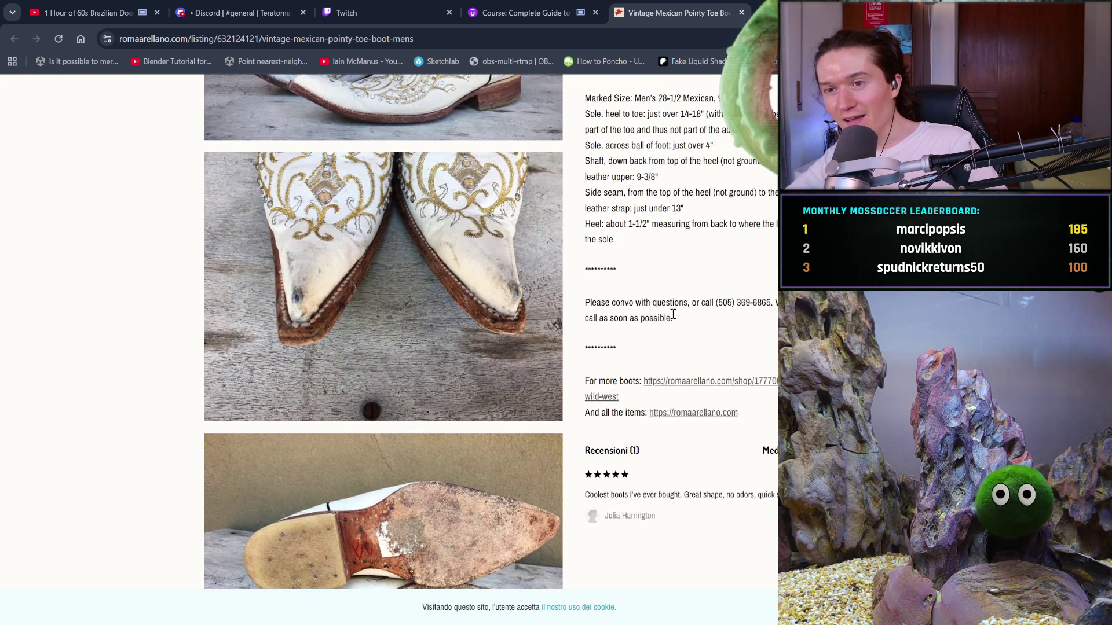
pyautogui.scroll(5, 673, 315)
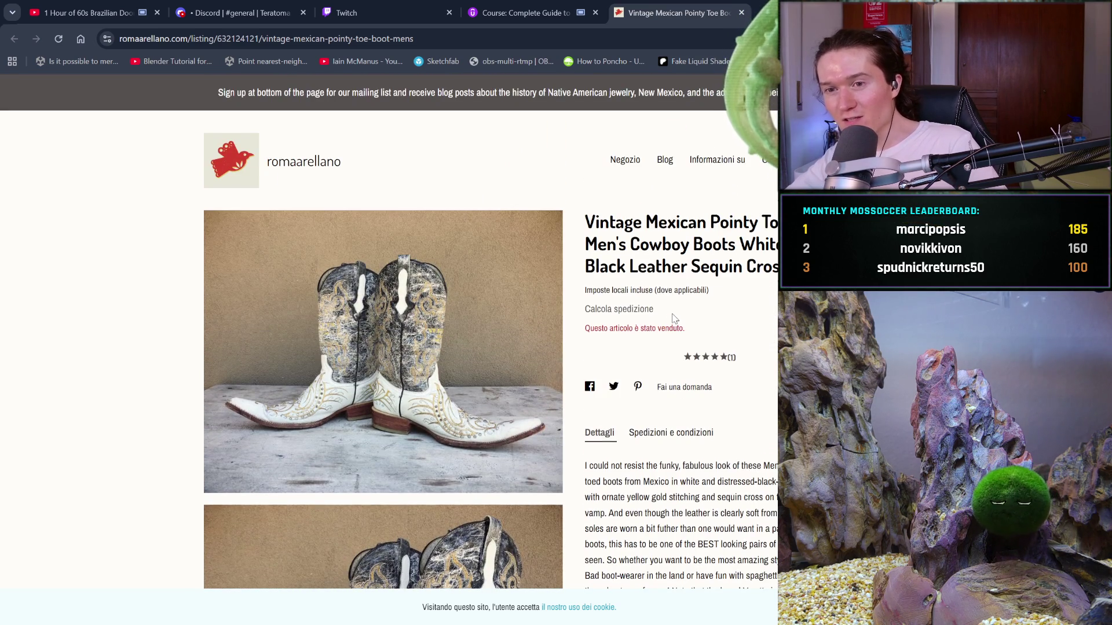
pyautogui.scroll(-20, 673, 319)
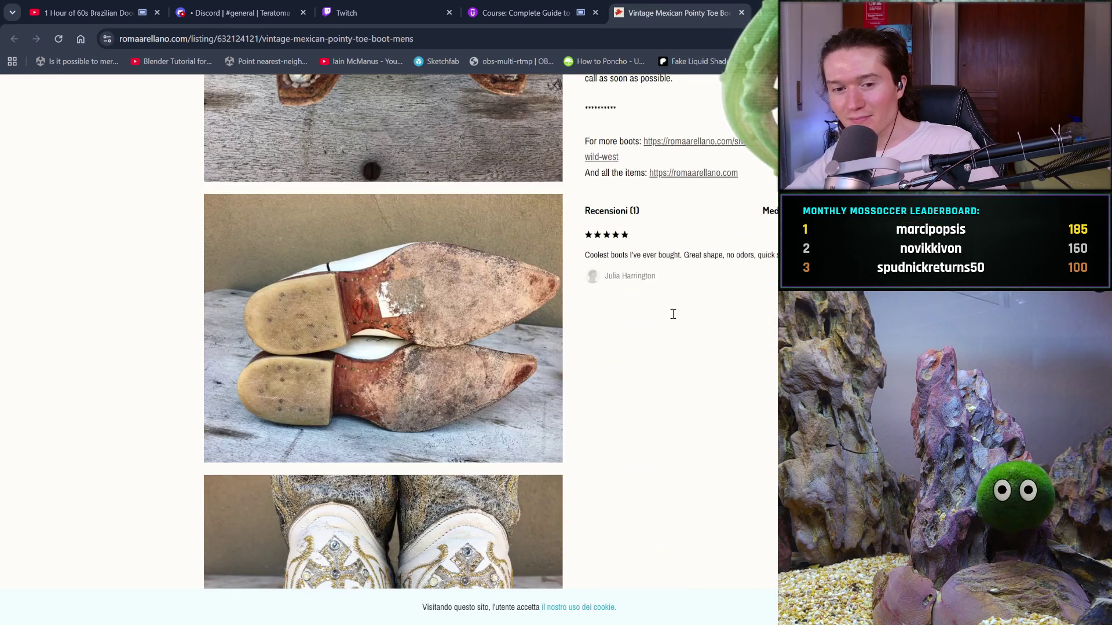
pyautogui.scroll(-7, 674, 319)
pyautogui.scroll(-20, 674, 319)
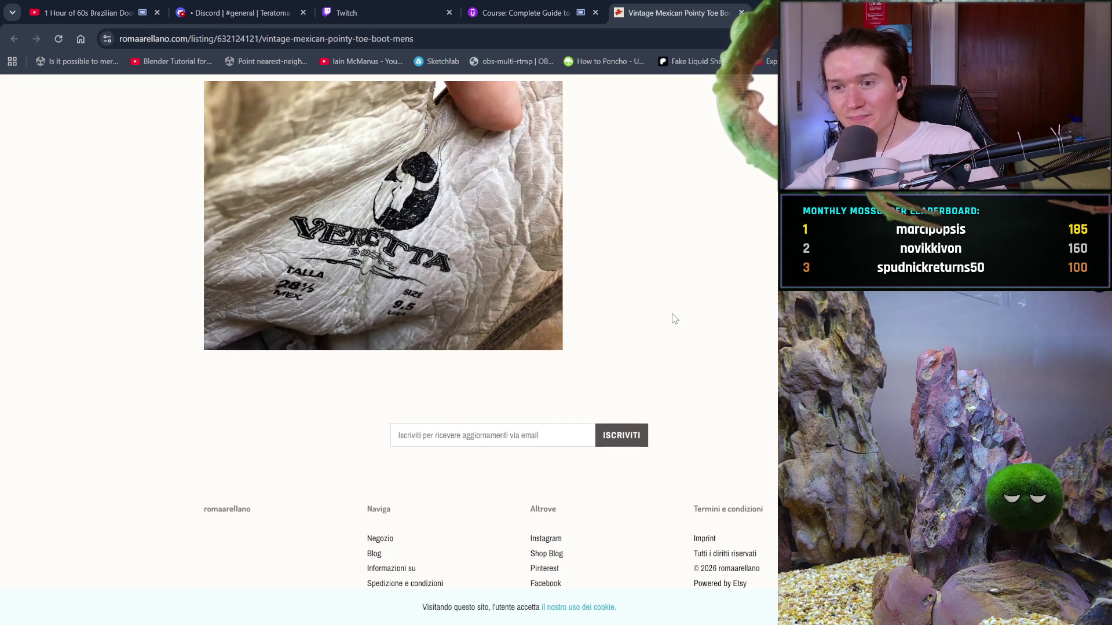
pyautogui.scroll(15, 674, 319)
pyautogui.scroll(10, 674, 319)
pyautogui.scroll(5, 673, 314)
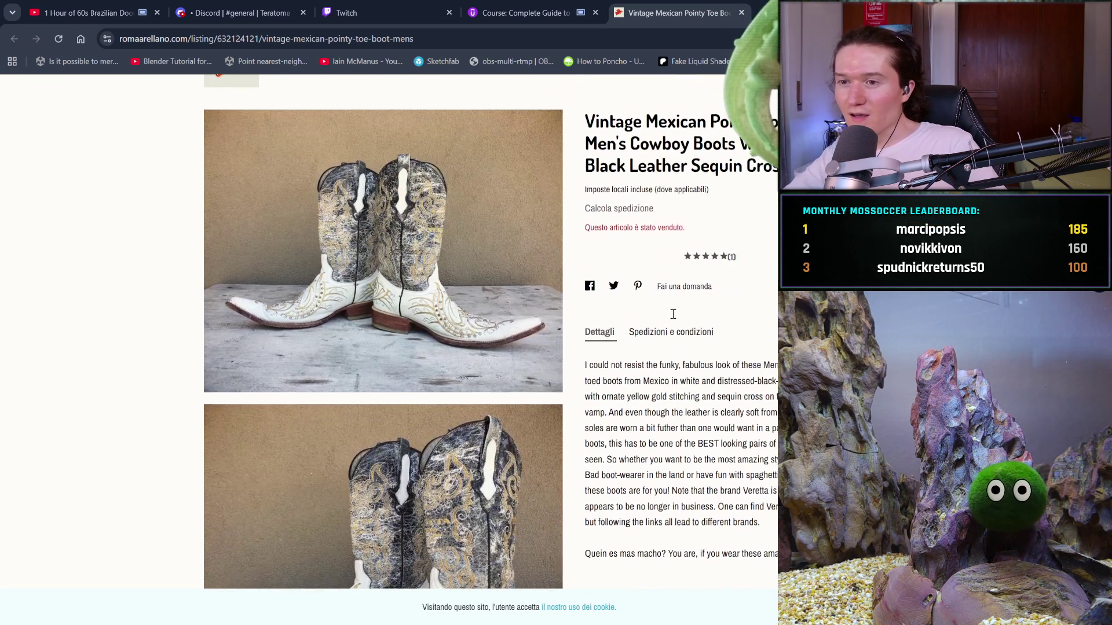
pyautogui.hotkey('ctrl', 't')
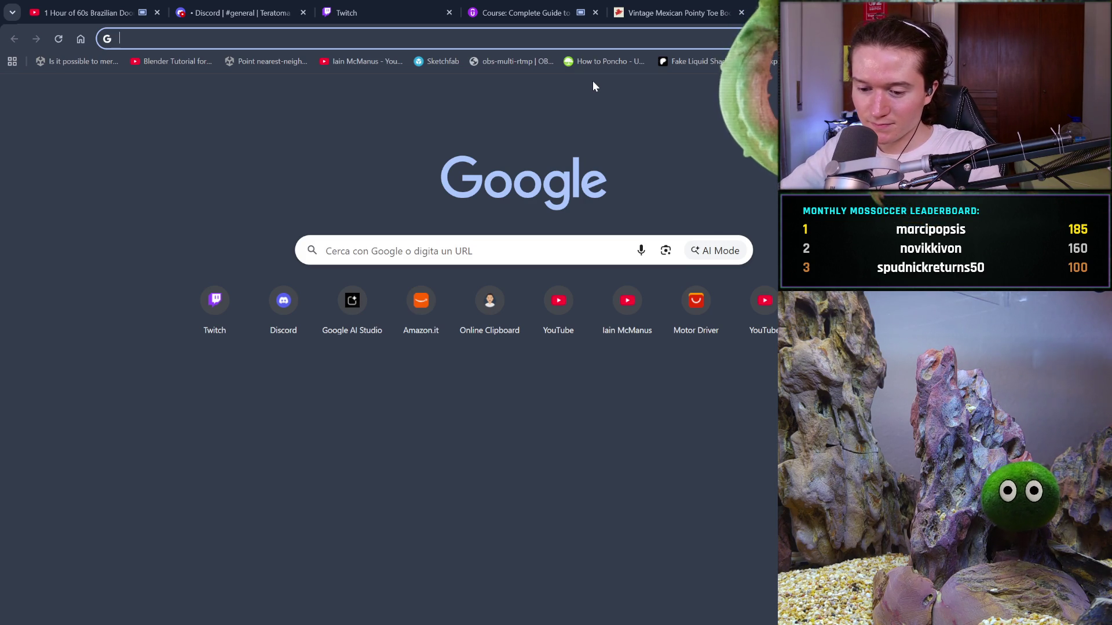
# Search Google for 'leather shoes flate square point'
pyautogui.write('leatye')
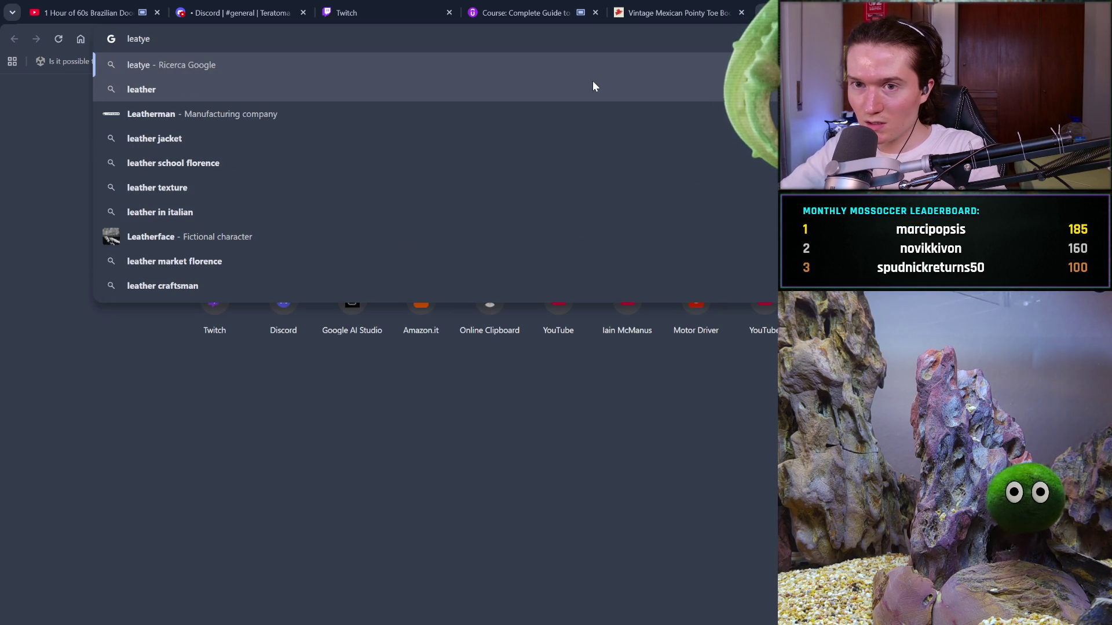
pyautogui.press('BackSpace')
pyautogui.press('BackSpace')
pyautogui.write('her ')
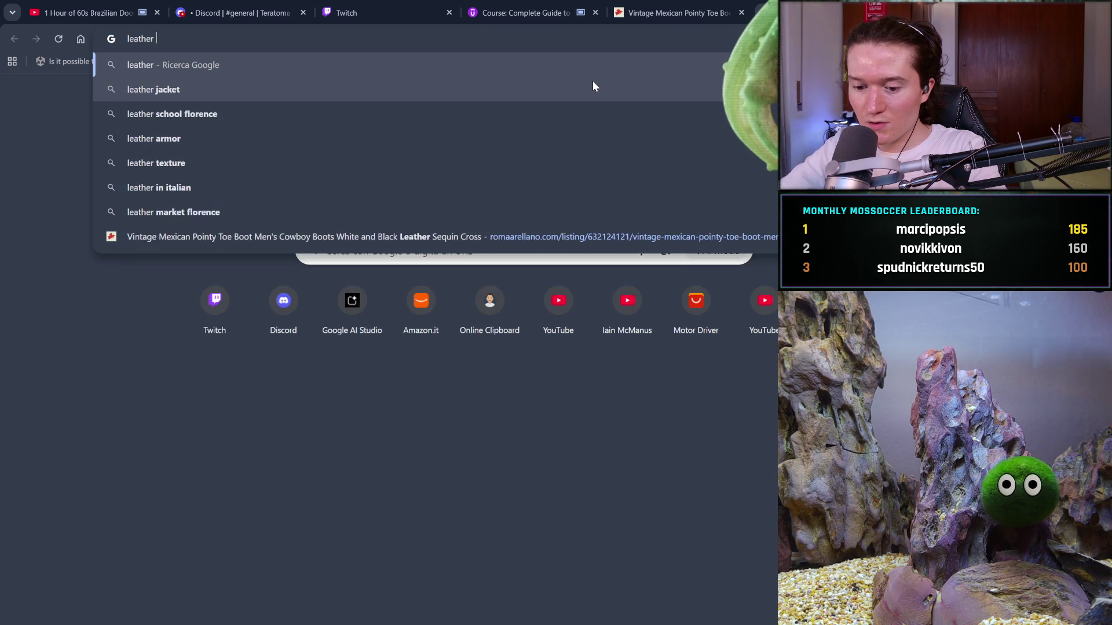
pyautogui.write('shoes flat')
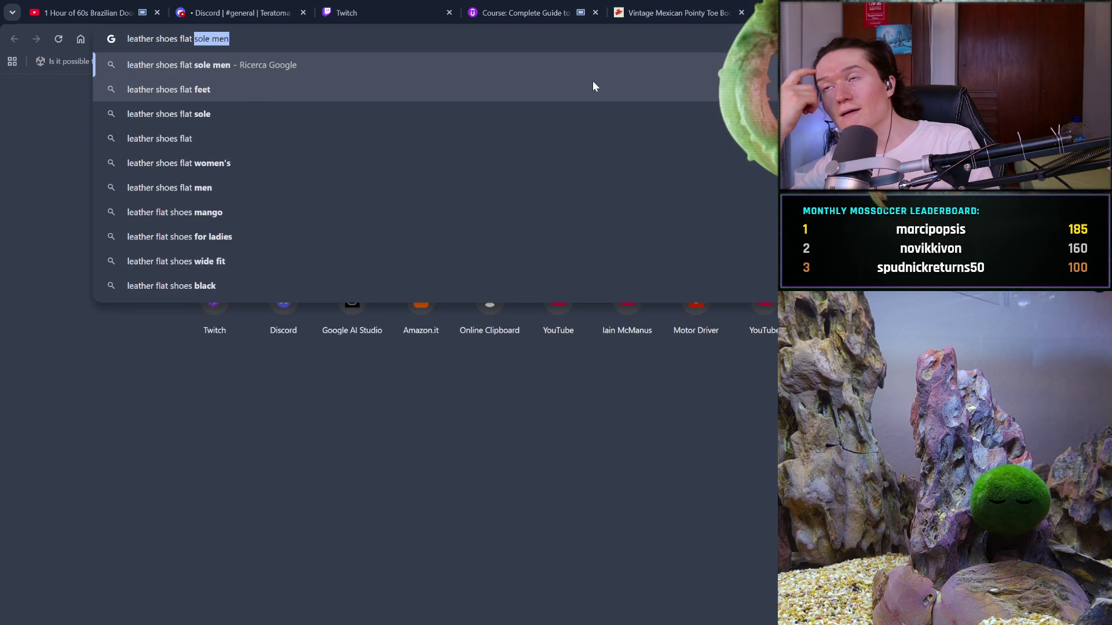
pyautogui.press('BackSpace')
pyautogui.press('BackSpace')
pyautogui.press('BackSpace')
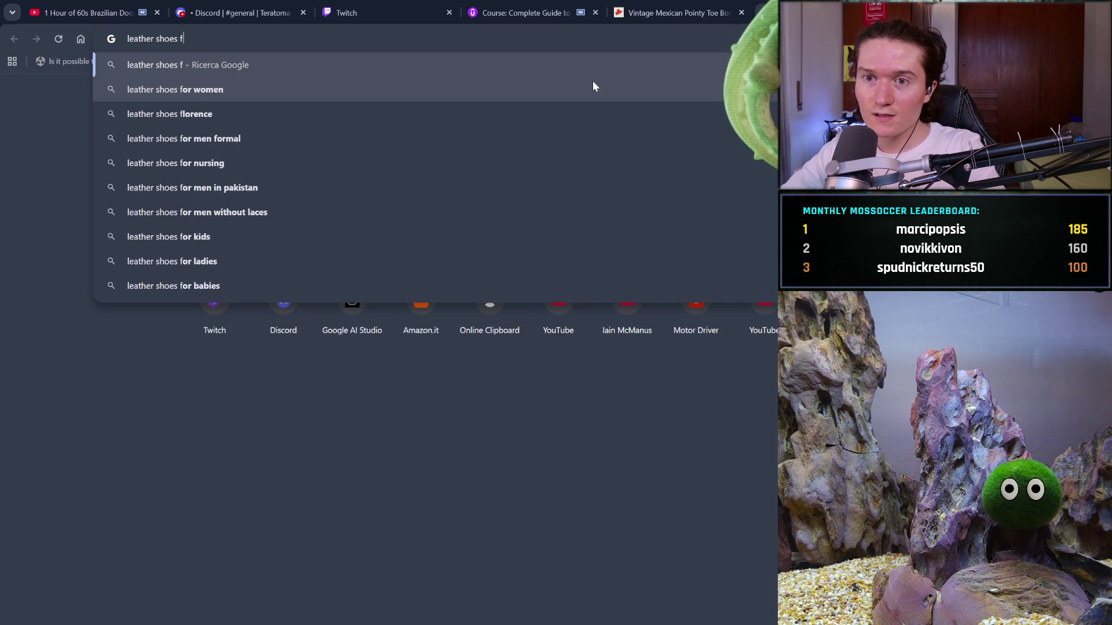
pyautogui.write('flate ')
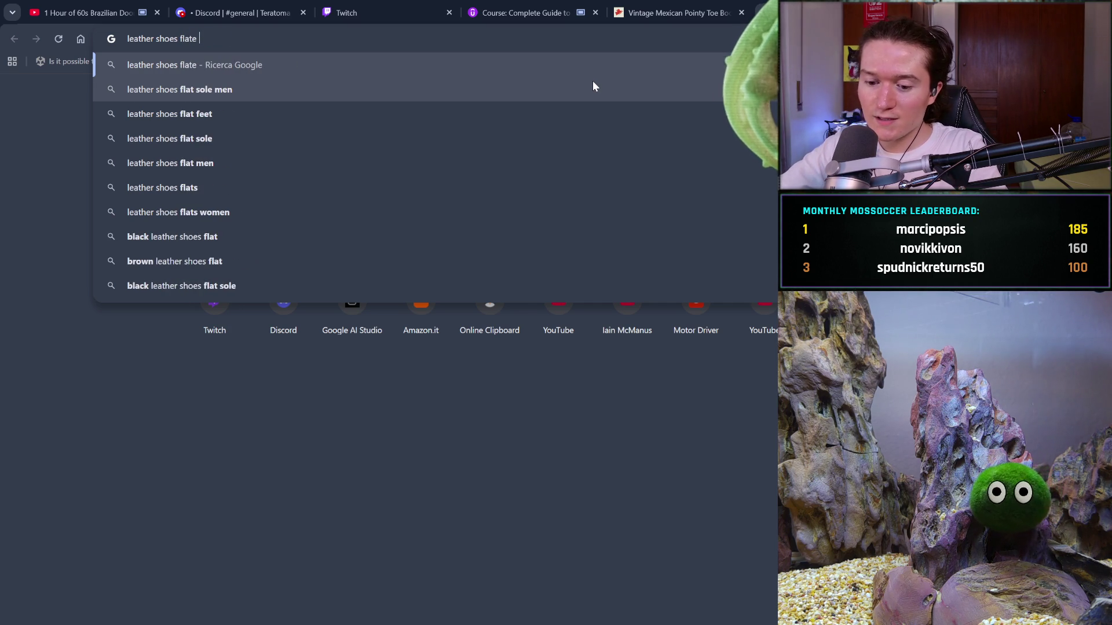
pyautogui.write('square ')
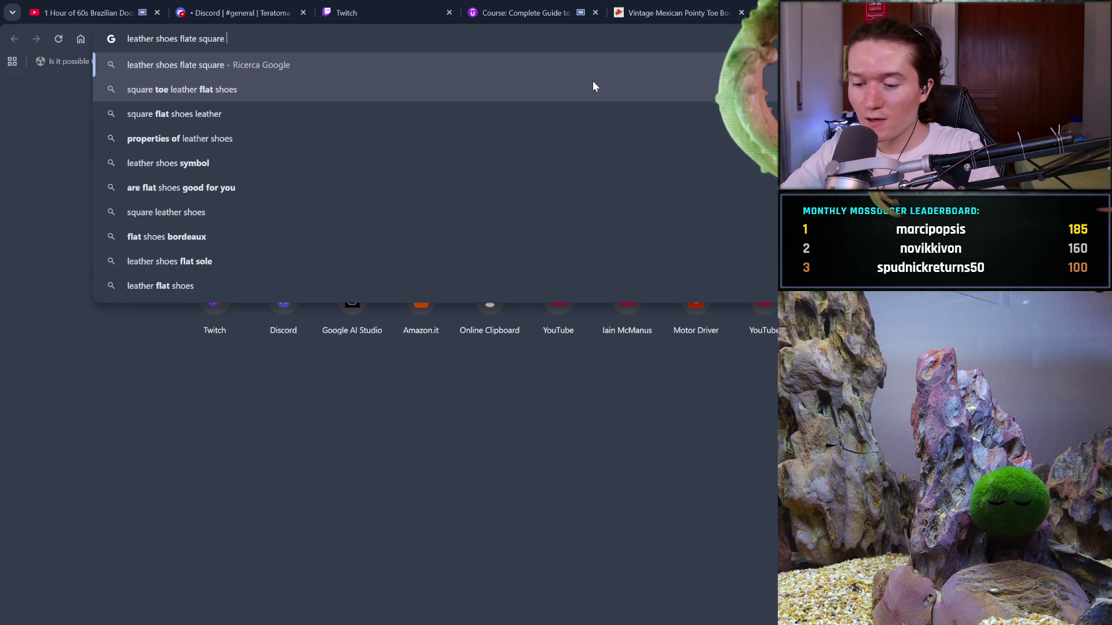
pyautogui.write('point')
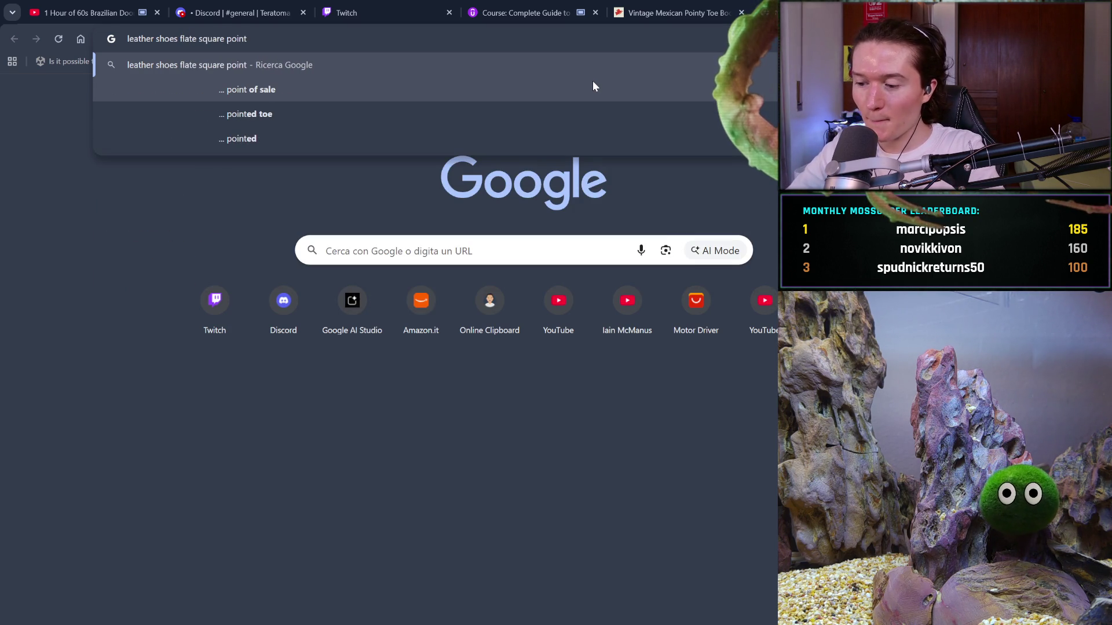
pyautogui.press('Return')
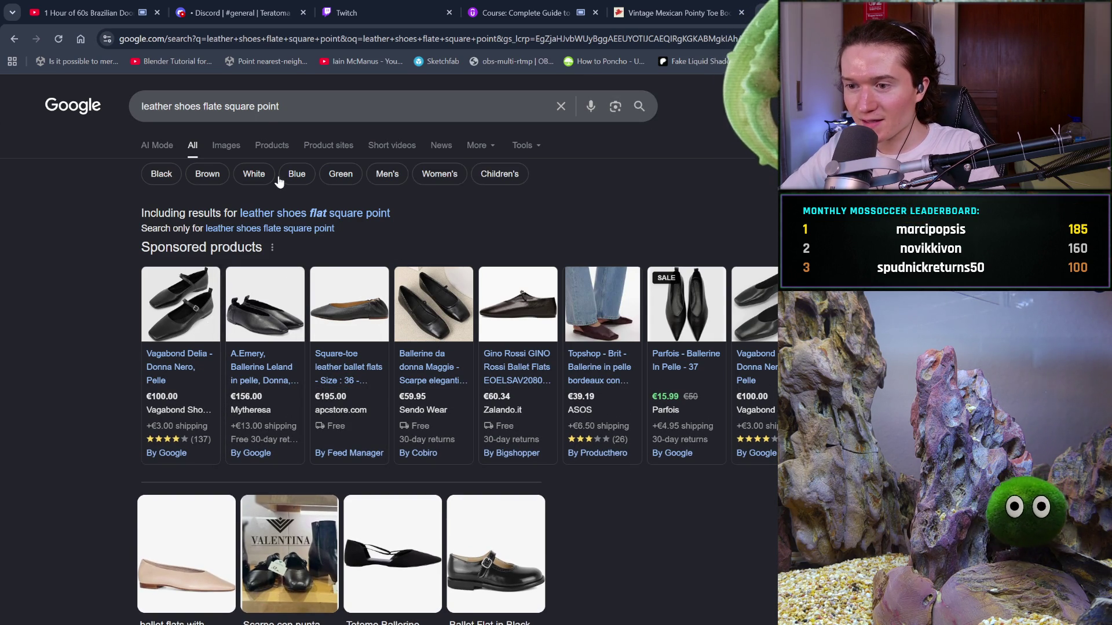
# Show image results for 'leather shoes flate square point men' and scroll through the grid
pyautogui.click(226, 152)
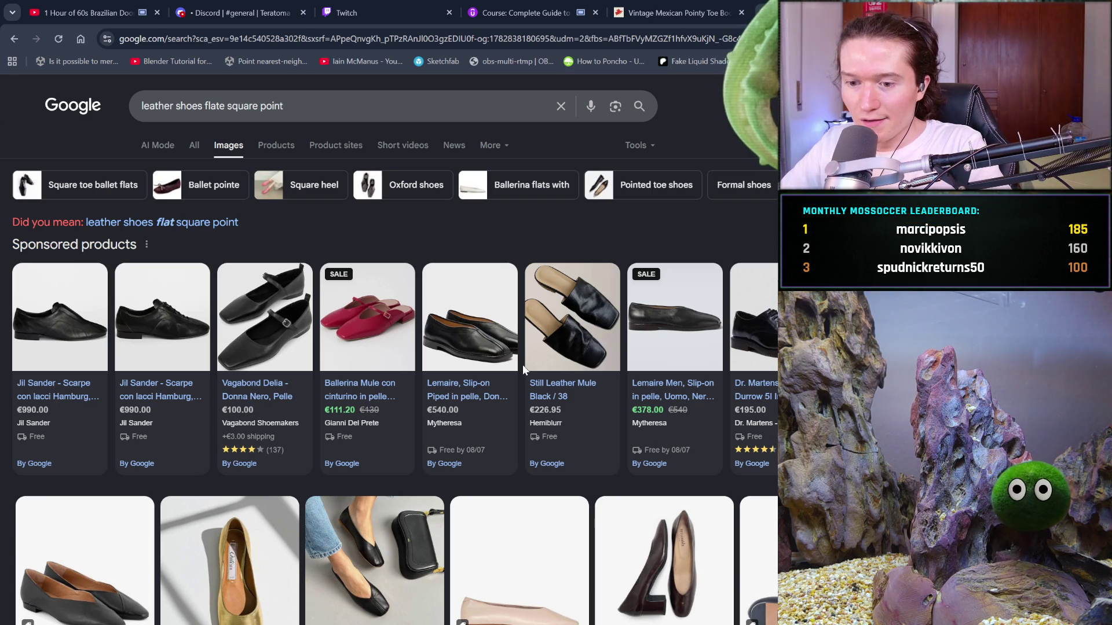
pyautogui.click(365, 116)
pyautogui.write('men')
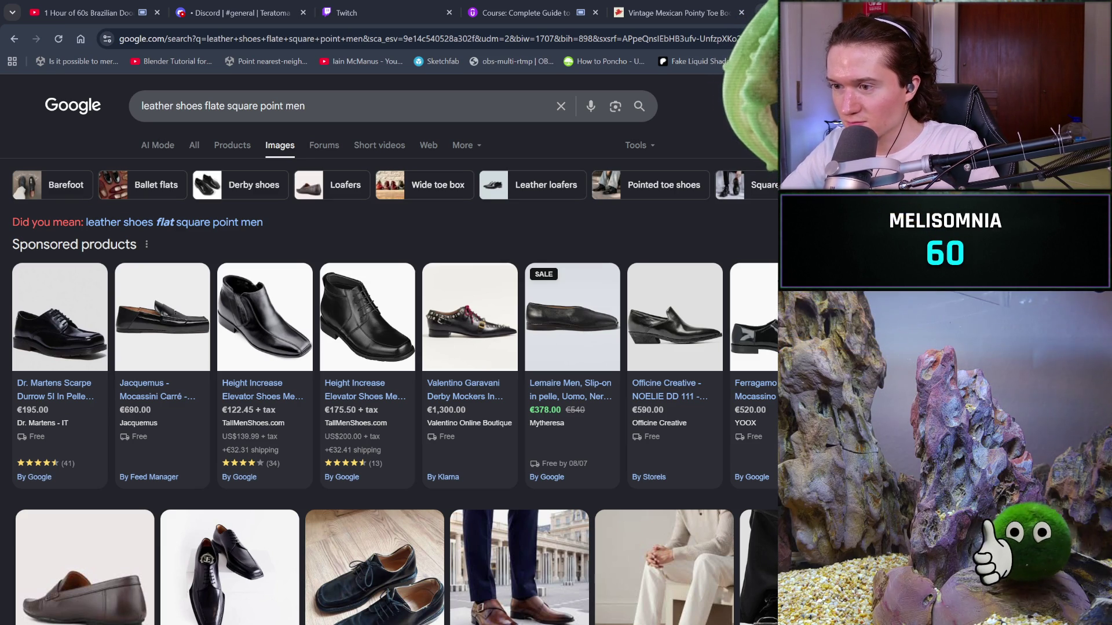
pyautogui.scroll(-3, 544, 342)
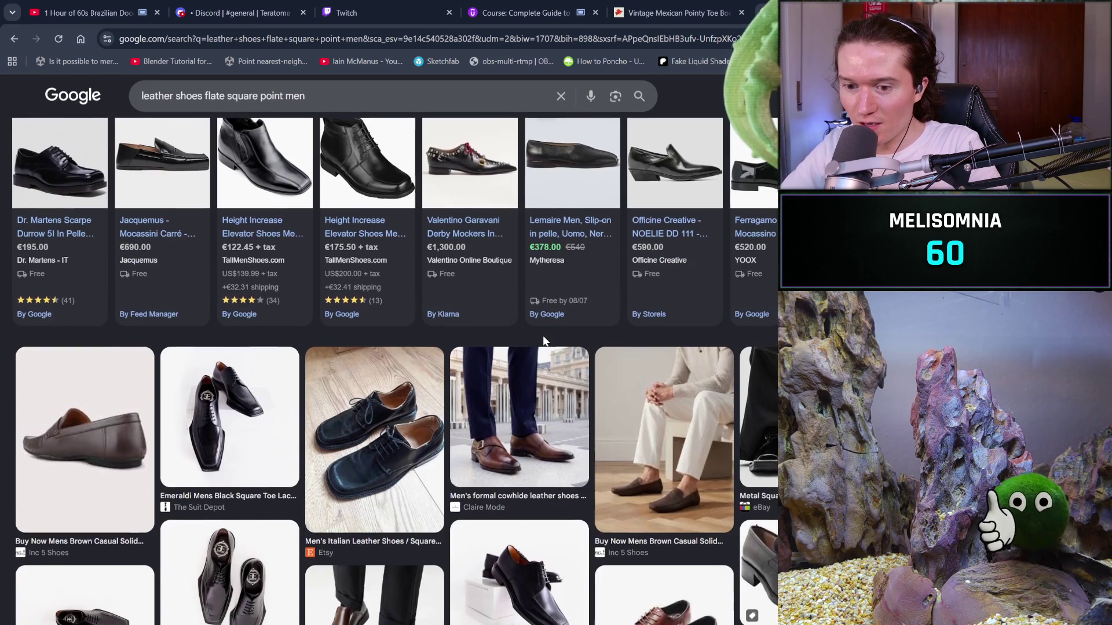
pyautogui.scroll(-1, 543, 342)
pyautogui.scroll(-1, 543, 341)
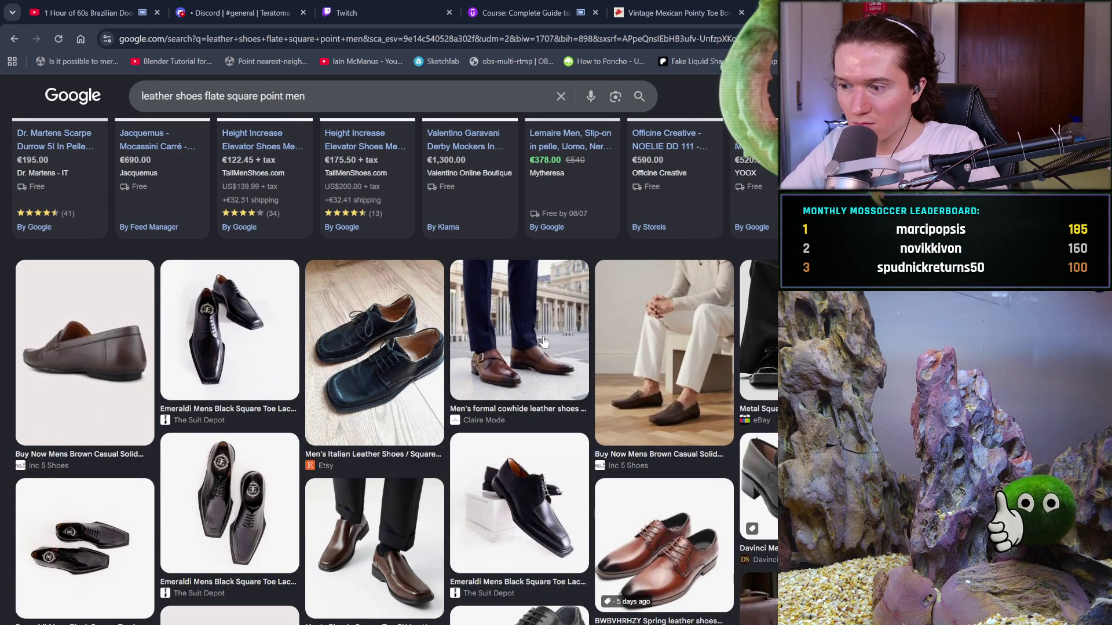
pyautogui.scroll(-3, 543, 342)
pyautogui.scroll(-3, 636, 398)
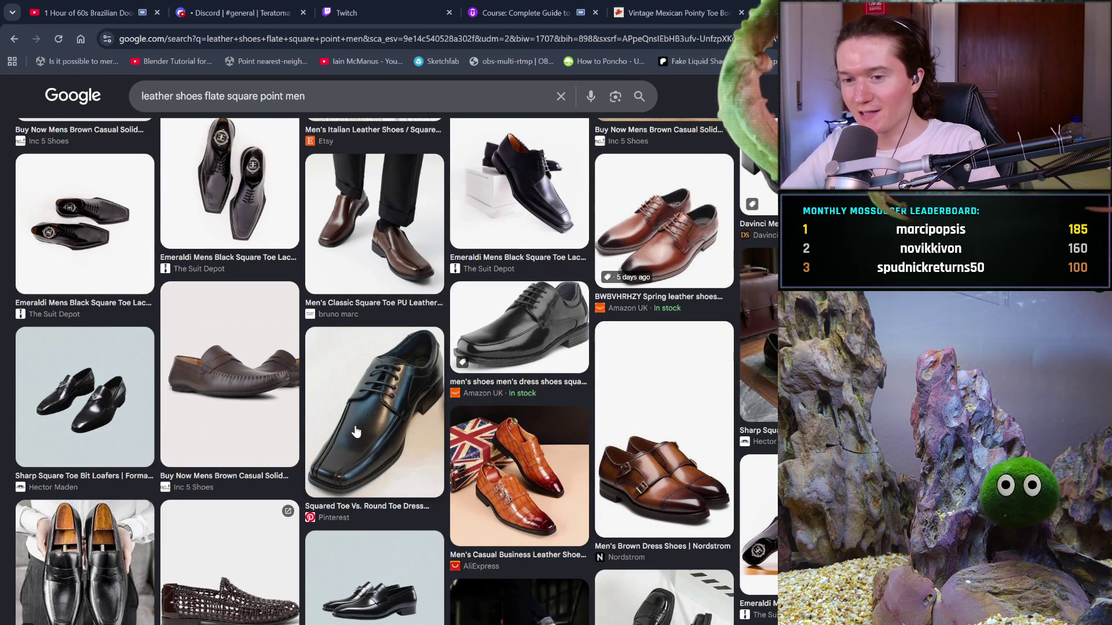
pyautogui.scroll(-3, 356, 432)
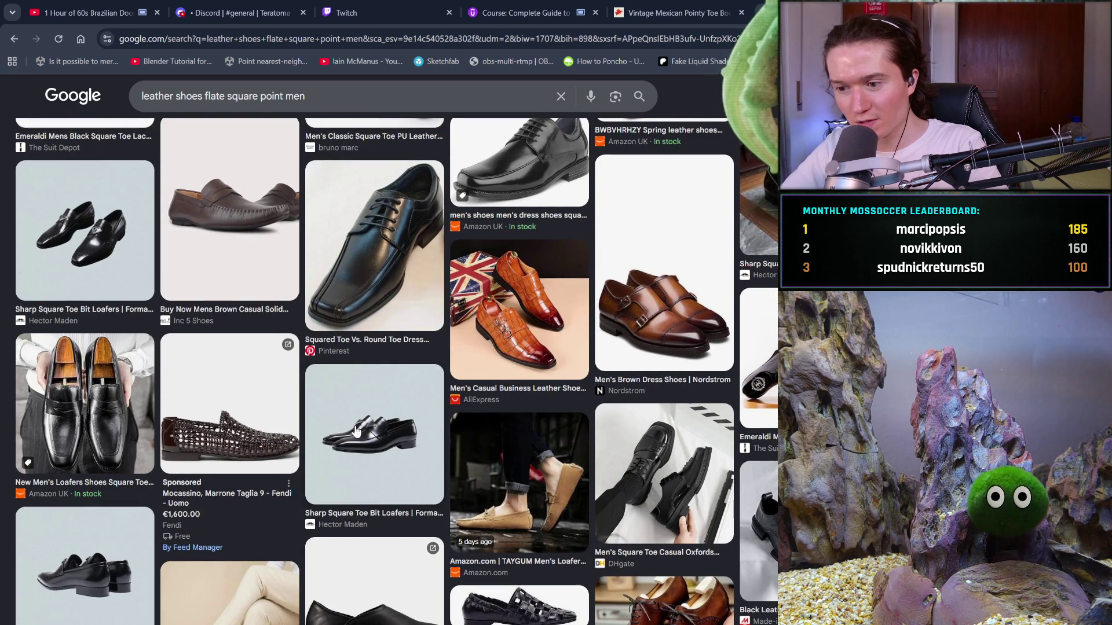
pyautogui.scroll(-3, 566, 459)
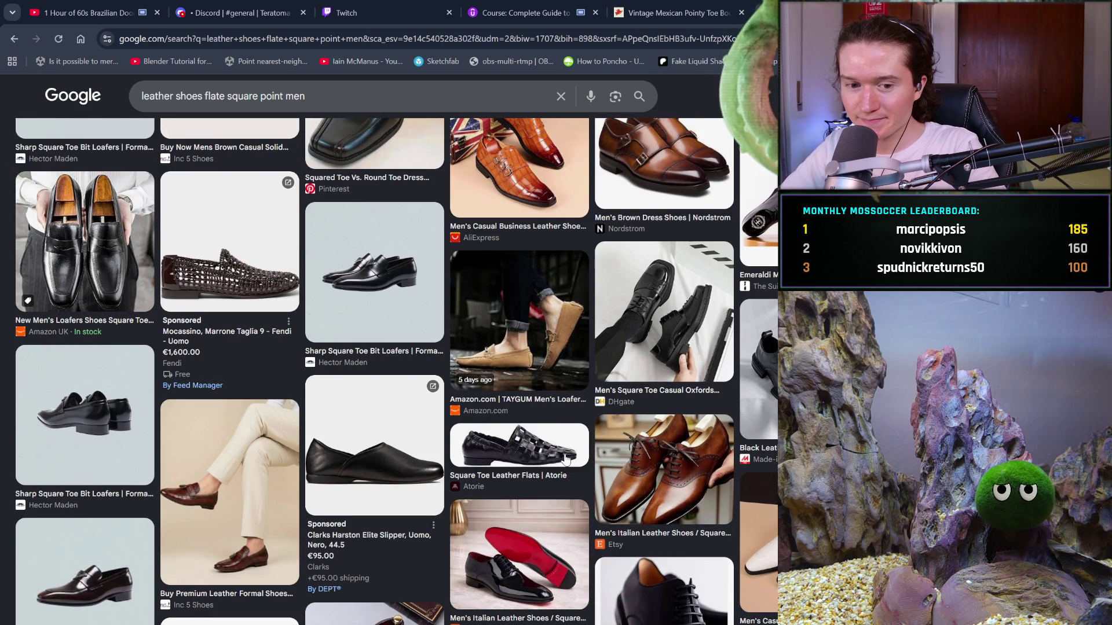
pyautogui.scroll(-2, 566, 459)
pyautogui.scroll(-1, 566, 459)
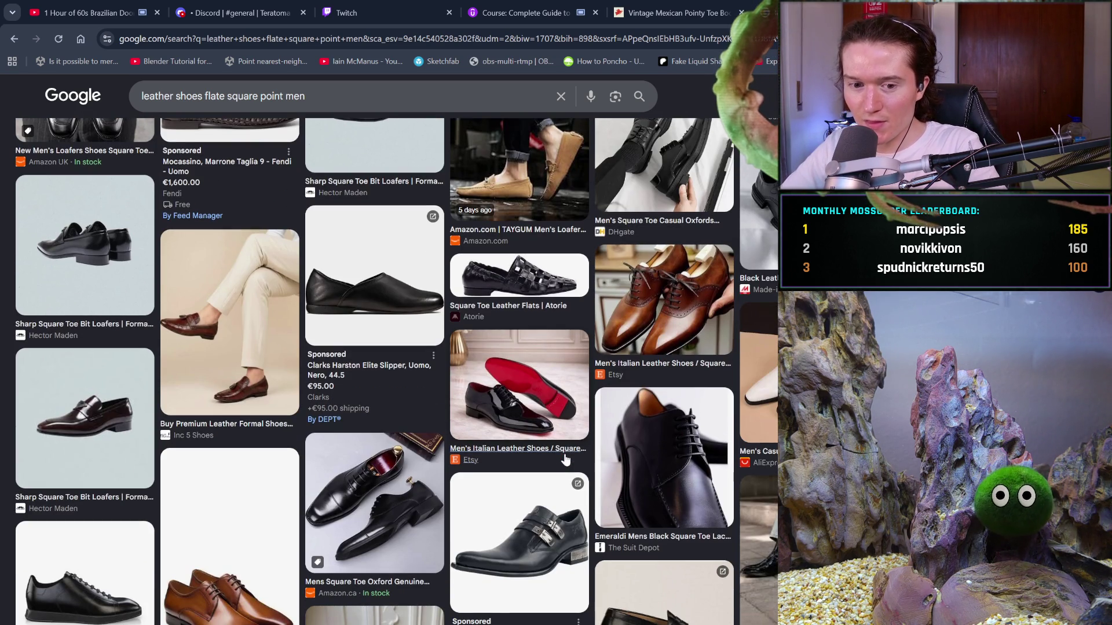
pyautogui.scroll(-2, 565, 459)
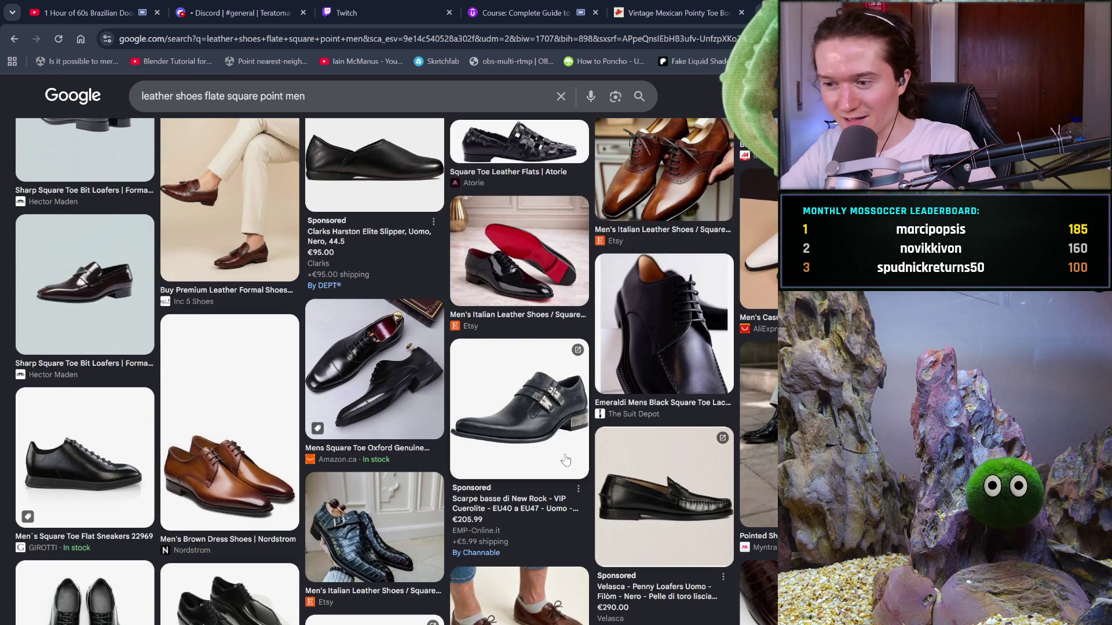
pyautogui.scroll(-3, 565, 459)
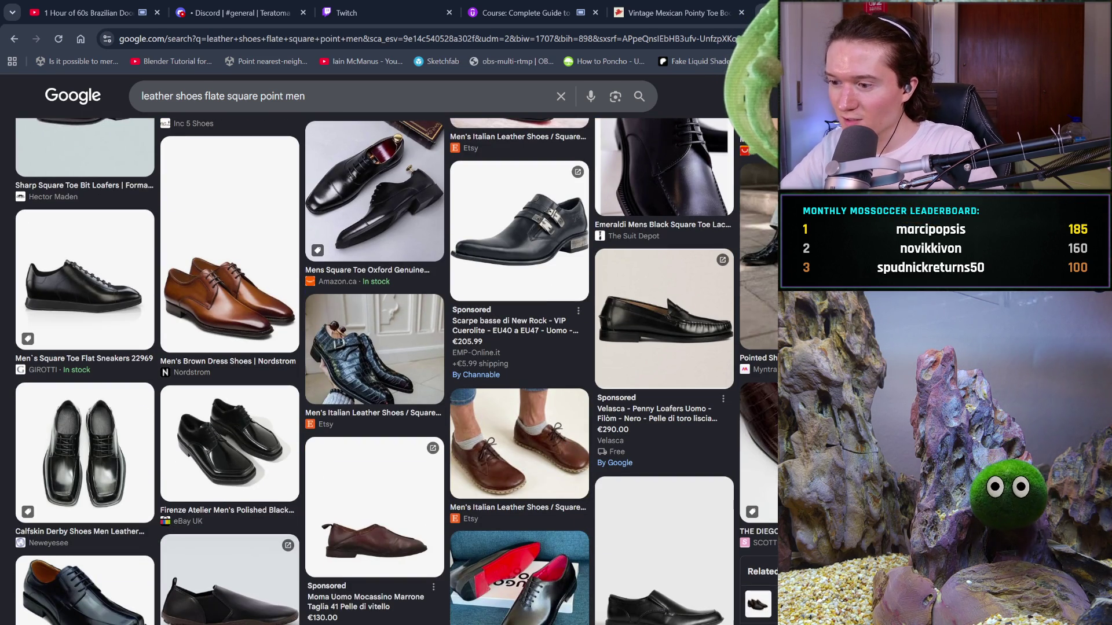
# Preview THE DIEGO square-toe loafer mule and keep browsing the results
pyautogui.click(756, 451)
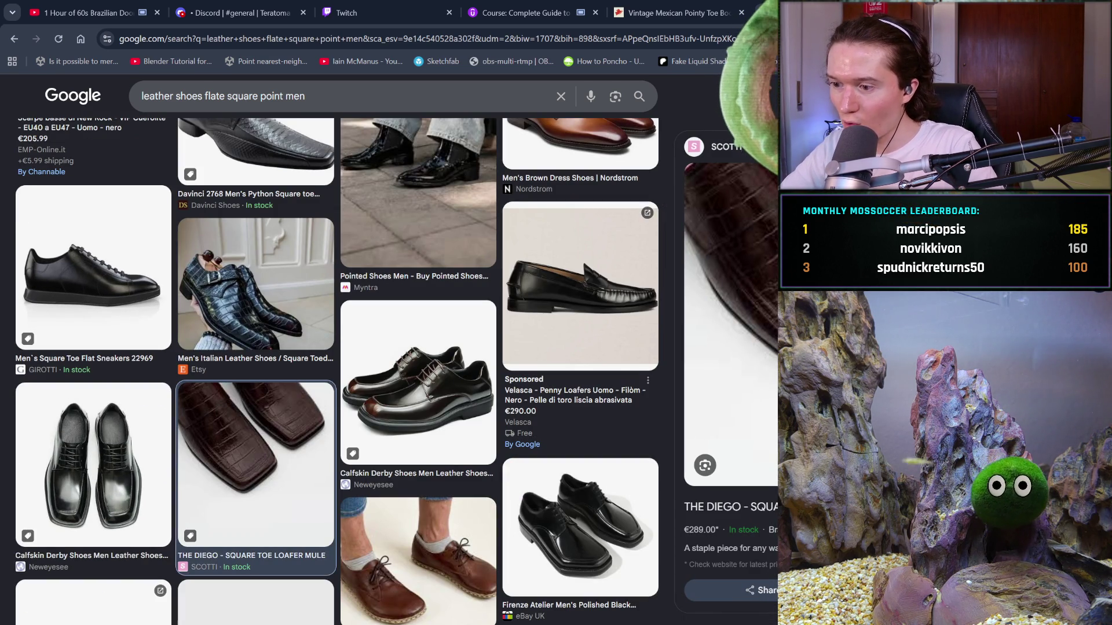
pyautogui.scroll(-2, 729, 382)
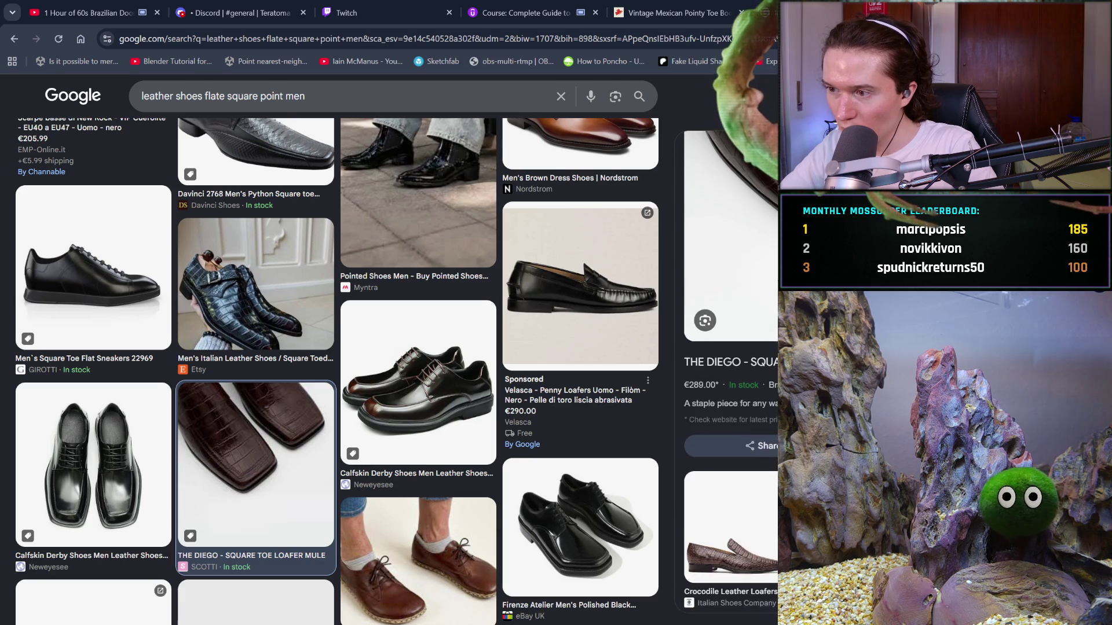
pyautogui.scroll(-5, 730, 370)
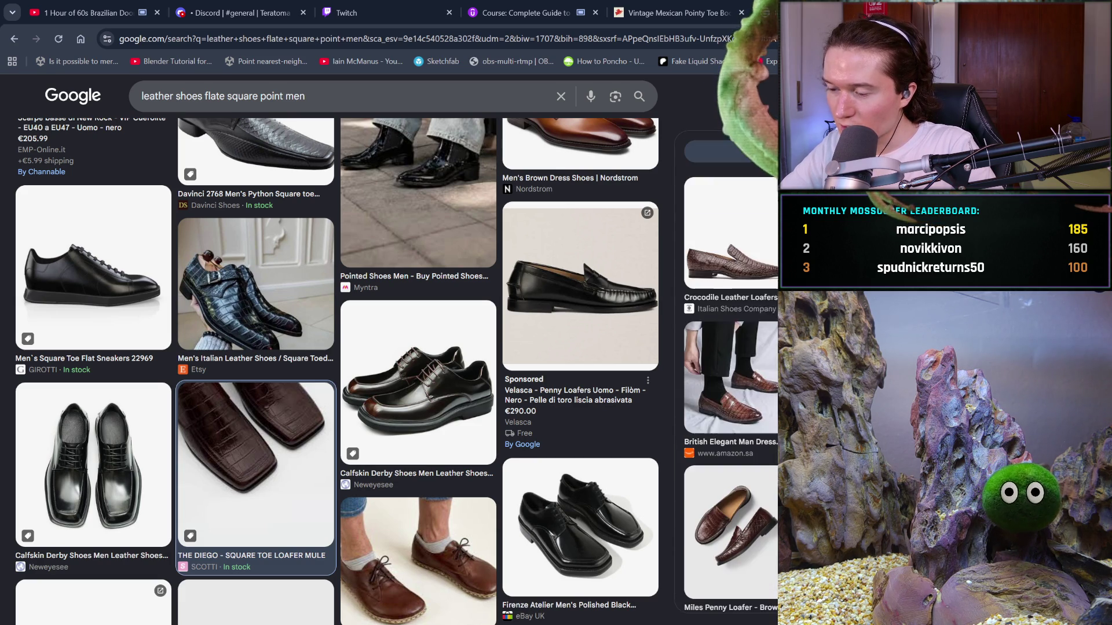
pyautogui.scroll(-1, 730, 406)
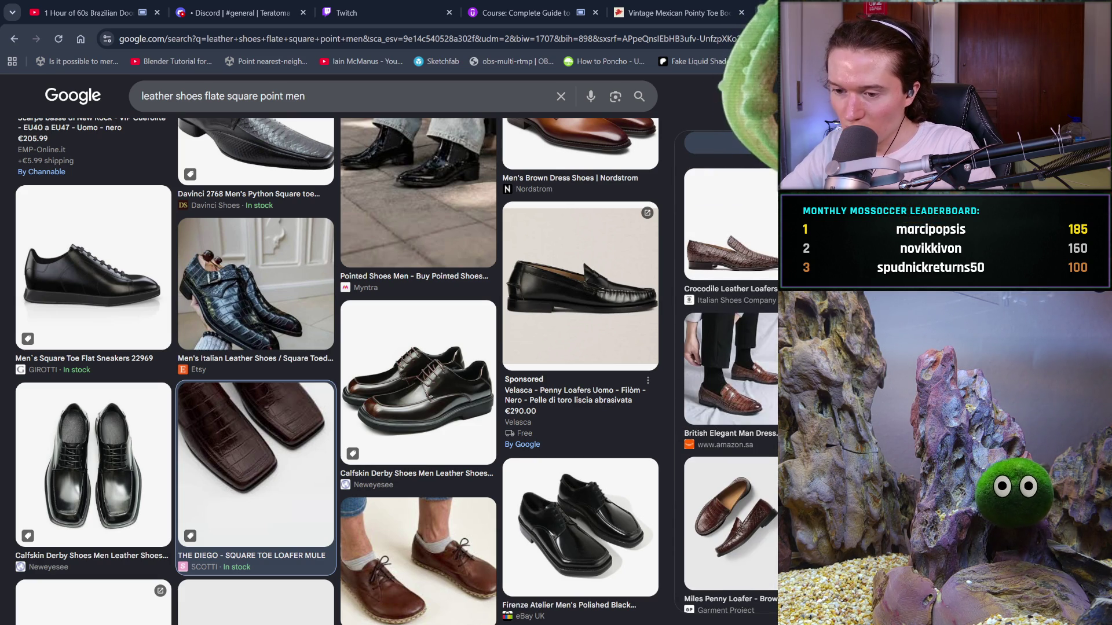
pyautogui.scroll(-5, 729, 371)
pyautogui.scroll(-5, 596, 459)
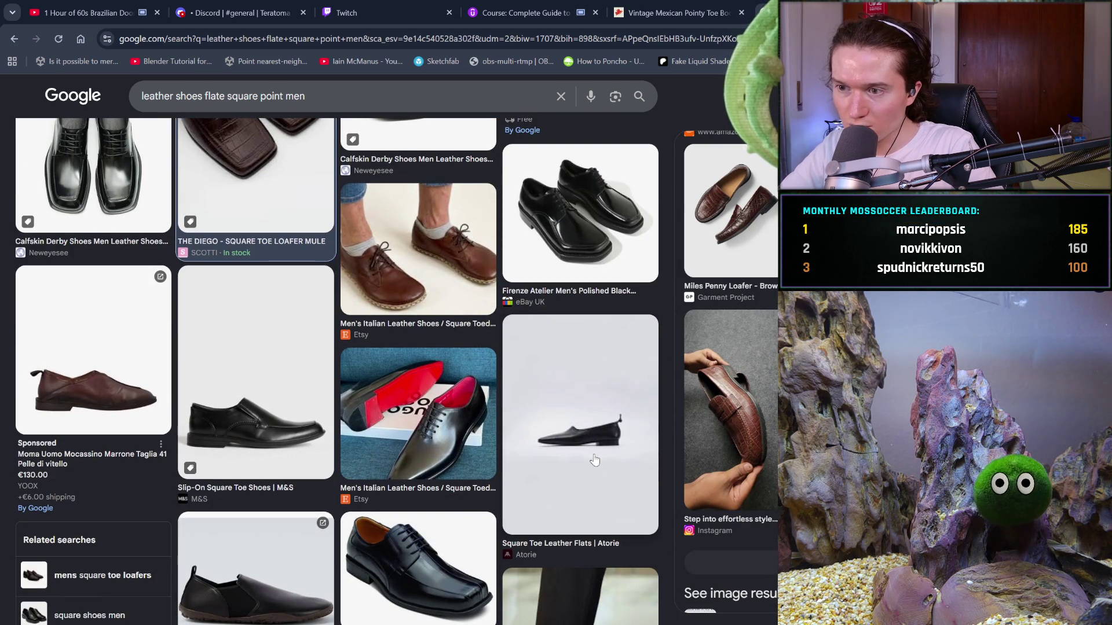
pyautogui.scroll(-3, 414, 311)
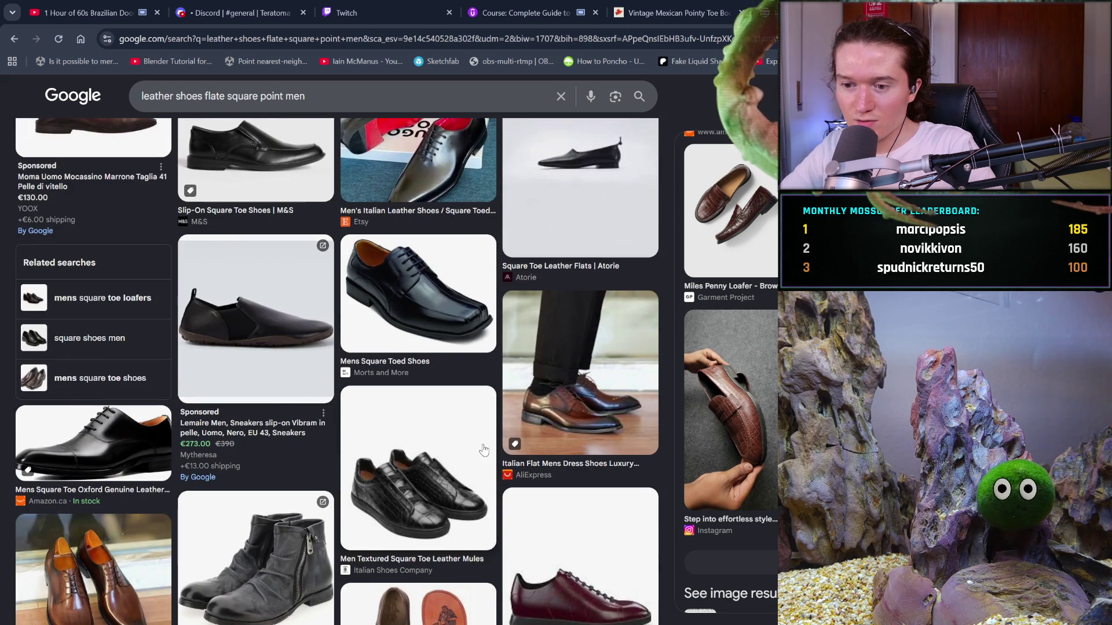
pyautogui.scroll(-3, 484, 450)
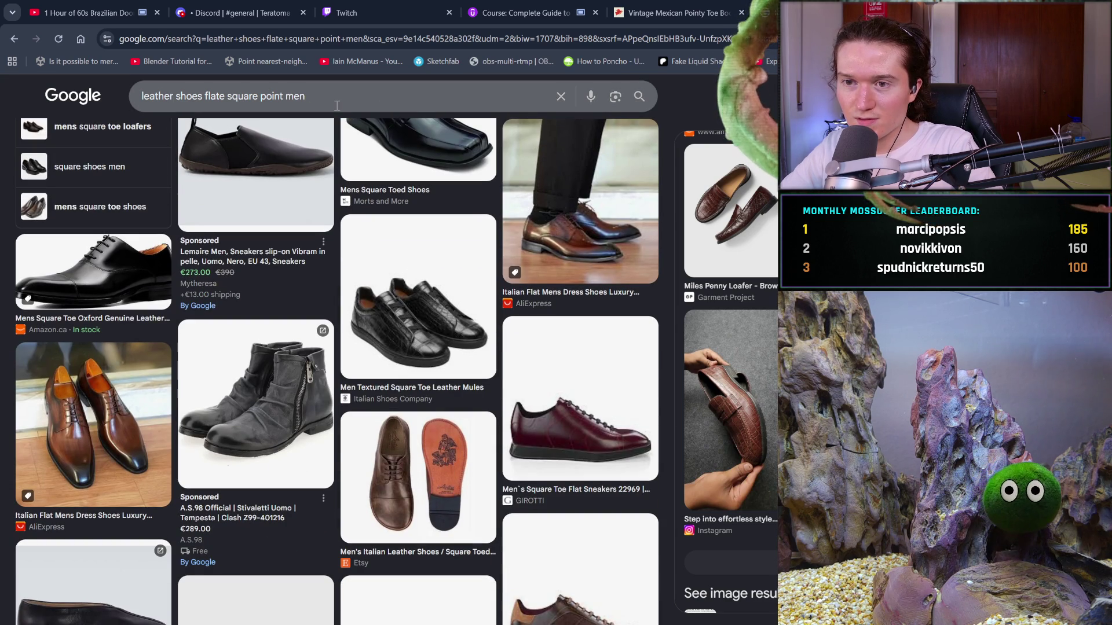
# Search Google Images for 'man square toed boots'
pyautogui.press('/')
pyautogui.write('man ')
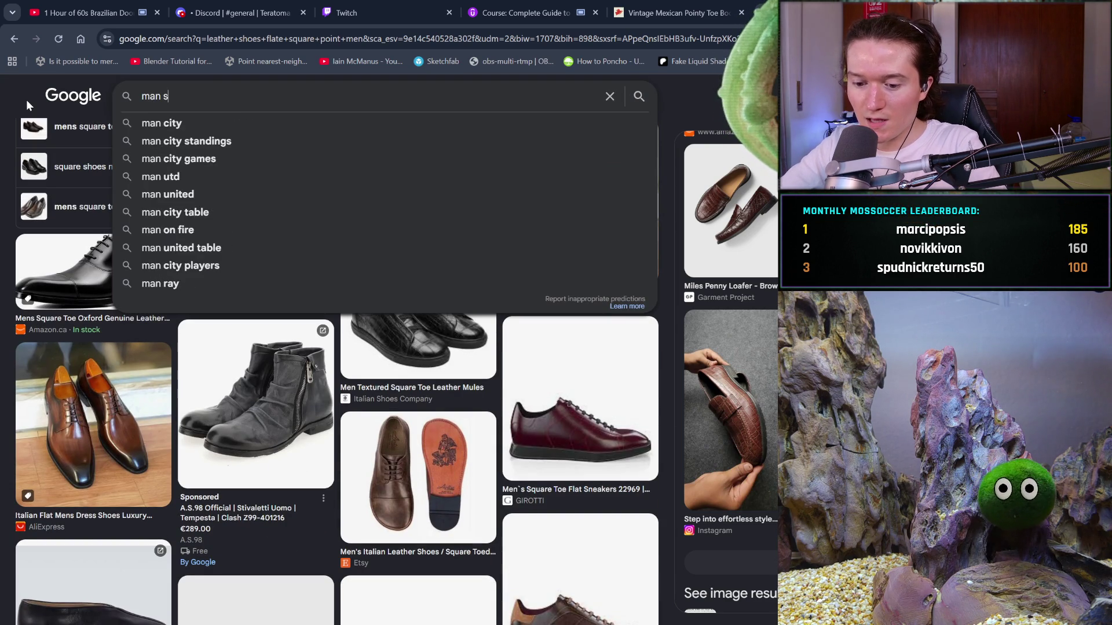
pyautogui.write('sw')
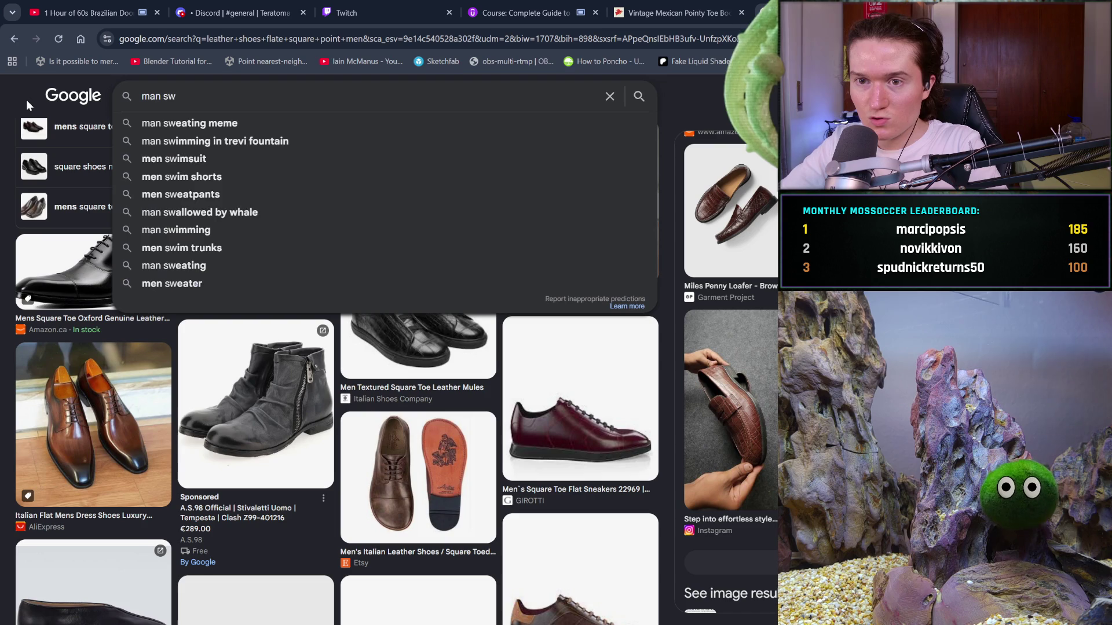
pyautogui.press('BackSpace')
pyautogui.write('quare t')
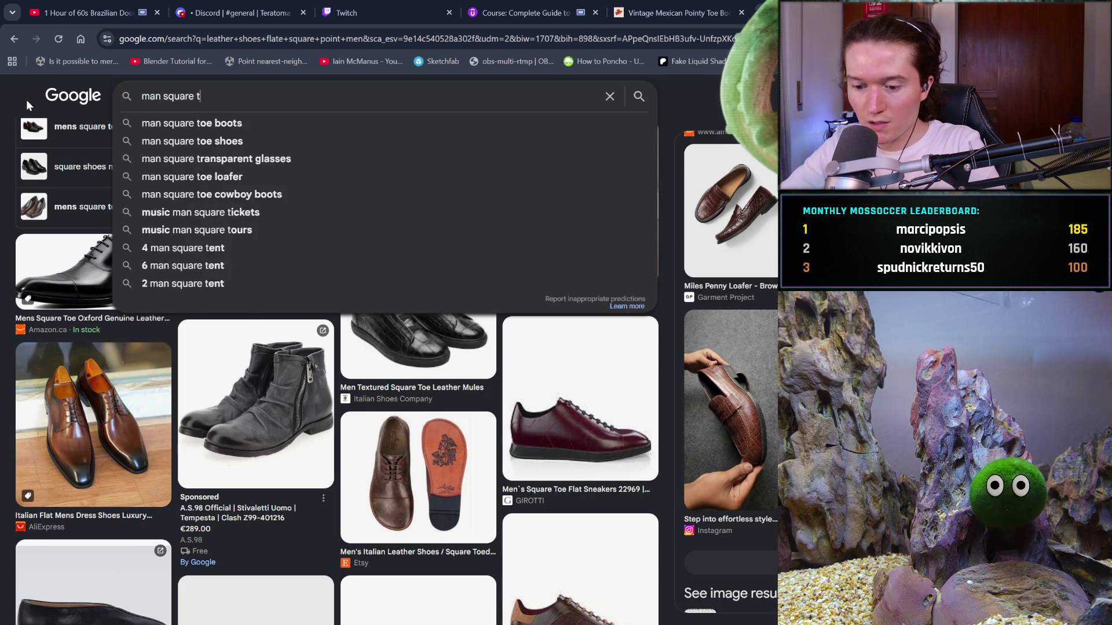
pyautogui.write('oed ')
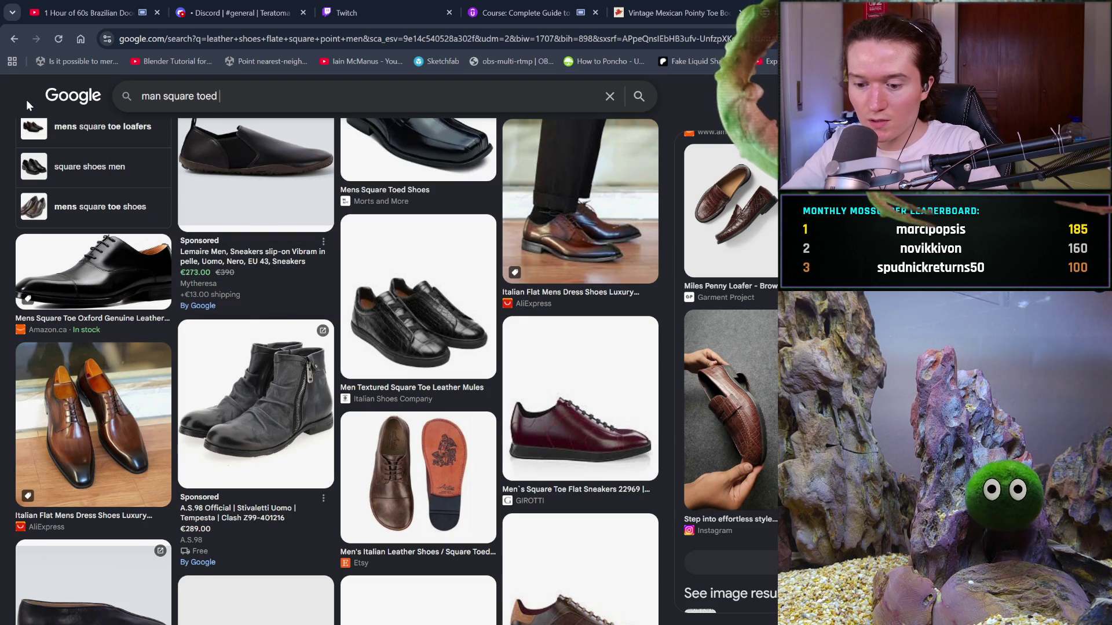
pyautogui.write('boots')
pyautogui.press('Return')
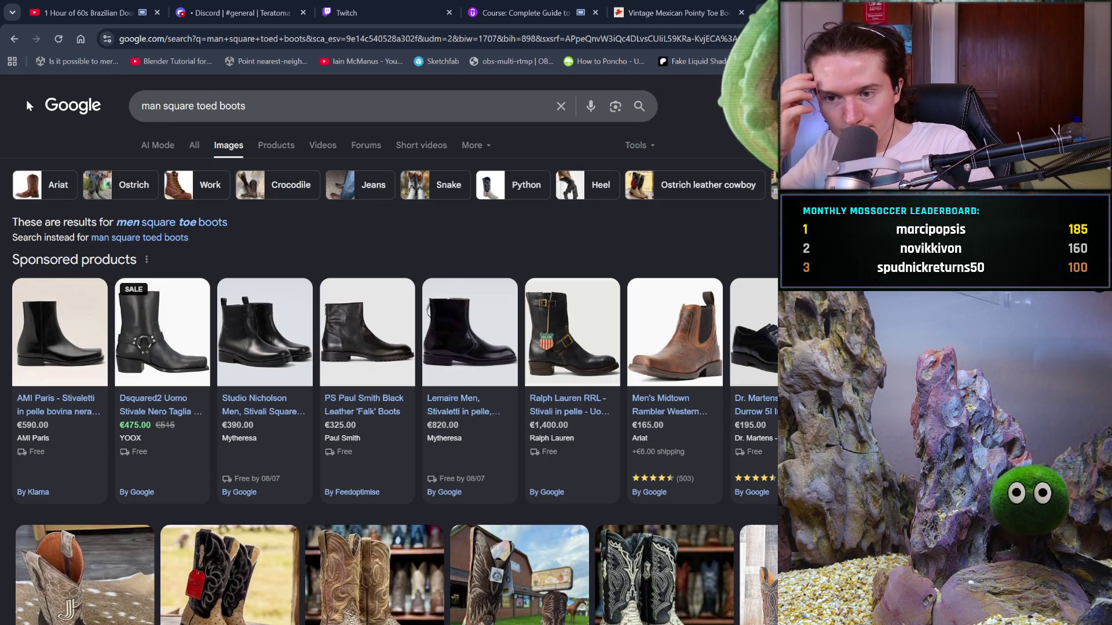
# Broaden the search to 'man square toed' by removing 'boots'
pyautogui.scroll(-5, 533, 400)
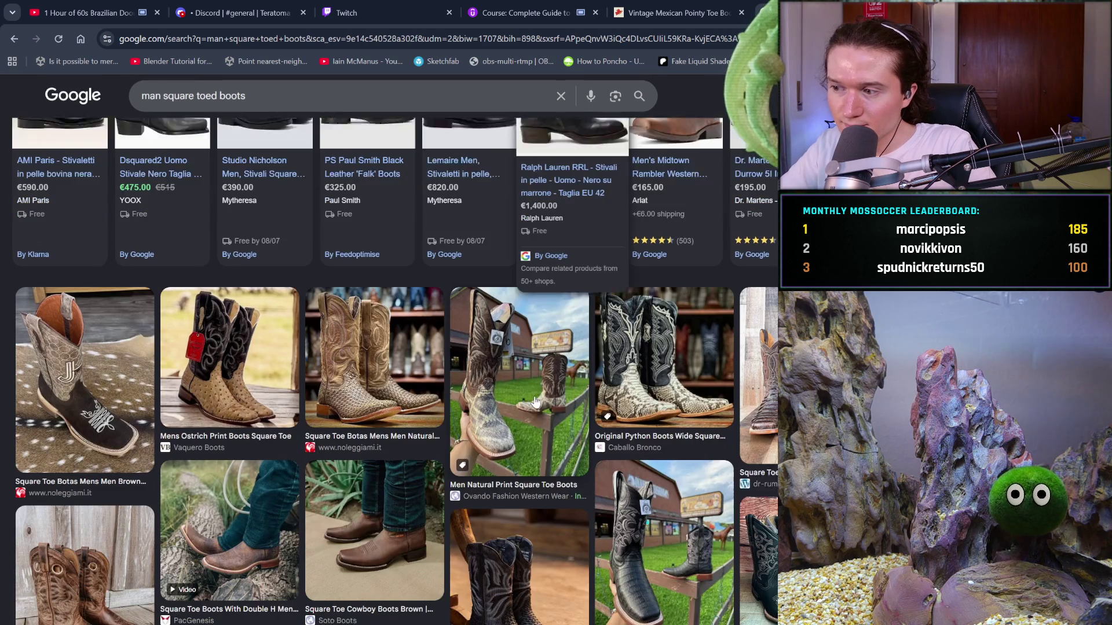
pyautogui.scroll(-1, 533, 402)
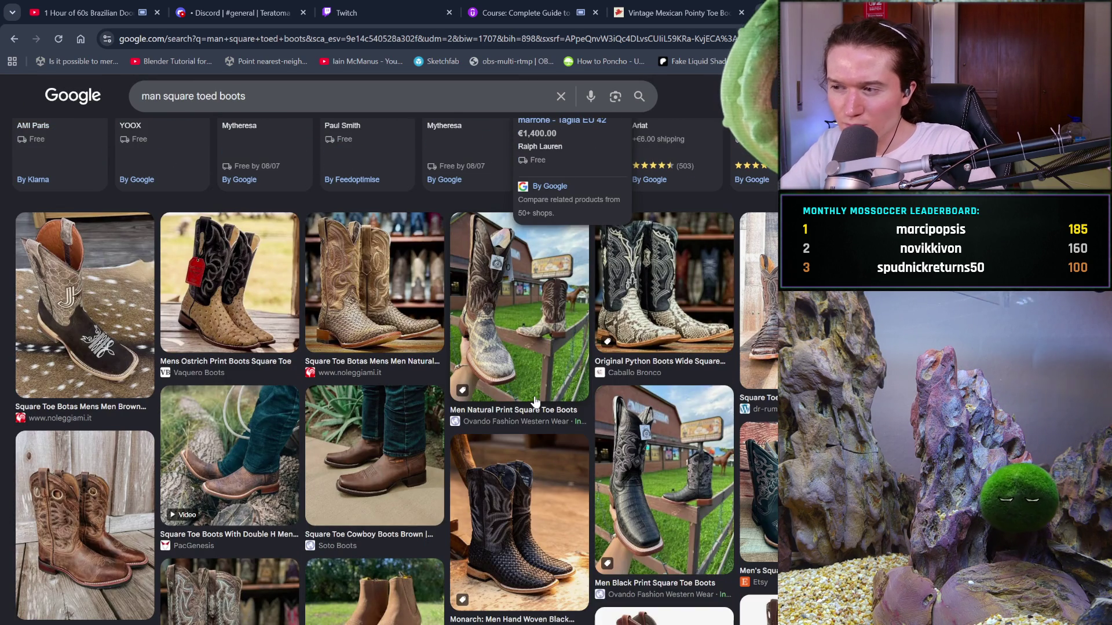
pyautogui.scroll(3, 534, 401)
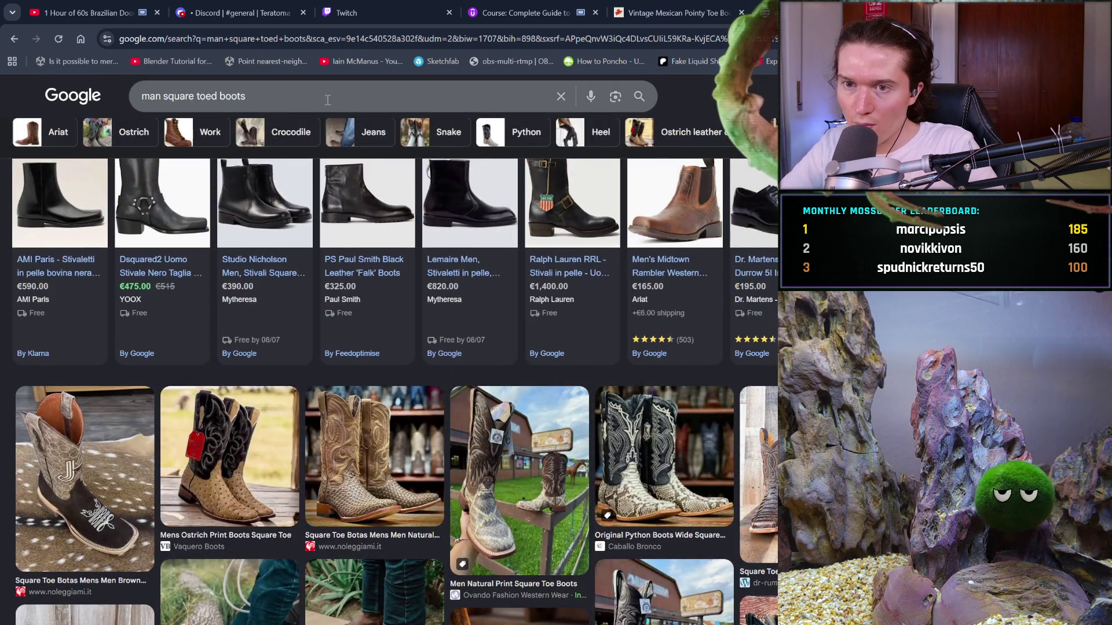
pyautogui.click(327, 100)
pyautogui.press('BackSpace')
pyautogui.press('BackSpace')
pyautogui.press('BackSpace')
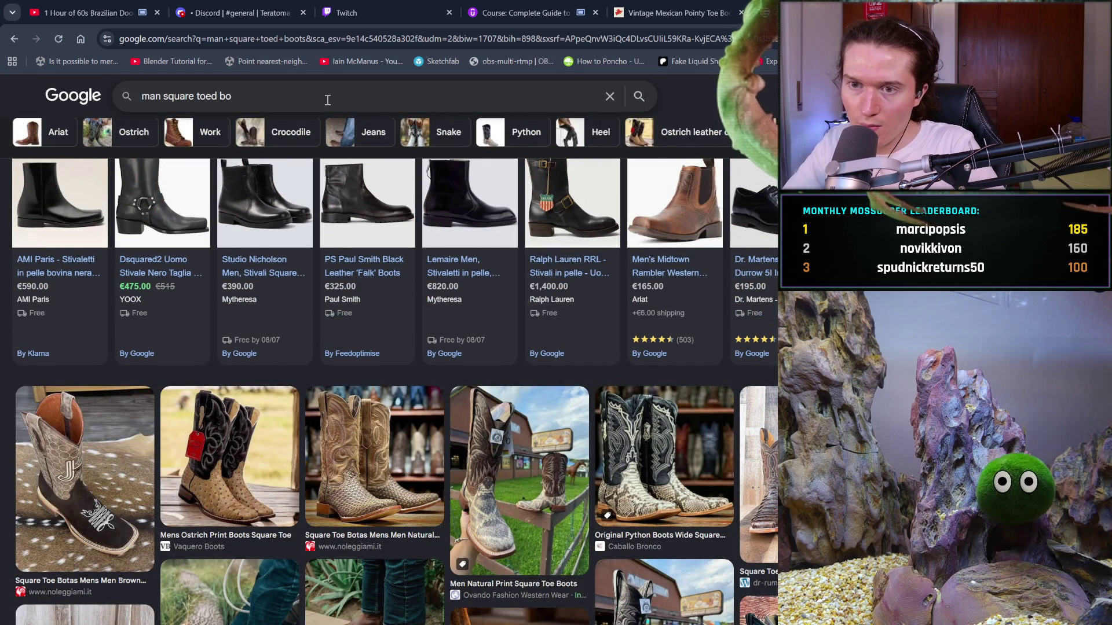
pyautogui.press('Return')
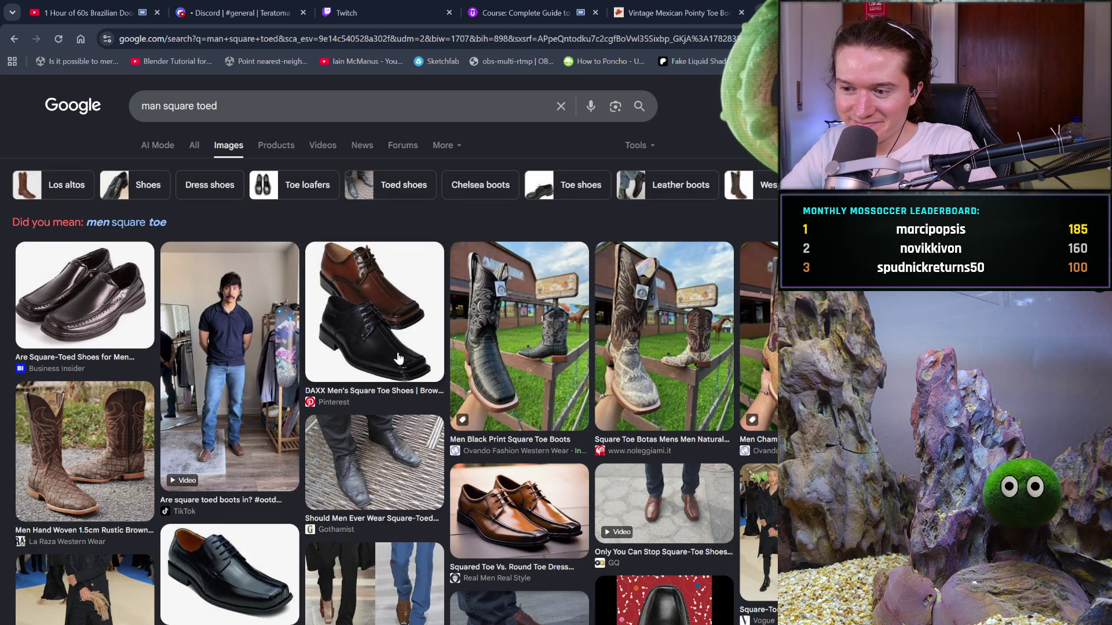
# Preview the DAXX men's square toe shoes and browse the square-toe results
pyautogui.scroll(-1, 399, 359)
pyautogui.click(403, 276)
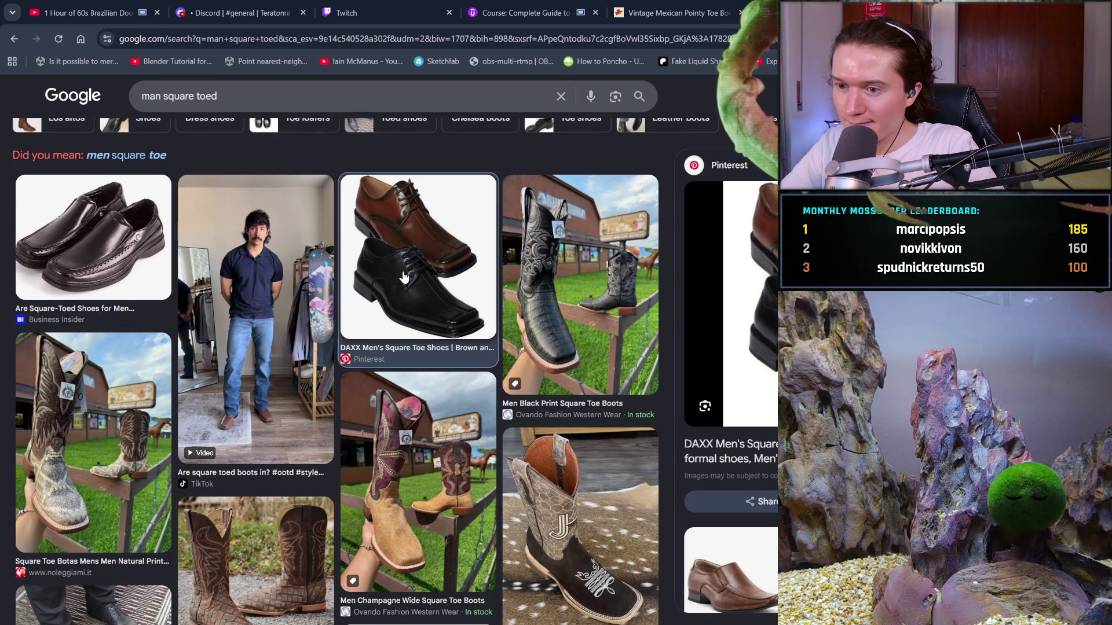
pyautogui.scroll(-3, 404, 276)
pyautogui.scroll(-5, 729, 365)
pyautogui.scroll(-4, 729, 376)
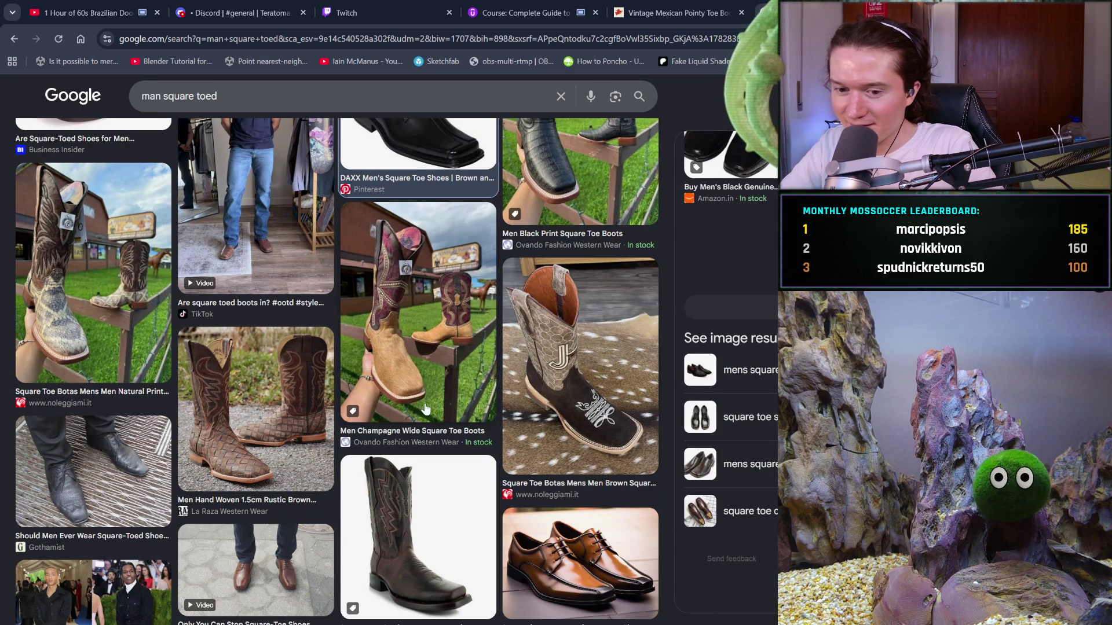
pyautogui.scroll(-10, 425, 409)
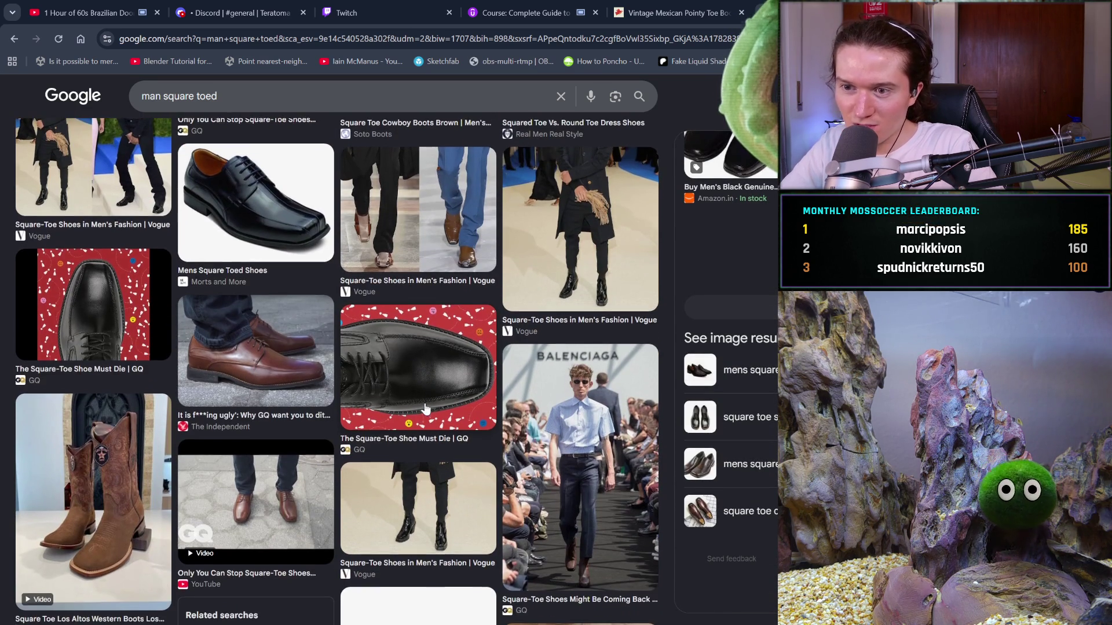
pyautogui.scroll(-3, 425, 409)
pyautogui.scroll(-5, 425, 409)
pyautogui.scroll(2, 425, 409)
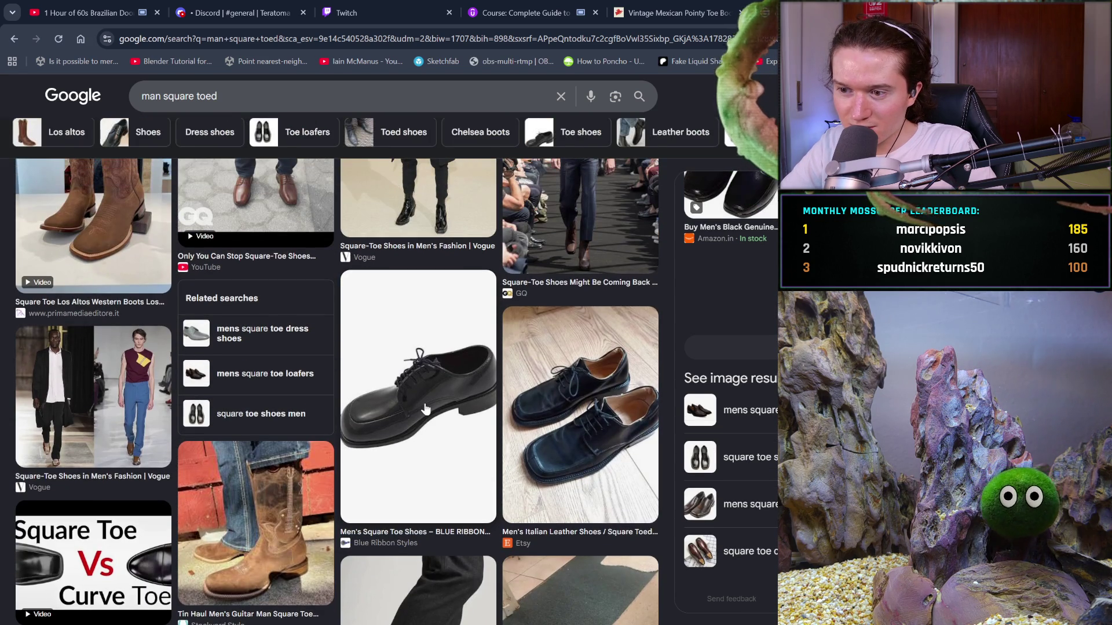
pyautogui.scroll(-5, 582, 453)
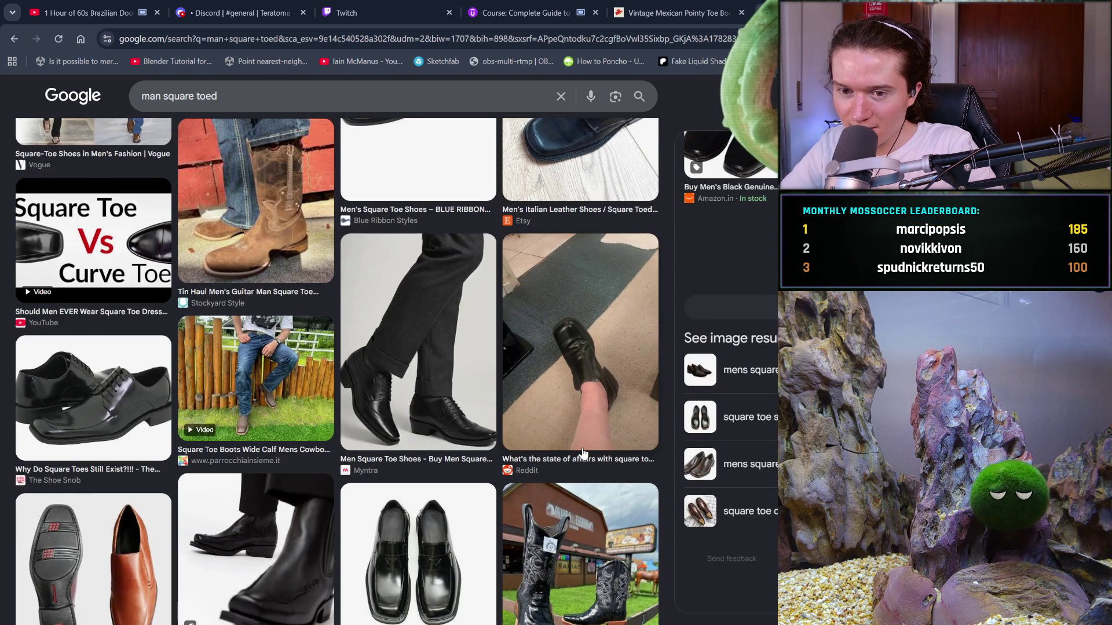
pyautogui.scroll(-3, 582, 454)
pyautogui.scroll(-1, 583, 454)
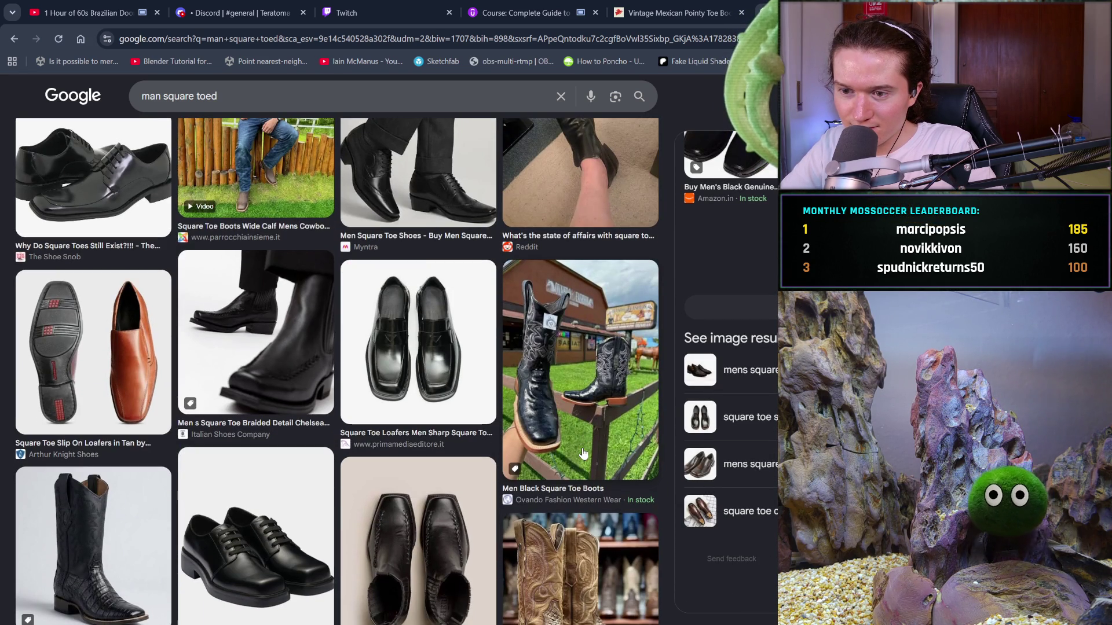
pyautogui.scroll(-3, 582, 454)
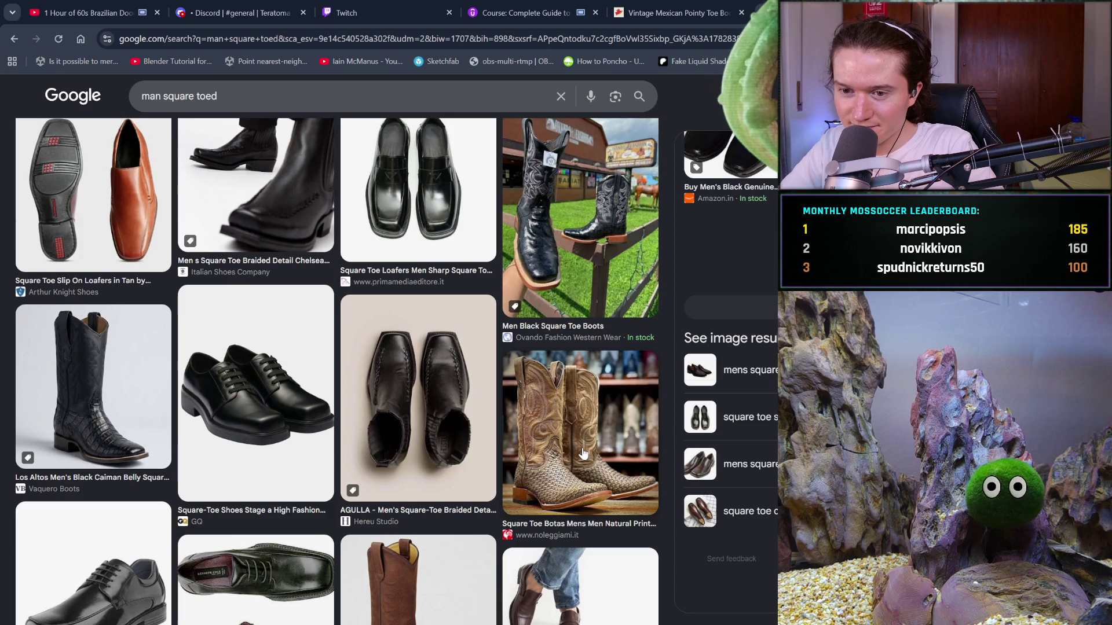
pyautogui.scroll(-3, 583, 453)
pyautogui.scroll(-2, 583, 453)
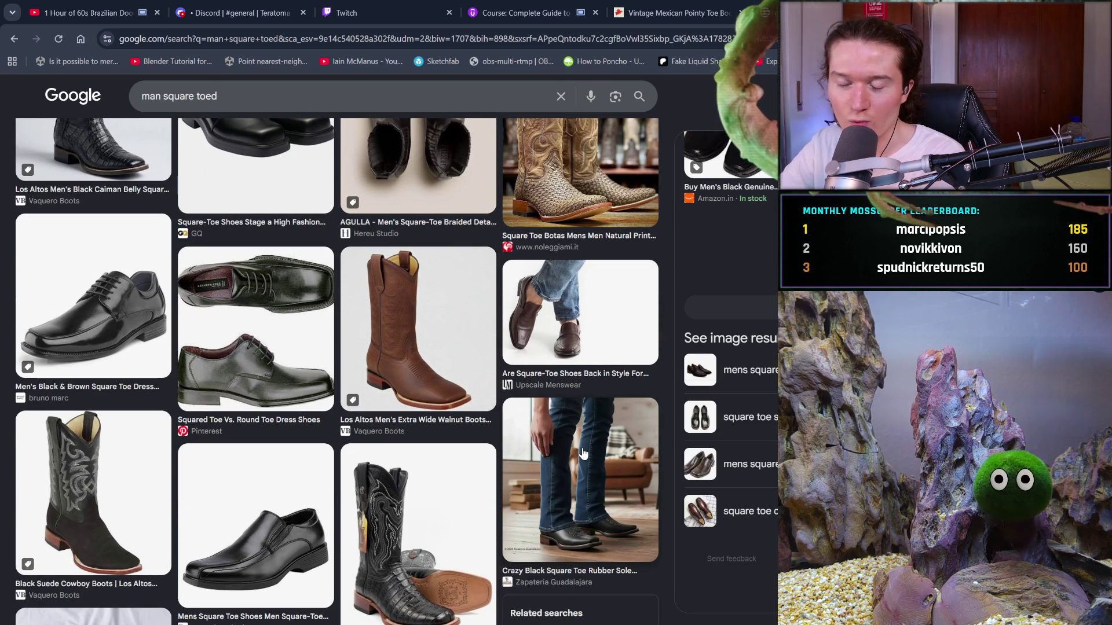
pyautogui.scroll(-1, 583, 453)
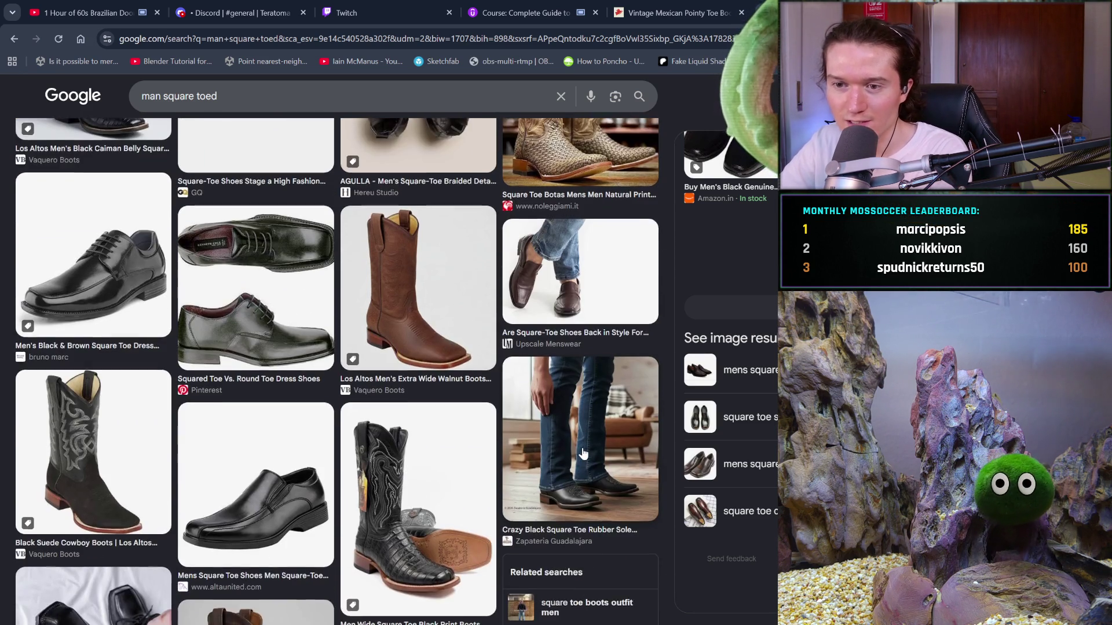
pyautogui.scroll(-2, 583, 453)
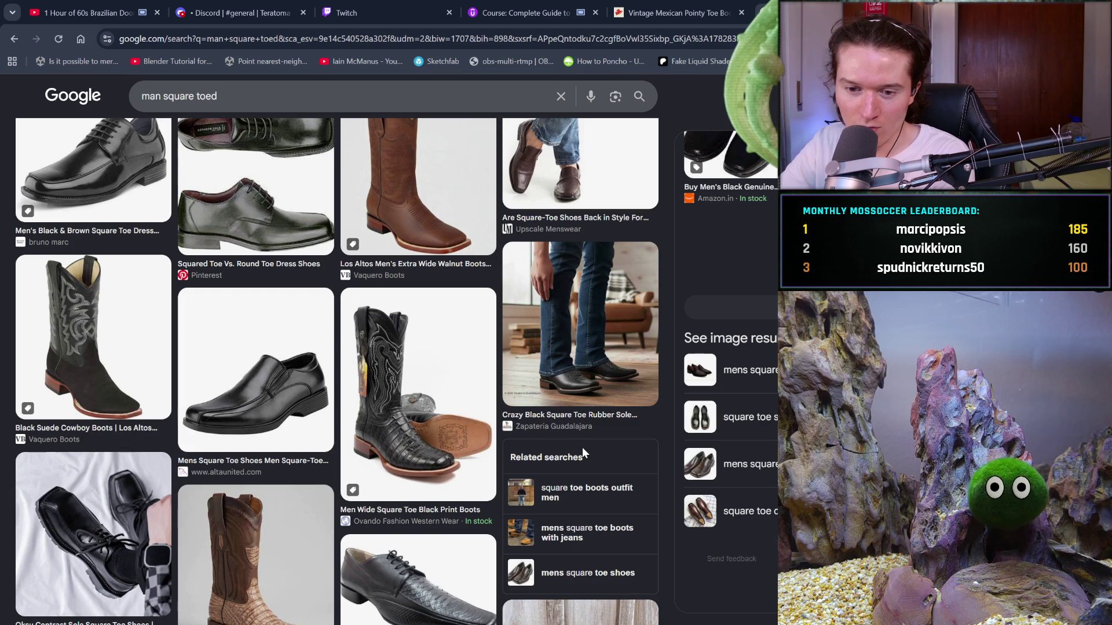
pyautogui.scroll(-5, 357, 383)
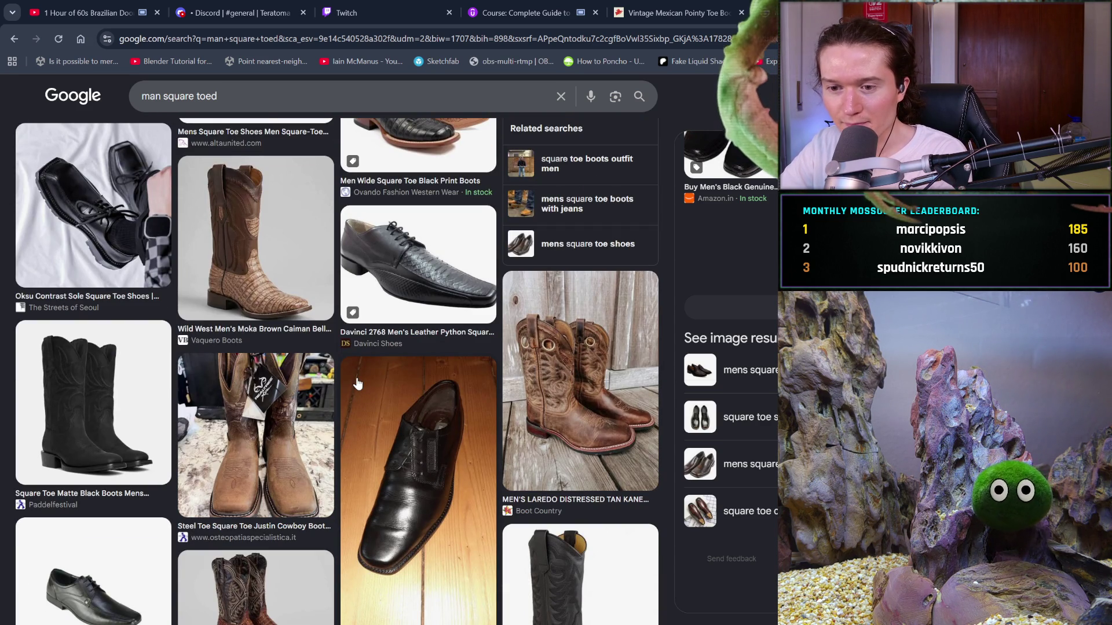
pyautogui.scroll(-4, 358, 383)
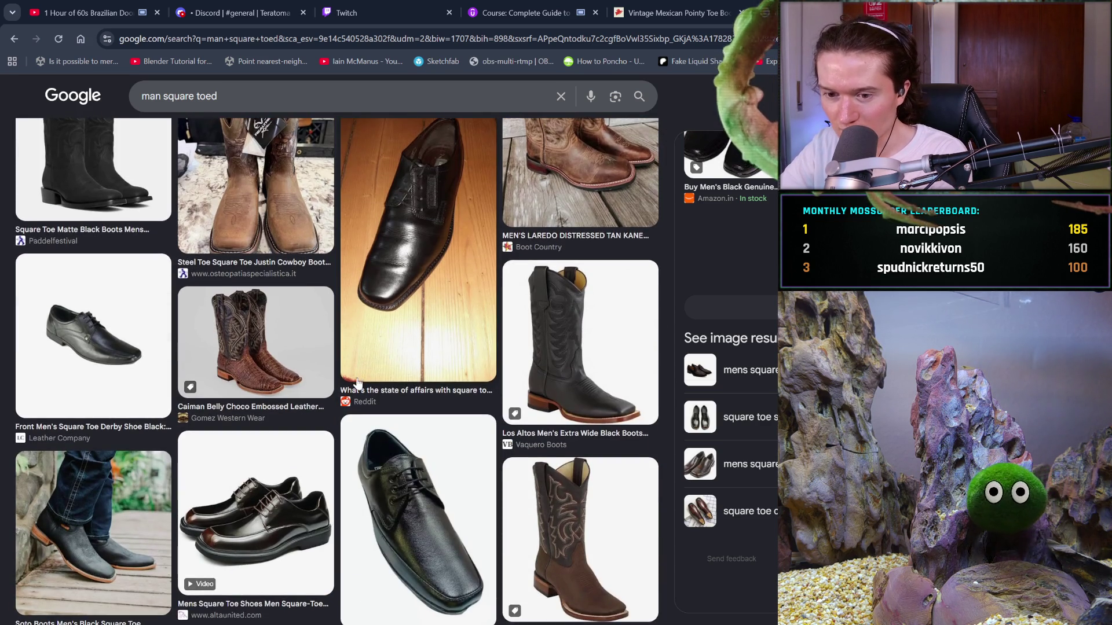
pyautogui.scroll(-4, 357, 383)
pyautogui.scroll(-3, 358, 383)
pyautogui.scroll(-8, 357, 383)
pyautogui.scroll(-4, 357, 383)
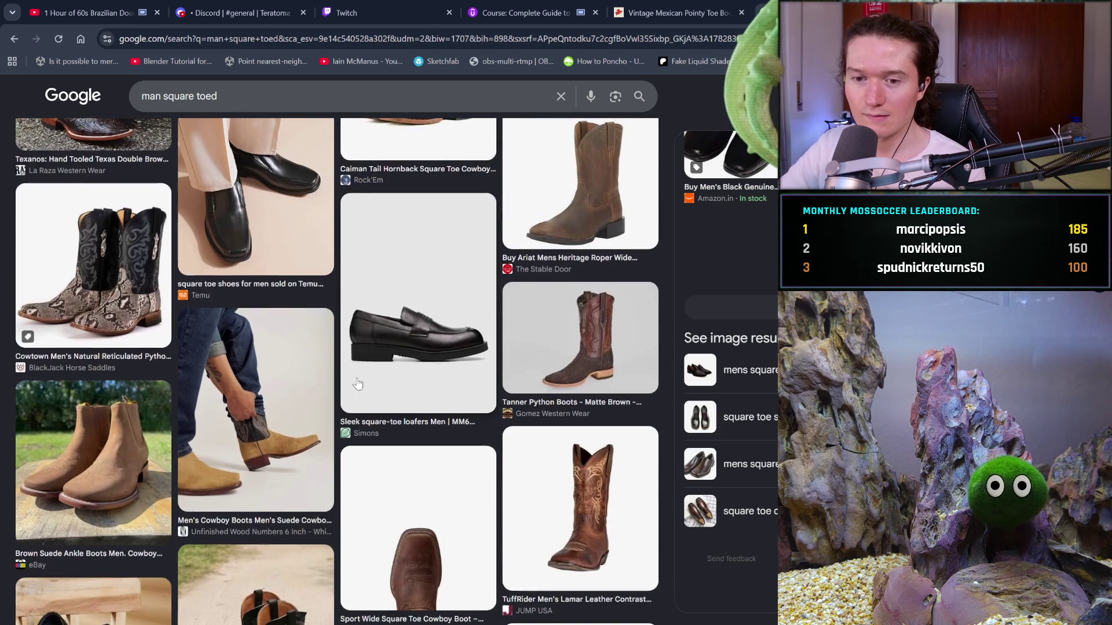
pyautogui.scroll(-2, 358, 383)
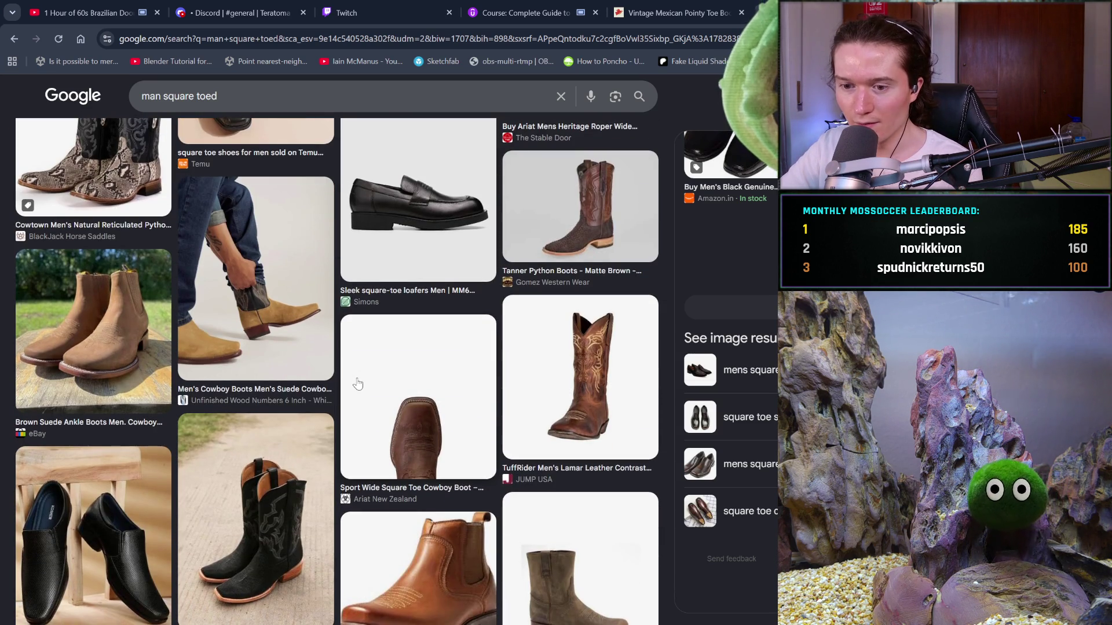
# Scroll further down the results, then close the vintage pointy-toe cowboy boot tab
pyautogui.scroll(-3, 357, 383)
pyautogui.scroll(-6, 357, 382)
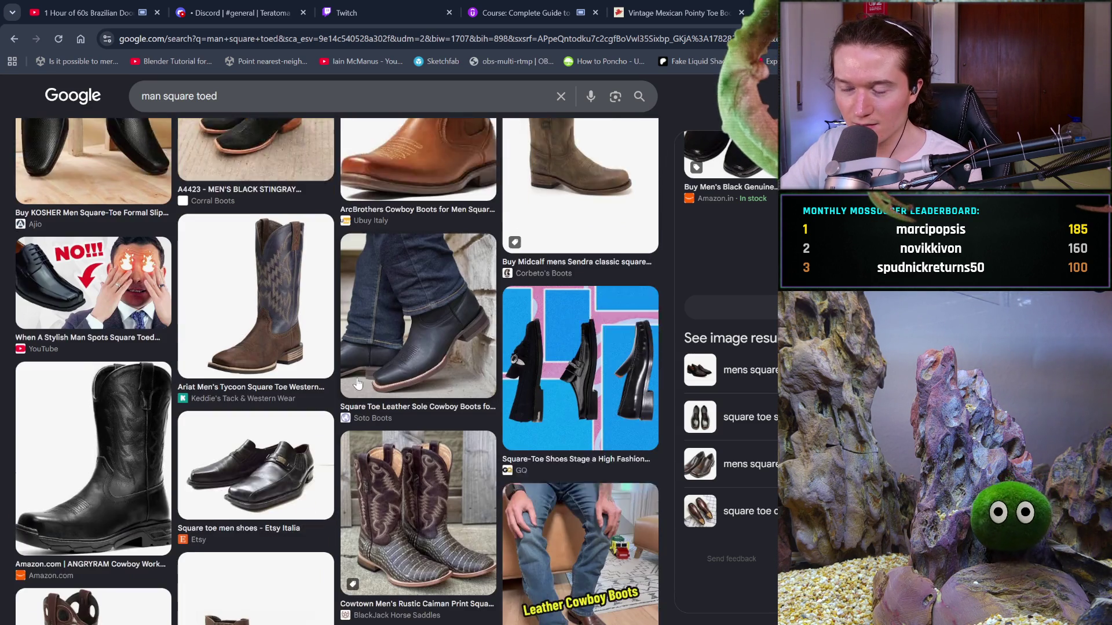
pyautogui.scroll(-3, 357, 383)
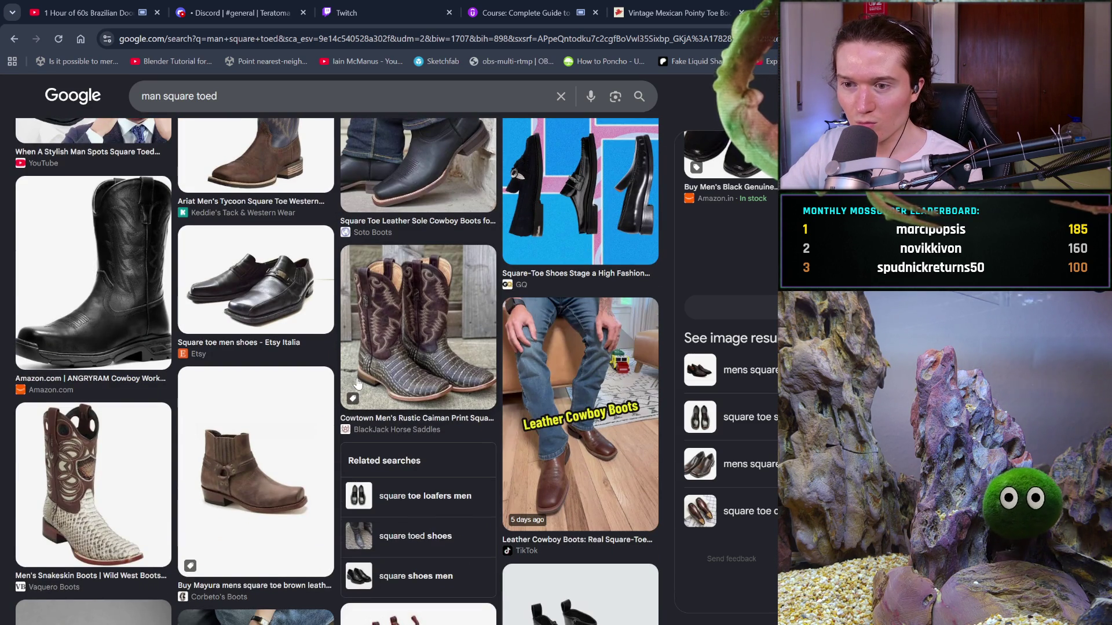
pyautogui.scroll(-4, 357, 383)
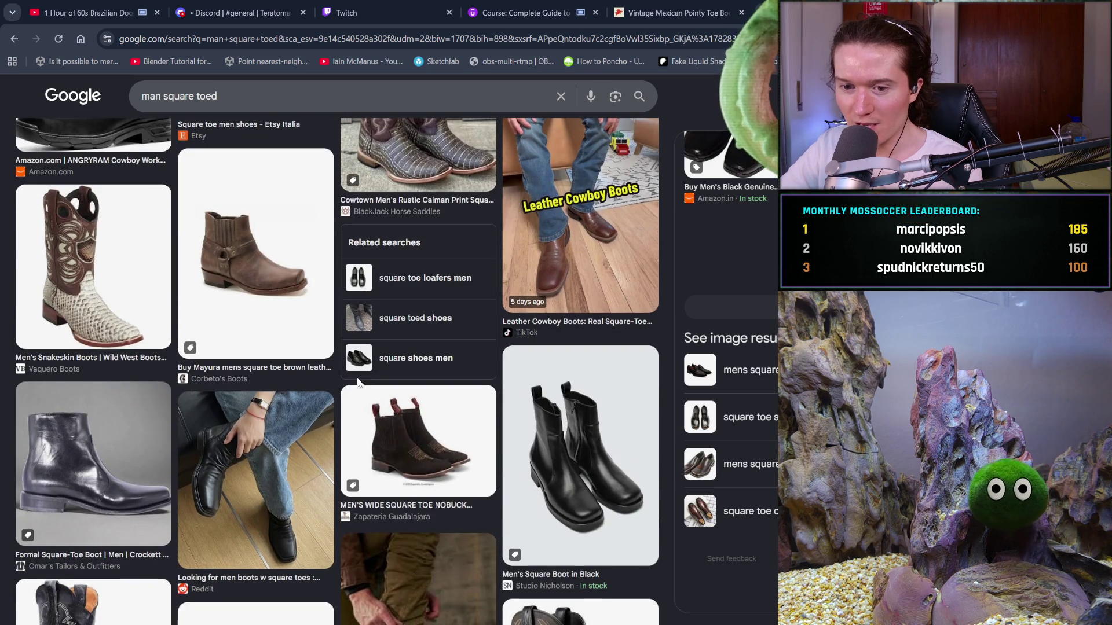
pyautogui.scroll(-3, 357, 382)
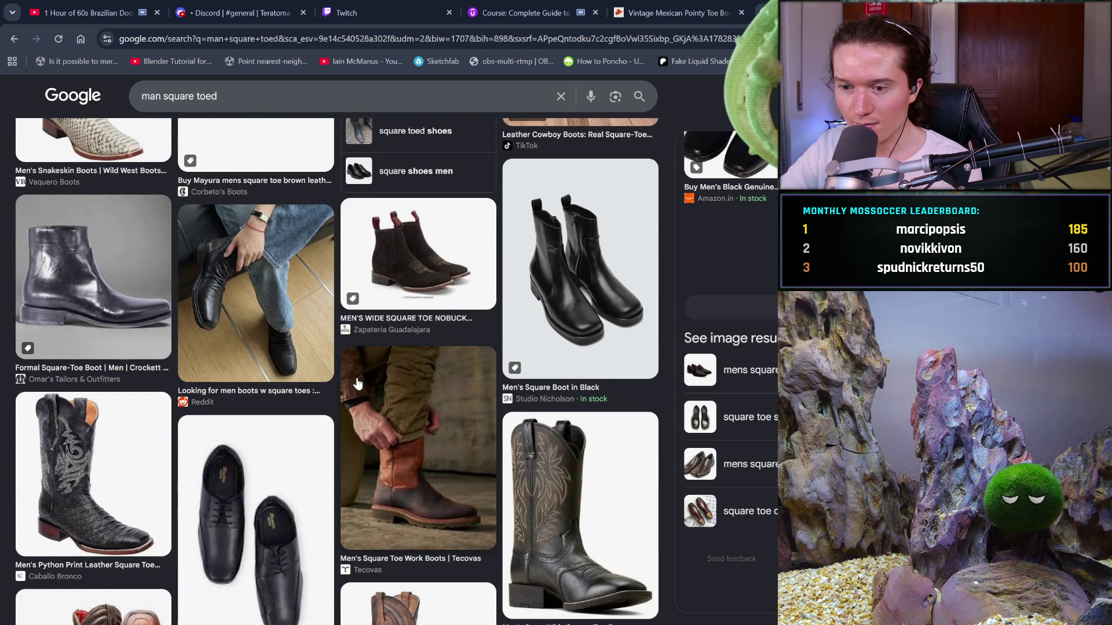
pyautogui.scroll(-3, 358, 383)
pyautogui.scroll(-3, 357, 382)
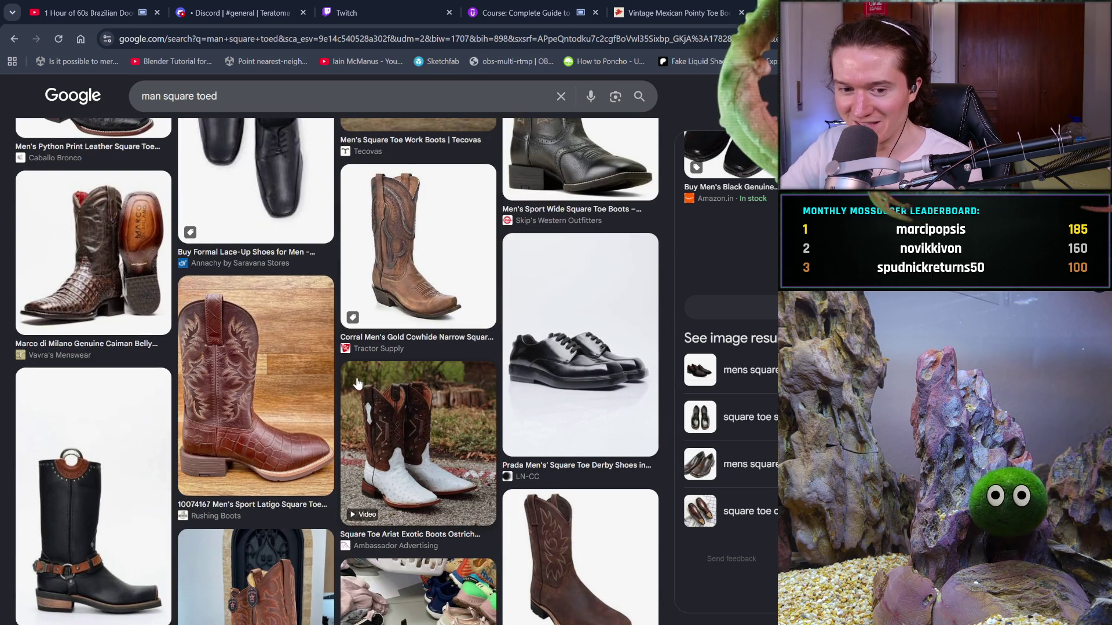
pyautogui.scroll(-5, 357, 383)
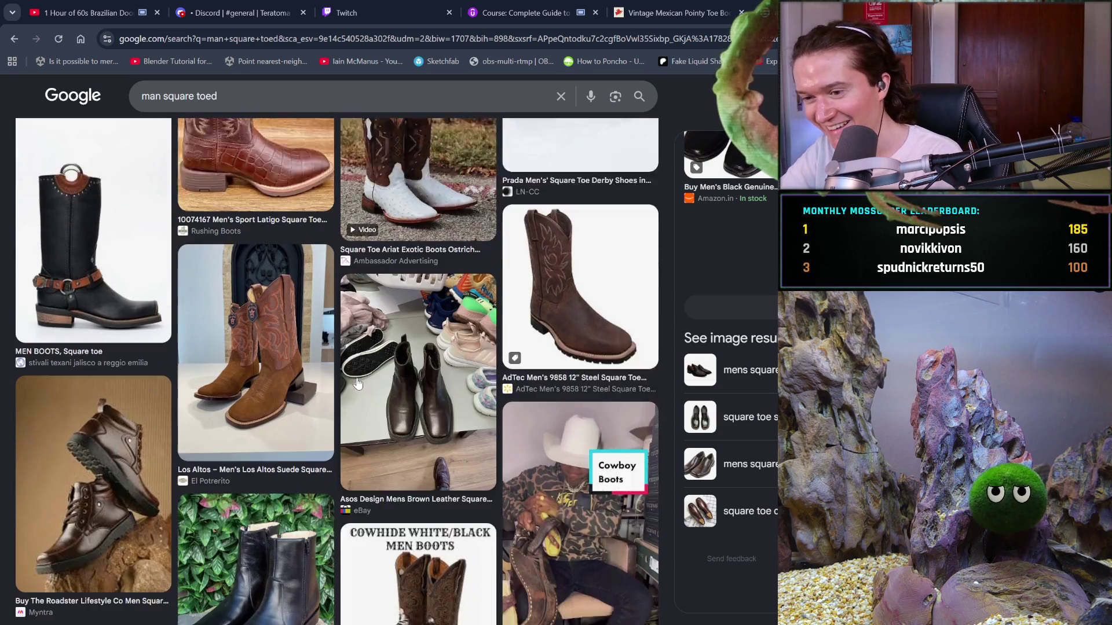
pyautogui.scroll(-2, 357, 383)
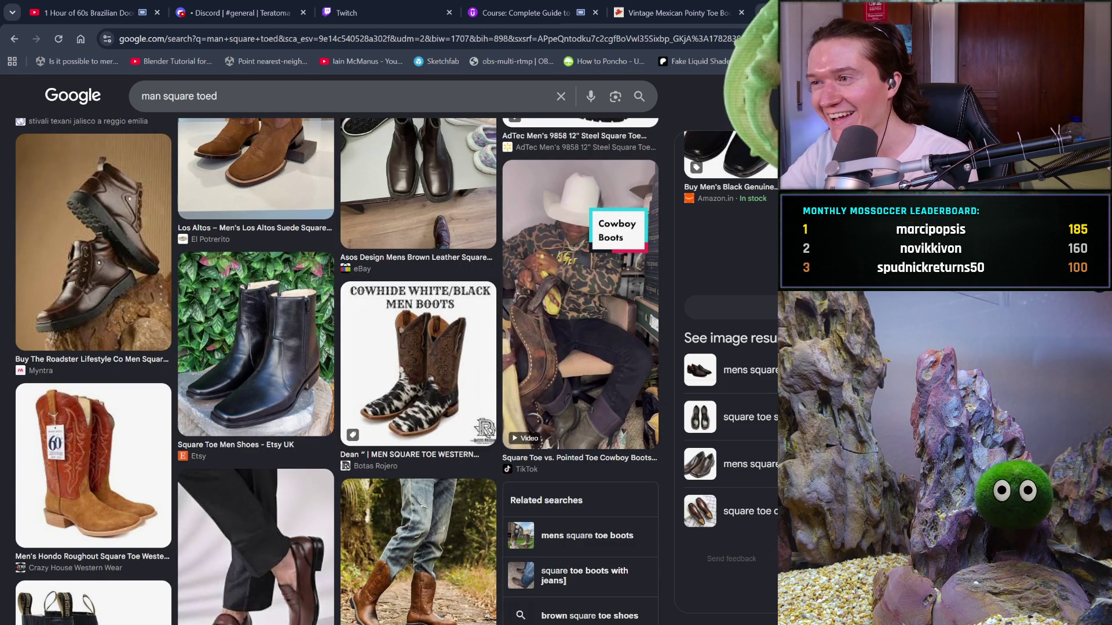
pyautogui.hotkey('ctrl', 'shift', 'Tab')
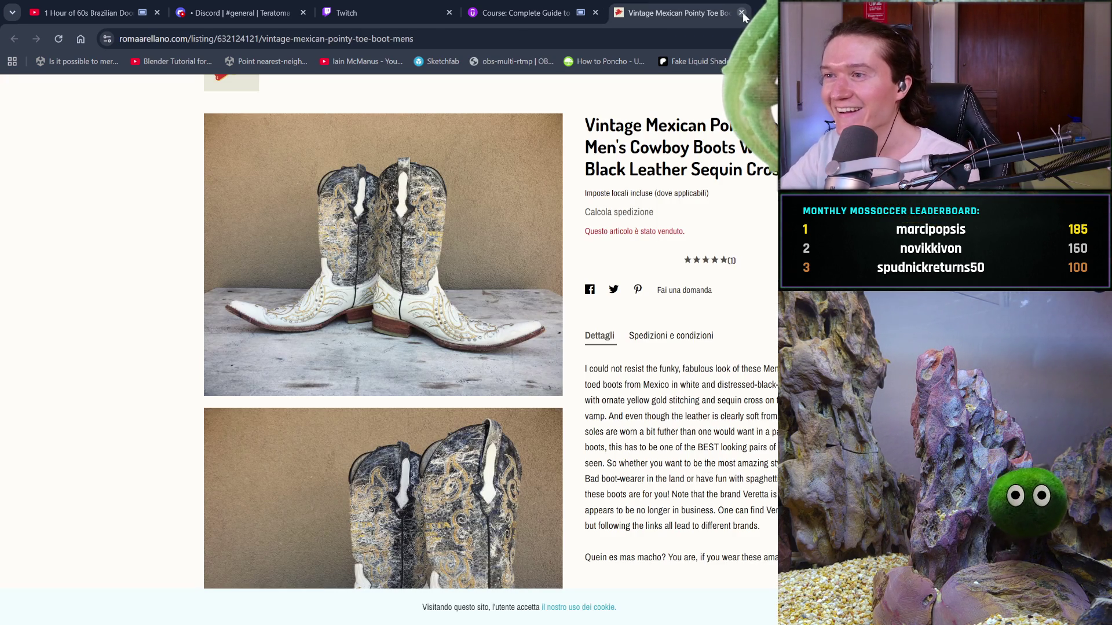
pyautogui.click(741, 12)
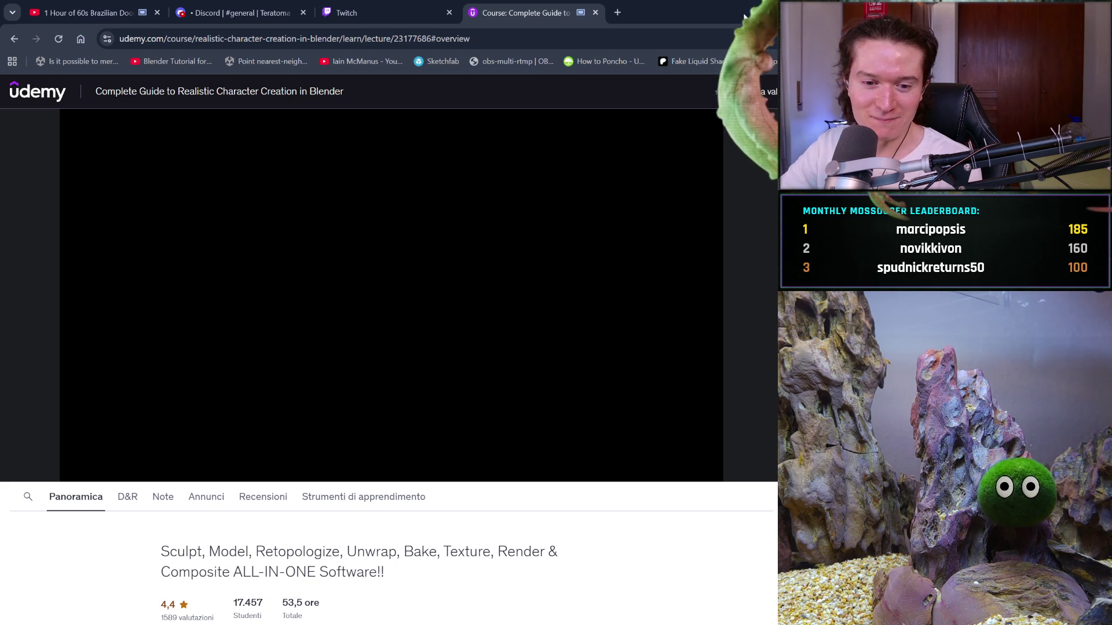
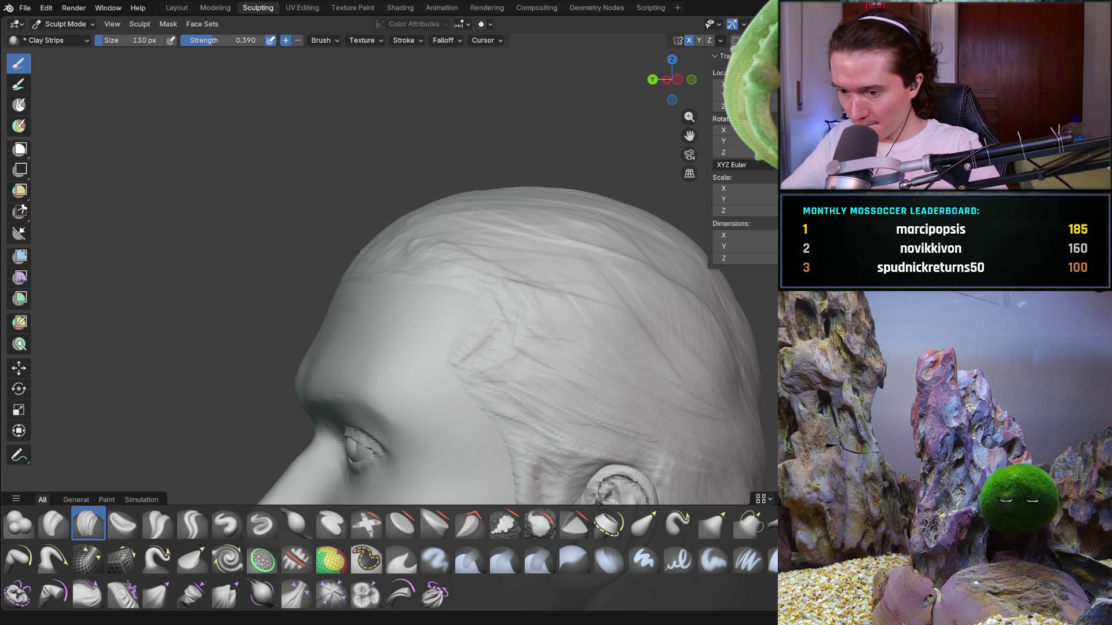
# Stroke two Clay Strips strands along the forehead hairline, checking from a three-quarter view
pyautogui.moveTo(356, 313)
pyautogui.mouseDown(button='middle')
pyautogui.moveTo(359, 348)
pyautogui.moveTo(376, 342)
pyautogui.mouseUp(button='middle')
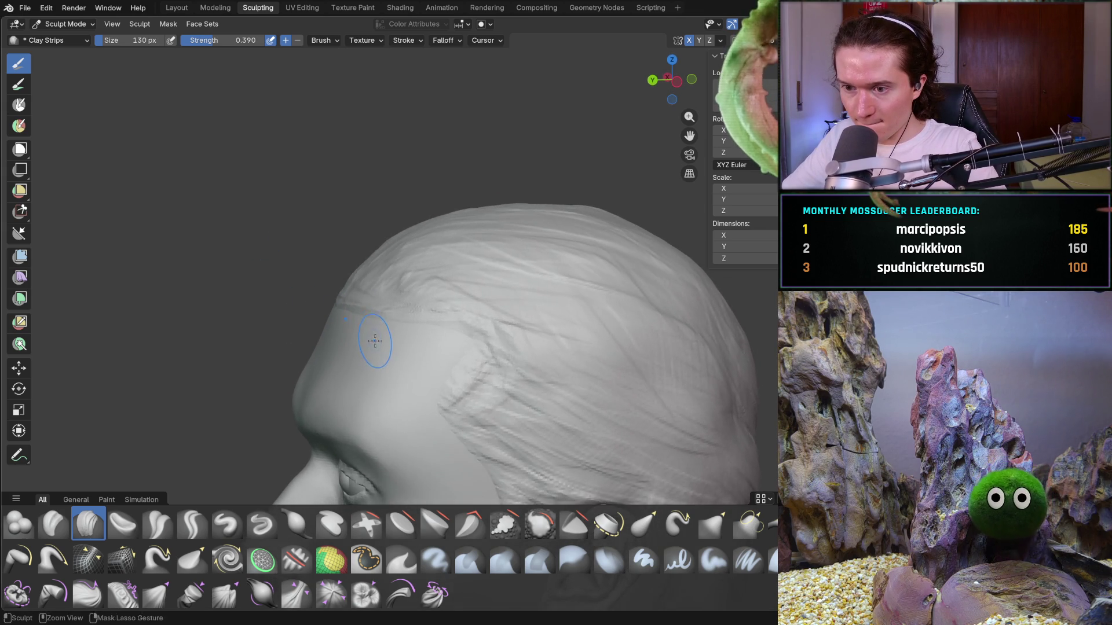
pyautogui.scroll(3, 375, 342)
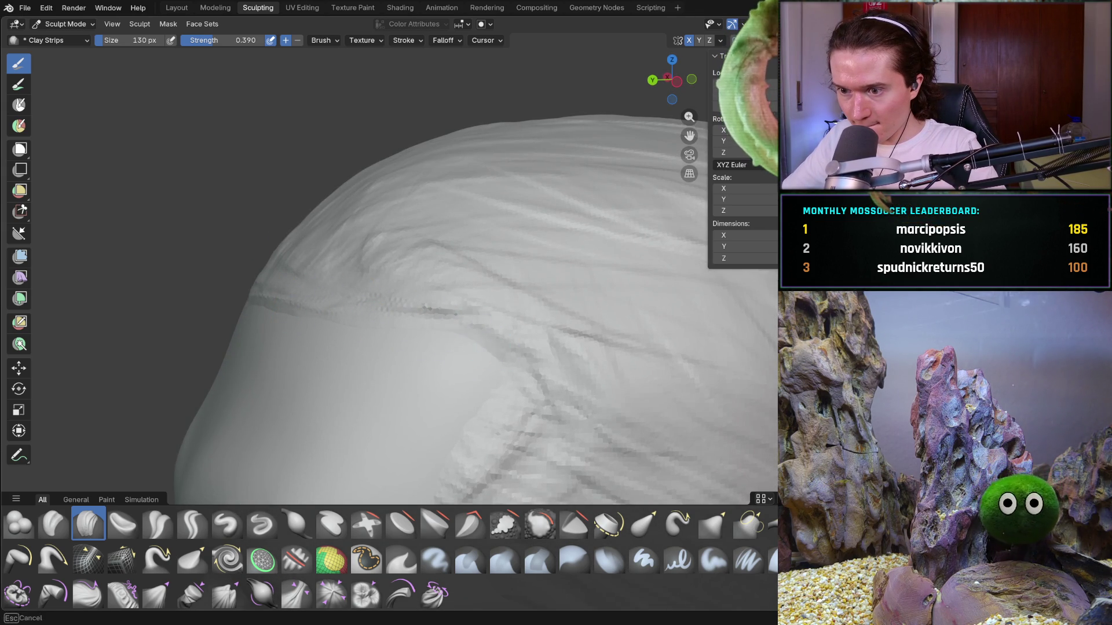
pyautogui.moveTo(444, 335); pyautogui.dragTo(488, 347, button='middle')
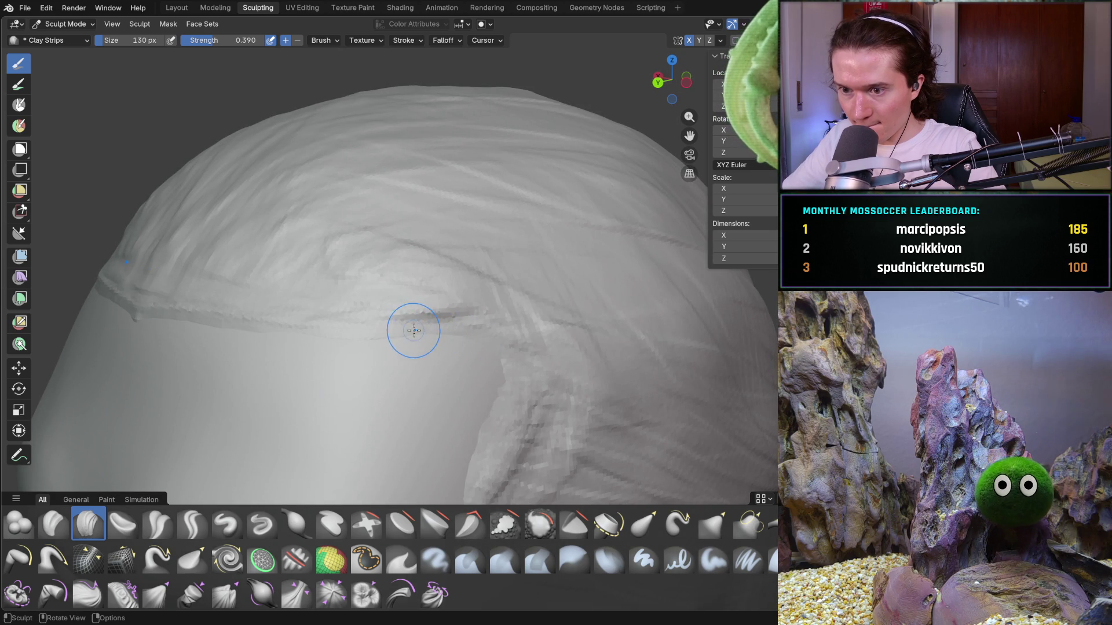
pyautogui.moveTo(480, 340)
pyautogui.mouseDown(button='middle')
pyautogui.moveTo(501, 360)
pyautogui.moveTo(342, 346)
pyautogui.moveTo(390, 353)
pyautogui.mouseUp(button='middle')
pyautogui.moveTo(249, 362)
pyautogui.mouseDown(button='middle')
pyautogui.moveTo(114, 356)
pyautogui.moveTo(239, 339)
pyautogui.mouseUp(button='middle')
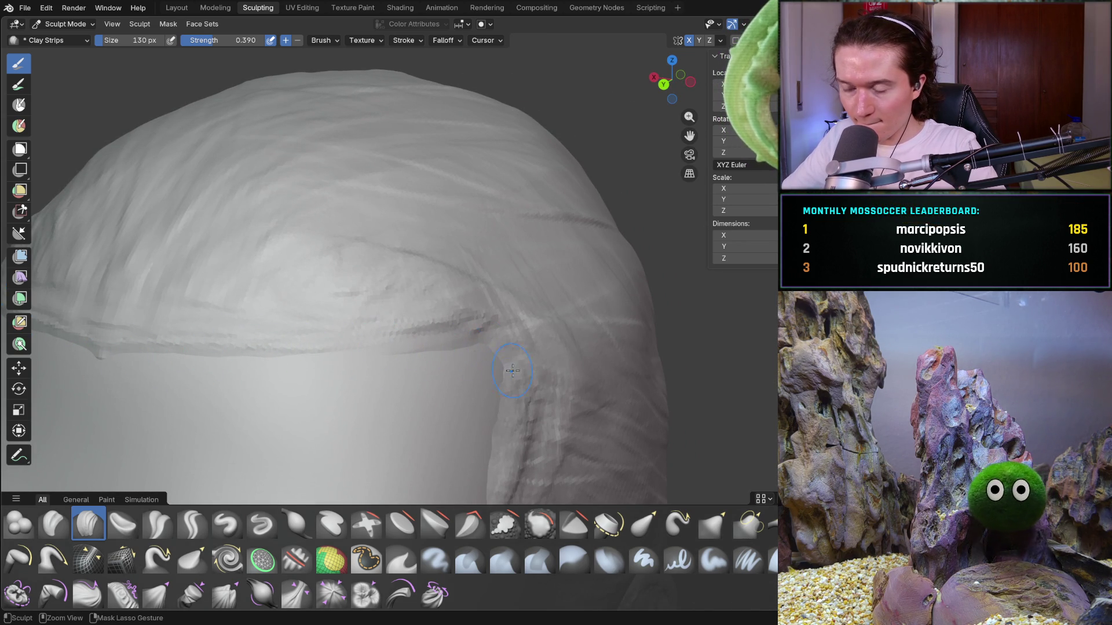
pyautogui.scroll(-10, 480, 358)
pyautogui.moveTo(480, 358)
pyautogui.mouseDown(button='middle')
pyautogui.moveTo(464, 363)
pyautogui.moveTo(486, 347)
pyautogui.mouseUp(button='middle')
pyautogui.scroll(5, 486, 348)
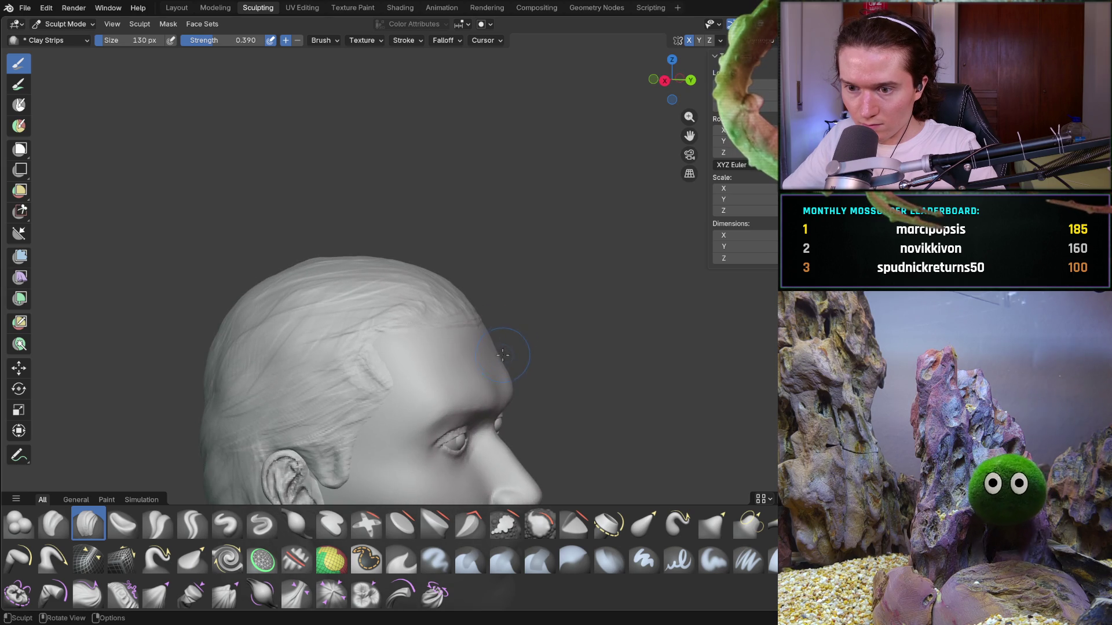
# Carve several Clay Strips strands over the temple hair edge, sweeping back toward the ear
pyautogui.scroll(5, 502, 369)
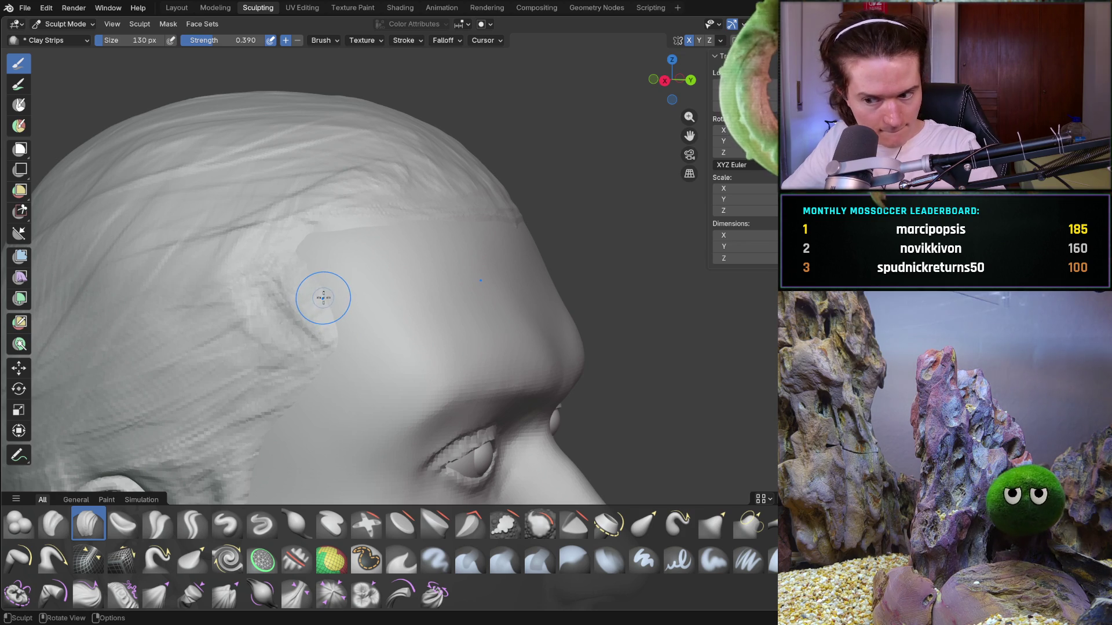
pyautogui.moveTo(325, 290)
pyautogui.mouseDown()
pyautogui.moveTo(295, 266)
pyautogui.moveTo(314, 288)
pyautogui.moveTo(347, 290)
pyautogui.mouseUp()
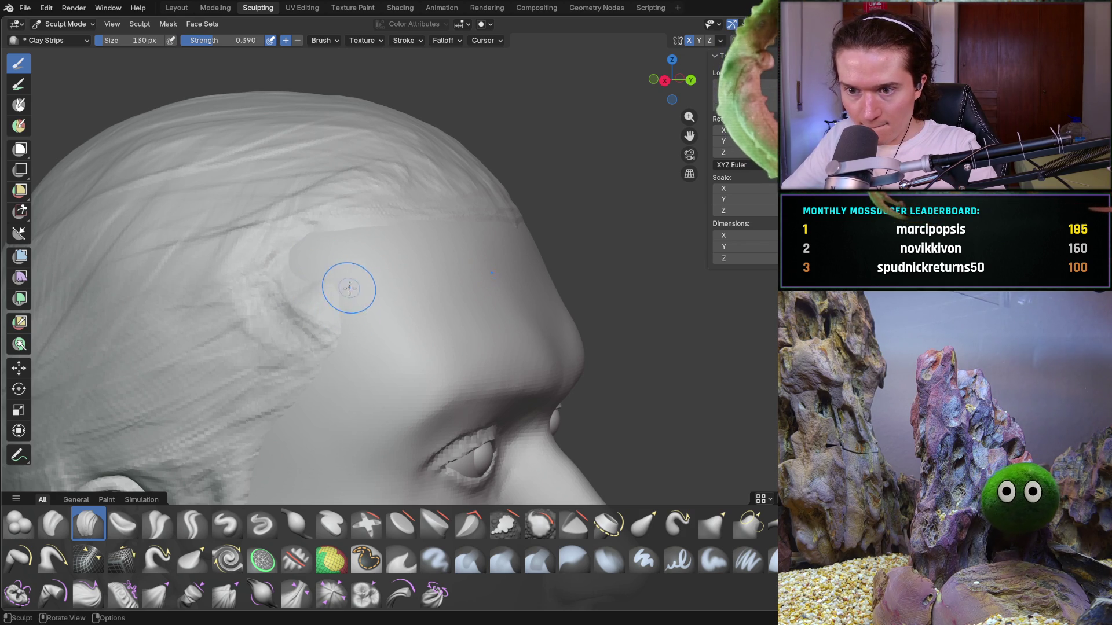
pyautogui.scroll(5, 333, 287)
pyautogui.scroll(-2, 339, 283)
pyautogui.moveTo(337, 285); pyautogui.dragTo(360, 287, button='middle')
pyautogui.moveTo(237, 267); pyautogui.dragTo(306, 280)
pyautogui.moveTo(305, 280)
pyautogui.mouseDown(button='middle')
pyautogui.moveTo(355, 288)
pyautogui.moveTo(342, 293)
pyautogui.mouseUp(button='middle')
pyautogui.scroll(2, 272, 297)
pyautogui.moveTo(243, 288); pyautogui.dragTo(154, 238)
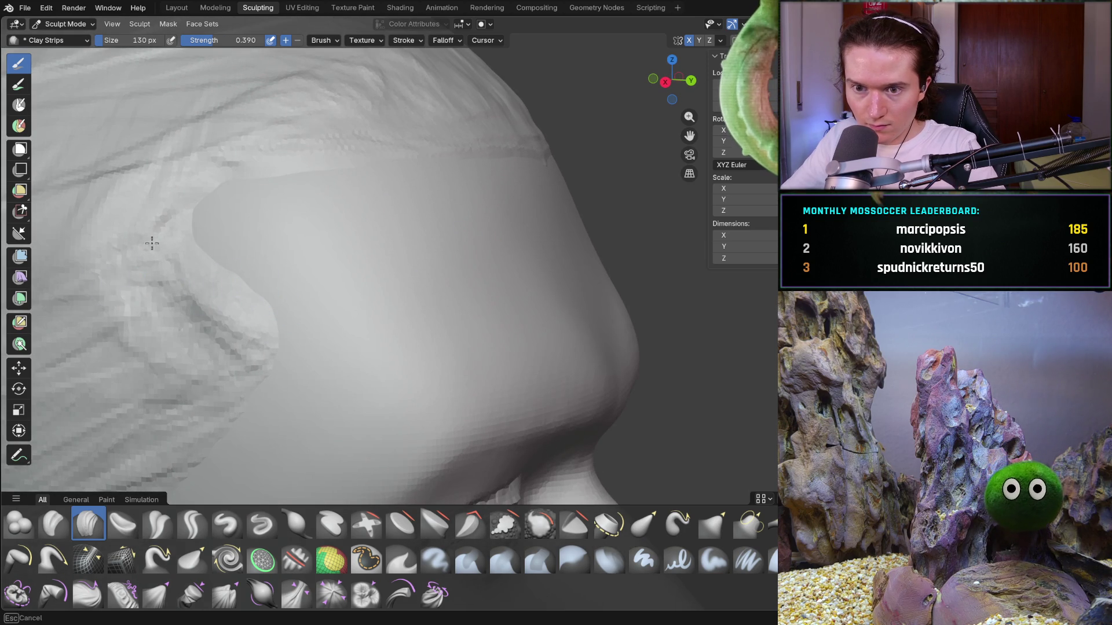
pyautogui.moveTo(194, 284)
pyautogui.mouseDown()
pyautogui.moveTo(278, 298)
pyautogui.moveTo(278, 316)
pyautogui.mouseUp()
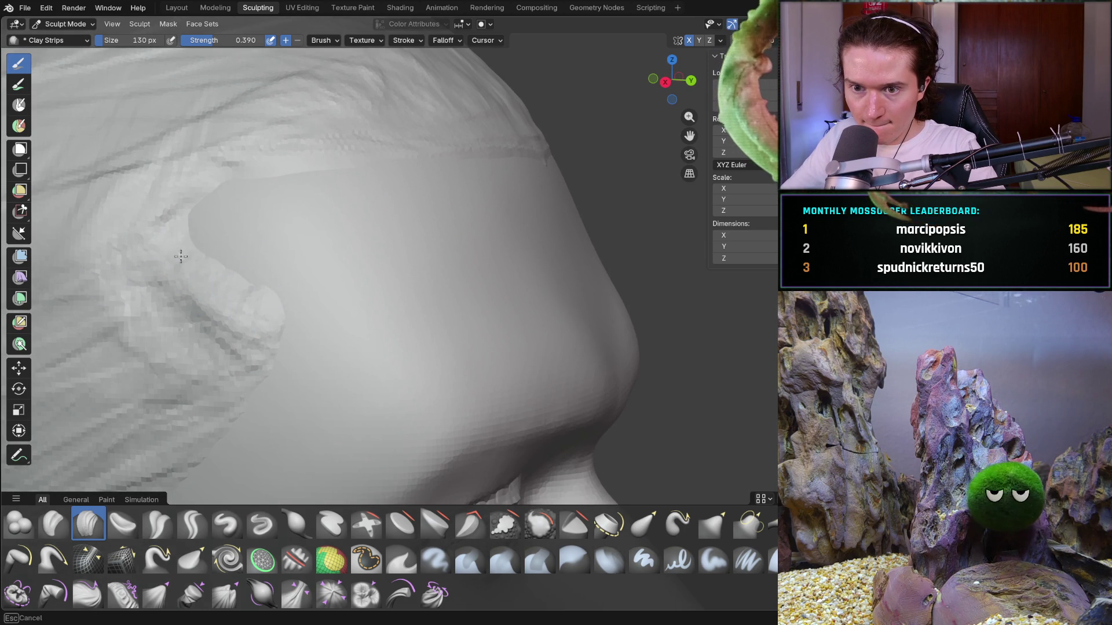
pyautogui.moveTo(215, 254)
pyautogui.mouseDown()
pyautogui.moveTo(196, 253)
pyautogui.moveTo(288, 310)
pyautogui.moveTo(255, 296)
pyautogui.mouseUp()
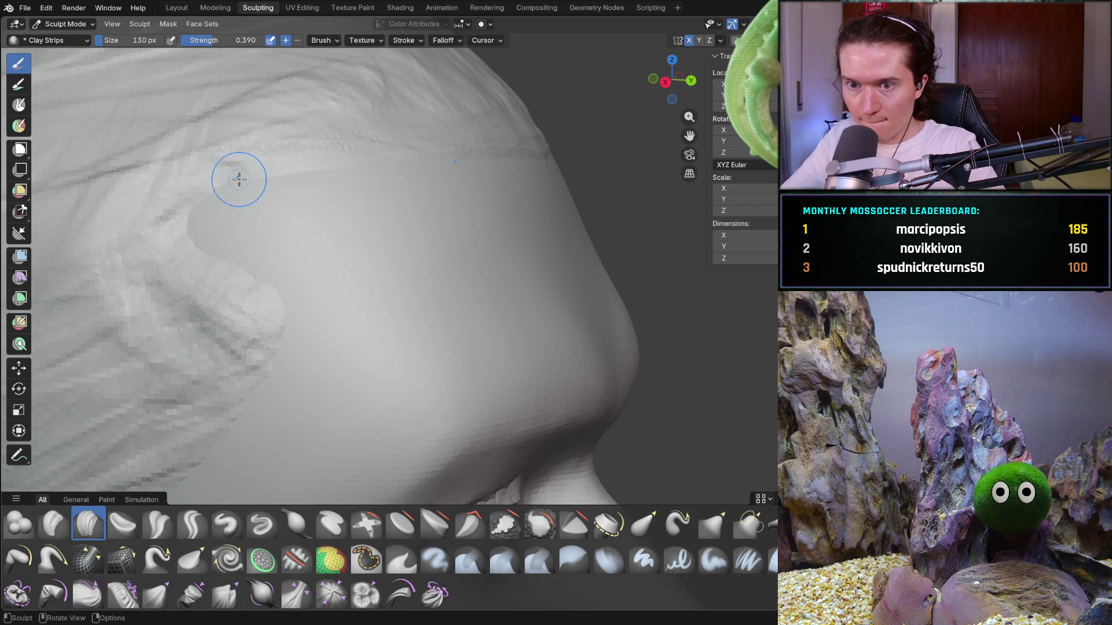
# Review the new temple strands from front, side-profile and close-up views
pyautogui.scroll(-10, 275, 212)
pyautogui.moveTo(228, 290)
pyautogui.mouseDown(button='middle')
pyautogui.moveTo(158, 293)
pyautogui.moveTo(308, 310)
pyautogui.moveTo(238, 293)
pyautogui.mouseUp(button='middle')
pyautogui.scroll(4, 373, 307)
pyautogui.moveTo(368, 329); pyautogui.dragTo(313, 330, button='middle')
pyautogui.scroll(5, 359, 329)
pyautogui.moveTo(385, 327)
pyautogui.mouseDown(button='middle')
pyautogui.moveTo(395, 338)
pyautogui.moveTo(328, 372)
pyautogui.mouseUp(button='middle')
pyautogui.scroll(3, 328, 372)
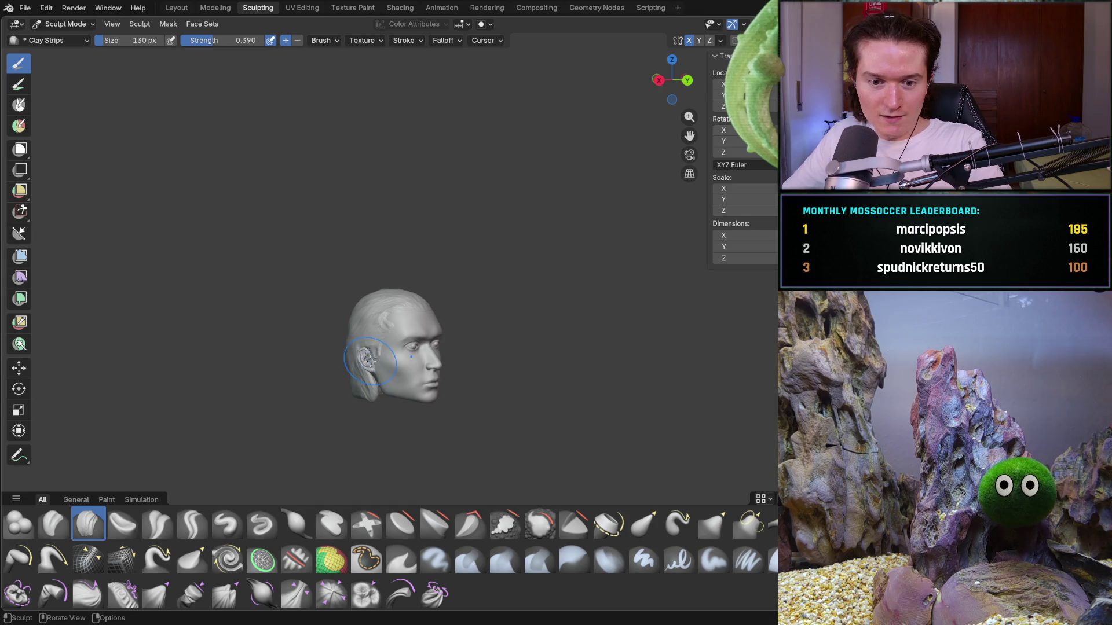
pyautogui.keyDown('ctrl'); pyautogui.moveTo(385, 383); pyautogui.dragTo(384, 350, button='middle'); pyautogui.keyUp('ctrl')
# Sculpt the first Clay Strips strokes along the temple hair lock in front of the ear
pyautogui.moveTo(314, 379); pyautogui.dragTo(342, 332, button='middle')
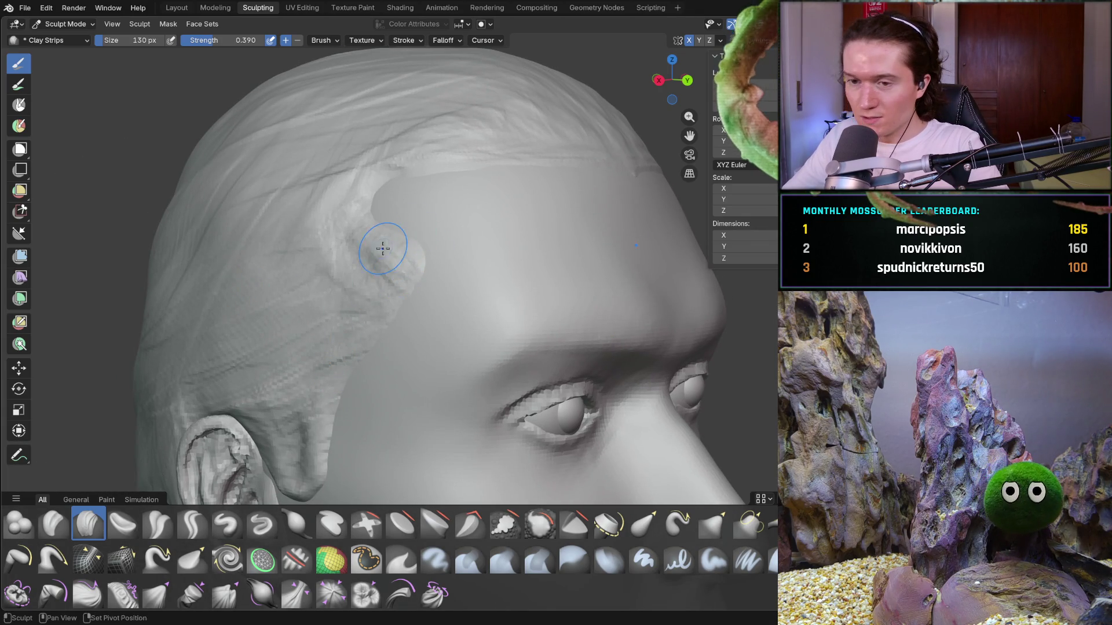
pyautogui.scroll(3, 385, 243)
pyautogui.scroll(5, 377, 308)
pyautogui.moveTo(345, 330); pyautogui.dragTo(378, 338, button='middle')
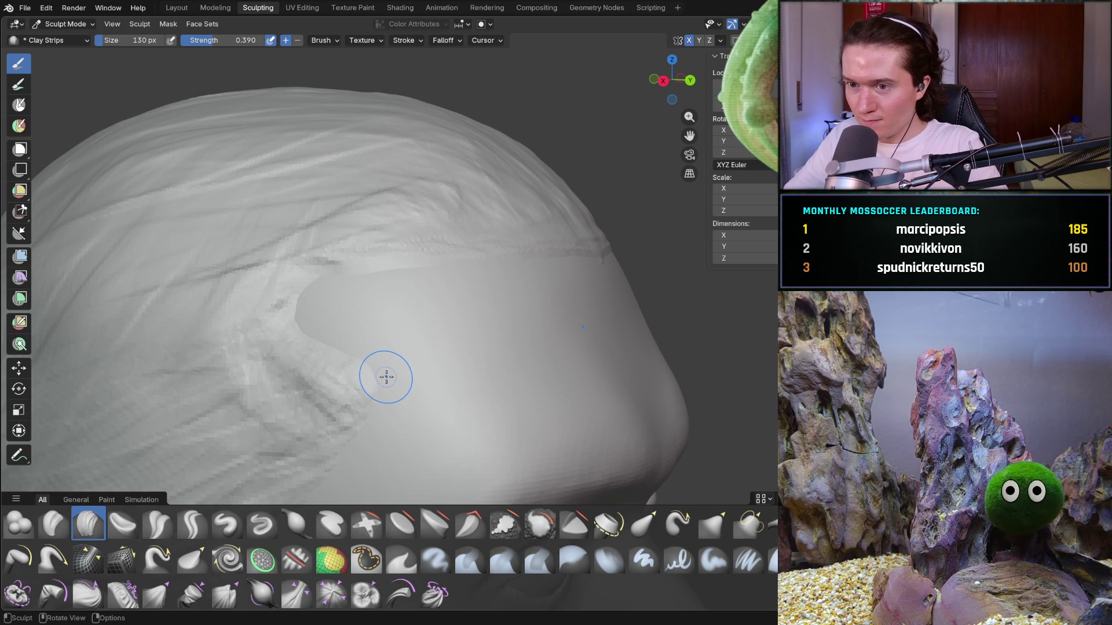
pyautogui.scroll(-3, 385, 371)
pyautogui.scroll(3, 348, 341)
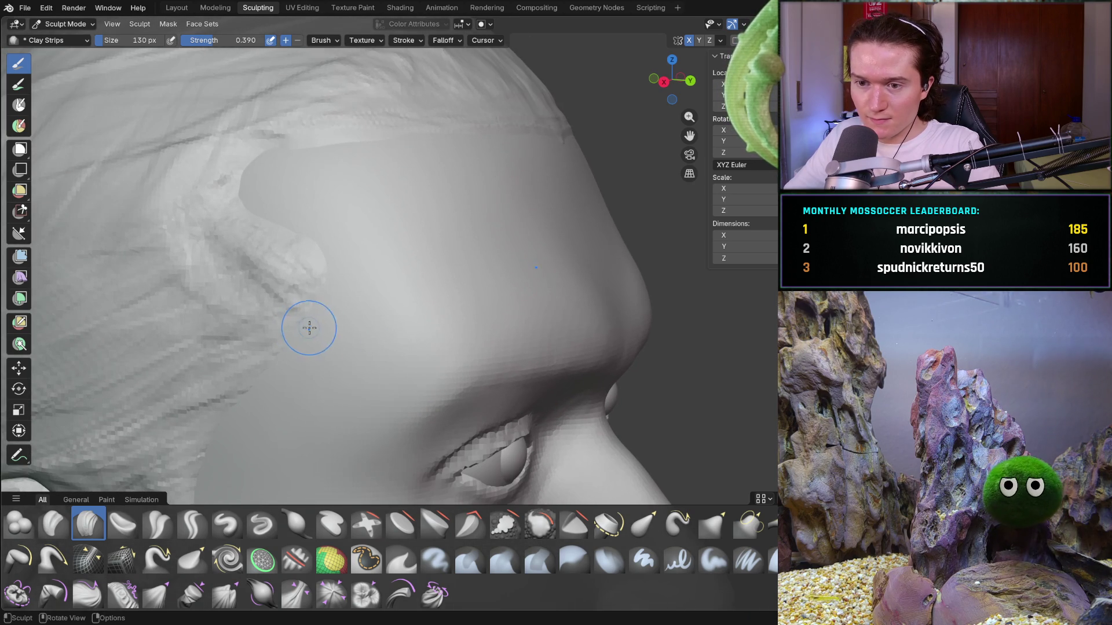
pyautogui.moveTo(313, 310)
pyautogui.mouseDown()
pyautogui.moveTo(322, 288)
pyautogui.moveTo(299, 272)
pyautogui.moveTo(263, 288)
pyautogui.mouseUp()
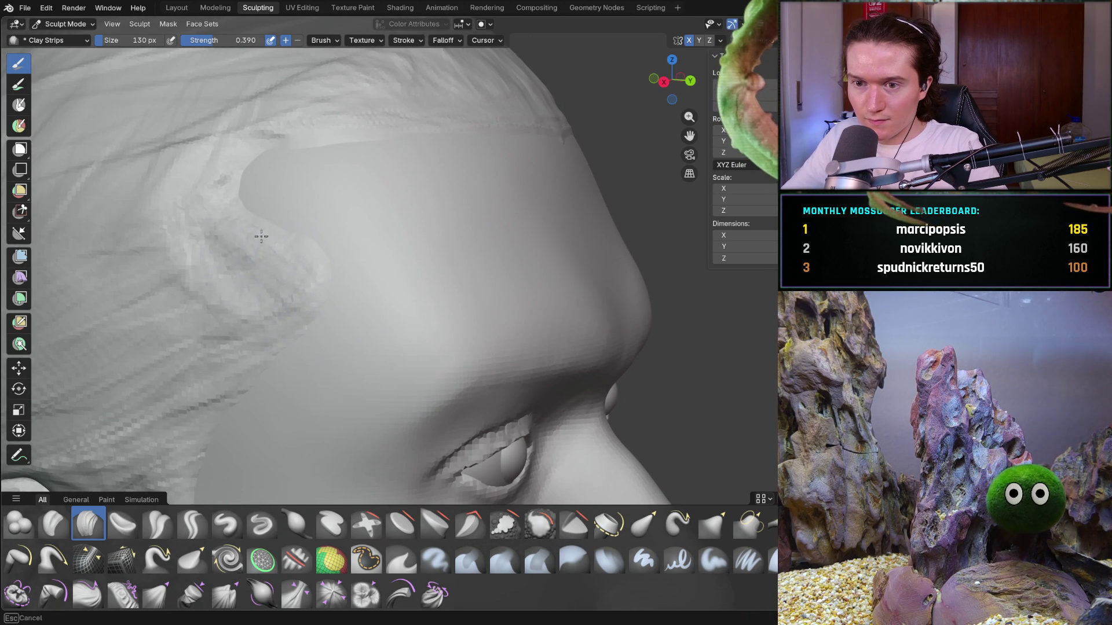
pyautogui.moveTo(221, 218); pyautogui.dragTo(273, 228, button='middle')
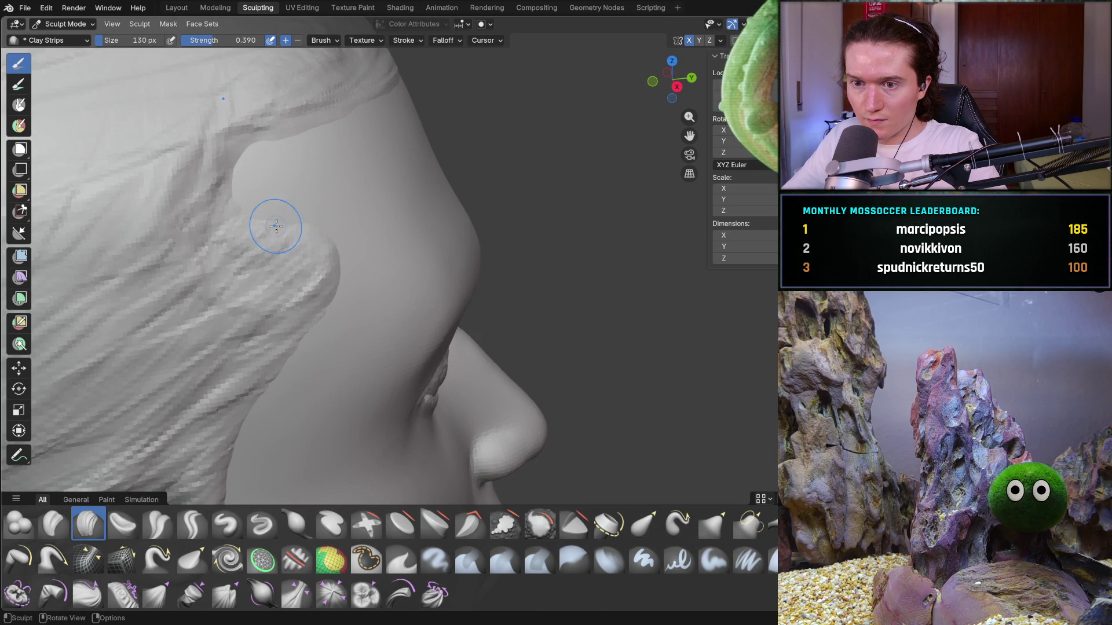
pyautogui.moveTo(307, 230); pyautogui.dragTo(311, 229)
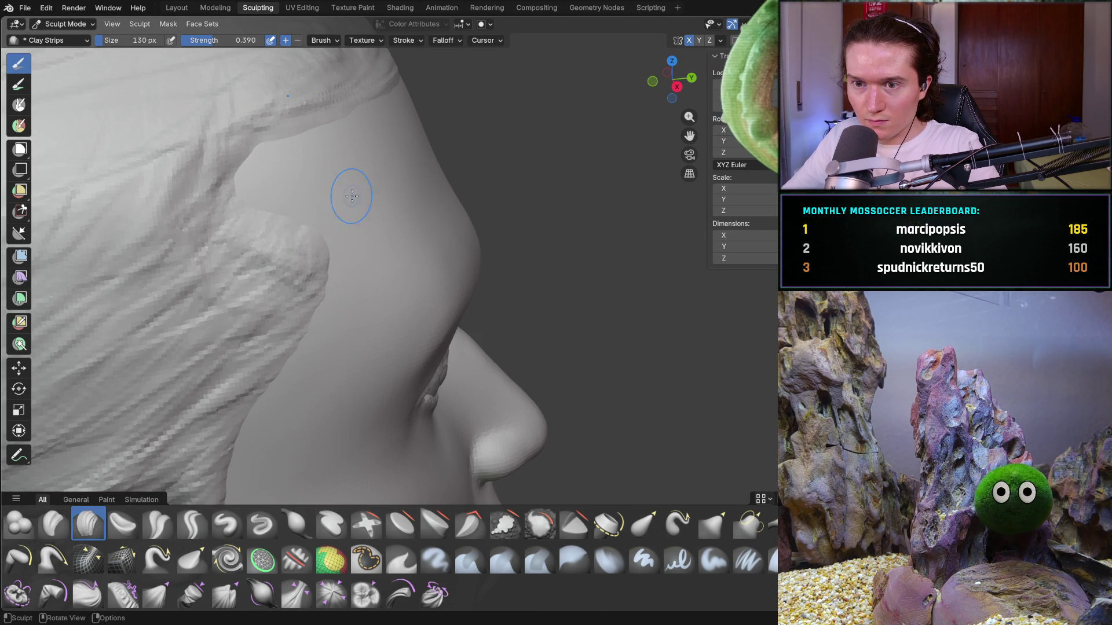
# Add more short strands to round off the temple lock, then return to a front view
pyautogui.moveTo(355, 185); pyautogui.dragTo(313, 194, button='middle')
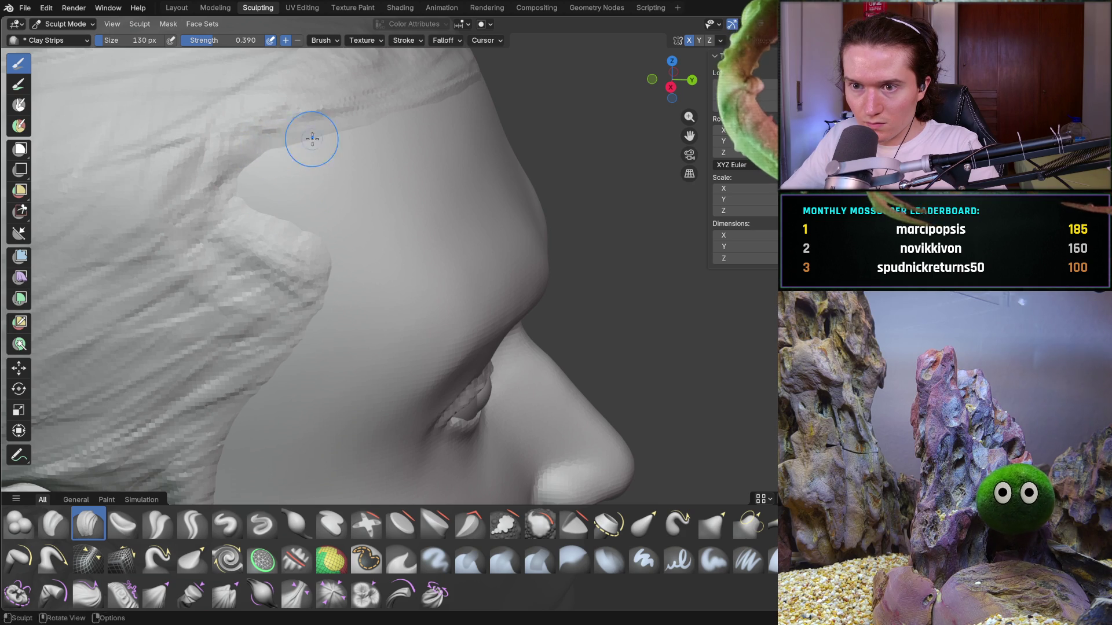
pyautogui.moveTo(345, 124)
pyautogui.mouseDown(button='middle')
pyautogui.moveTo(261, 139)
pyautogui.moveTo(273, 135)
pyautogui.mouseUp(button='middle')
pyautogui.moveTo(267, 217); pyautogui.dragTo(280, 230, button='middle')
pyautogui.moveTo(259, 203)
pyautogui.mouseDown()
pyautogui.moveTo(316, 247)
pyautogui.moveTo(330, 233)
pyautogui.mouseUp()
pyautogui.moveTo(330, 233)
pyautogui.mouseDown(button='middle')
pyautogui.moveTo(367, 193)
pyautogui.moveTo(268, 210)
pyautogui.mouseUp(button='middle')
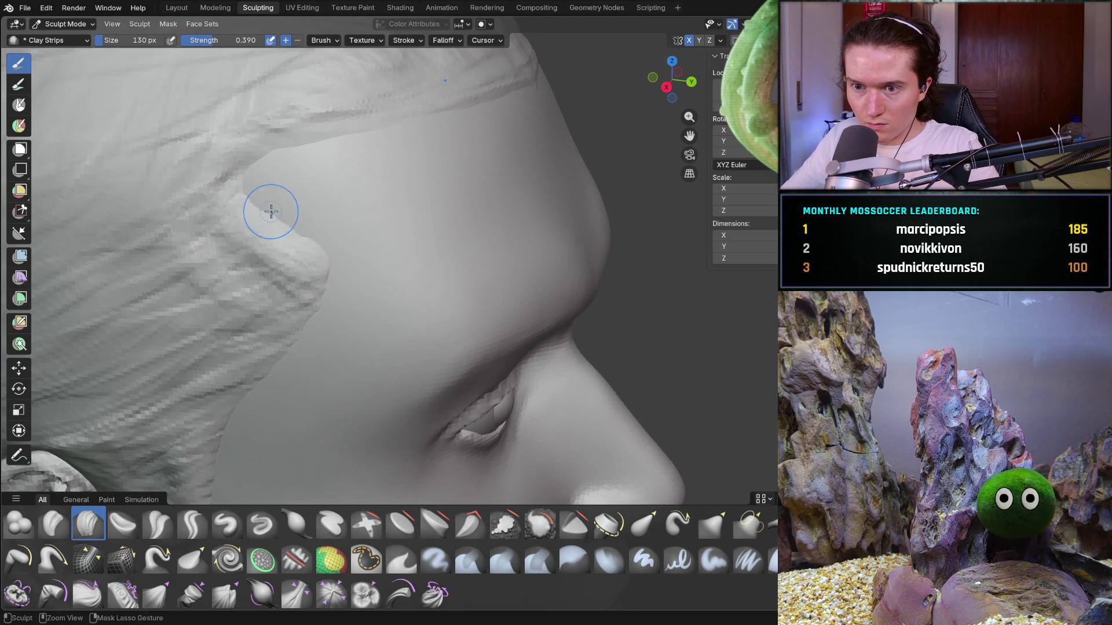
pyautogui.keyDown('ctrl'); pyautogui.moveTo(279, 295); pyautogui.dragTo(308, 252); pyautogui.keyUp('ctrl')
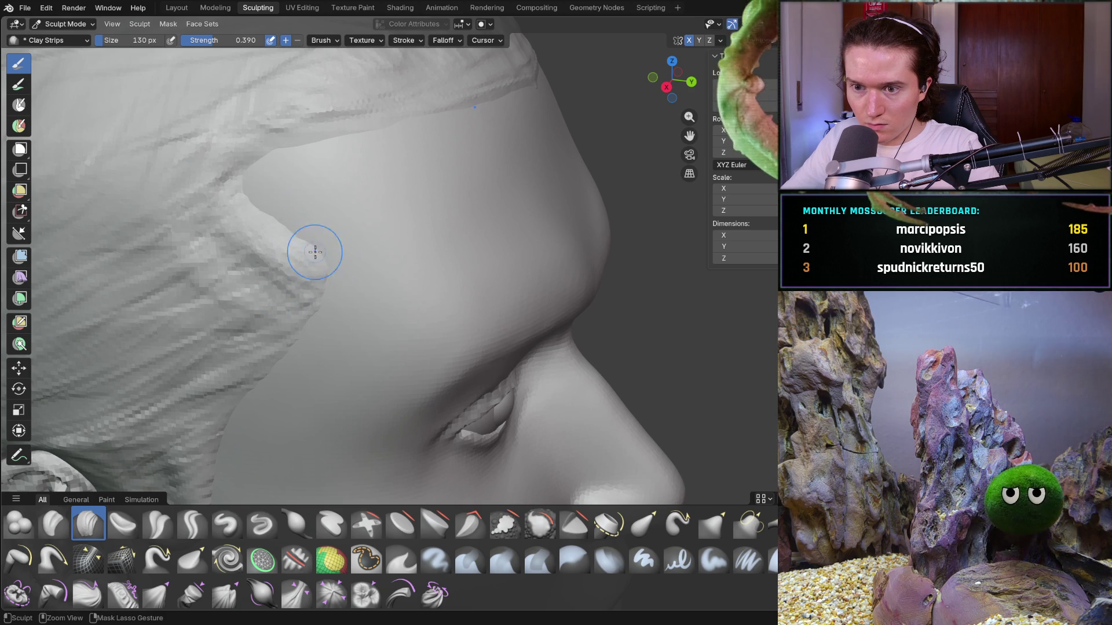
pyautogui.scroll(-6, 400, 213)
pyautogui.moveTo(388, 213)
pyautogui.mouseDown(button='middle')
pyautogui.moveTo(297, 198)
pyautogui.moveTo(414, 216)
pyautogui.moveTo(400, 240)
pyautogui.moveTo(414, 254)
pyautogui.mouseUp(button='middle')
pyautogui.scroll(-3, 426, 254)
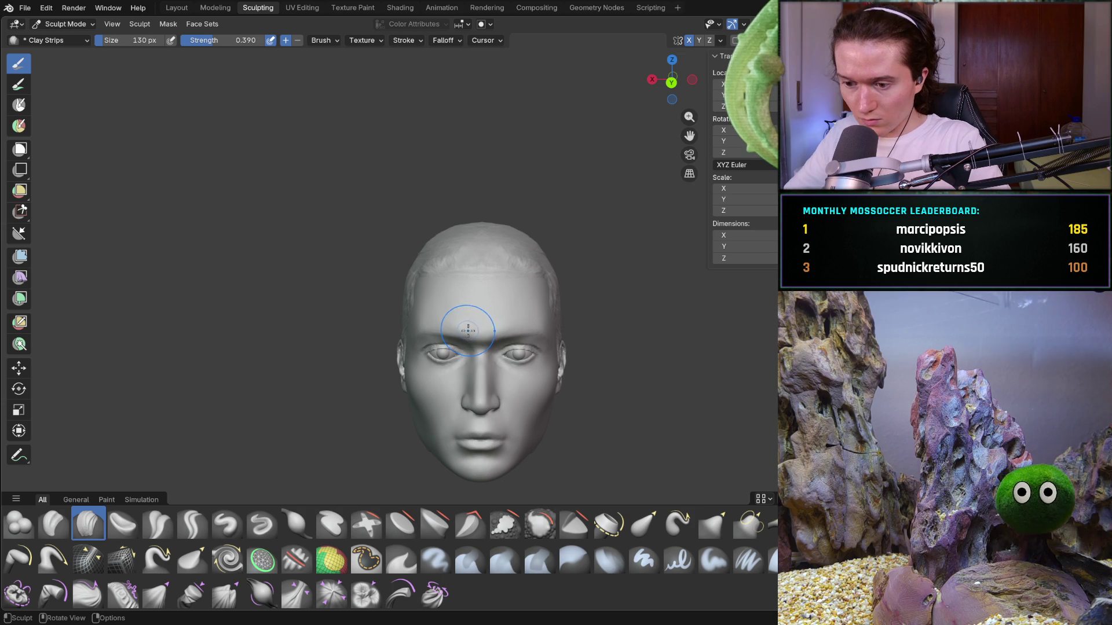
pyautogui.scroll(8, 480, 322)
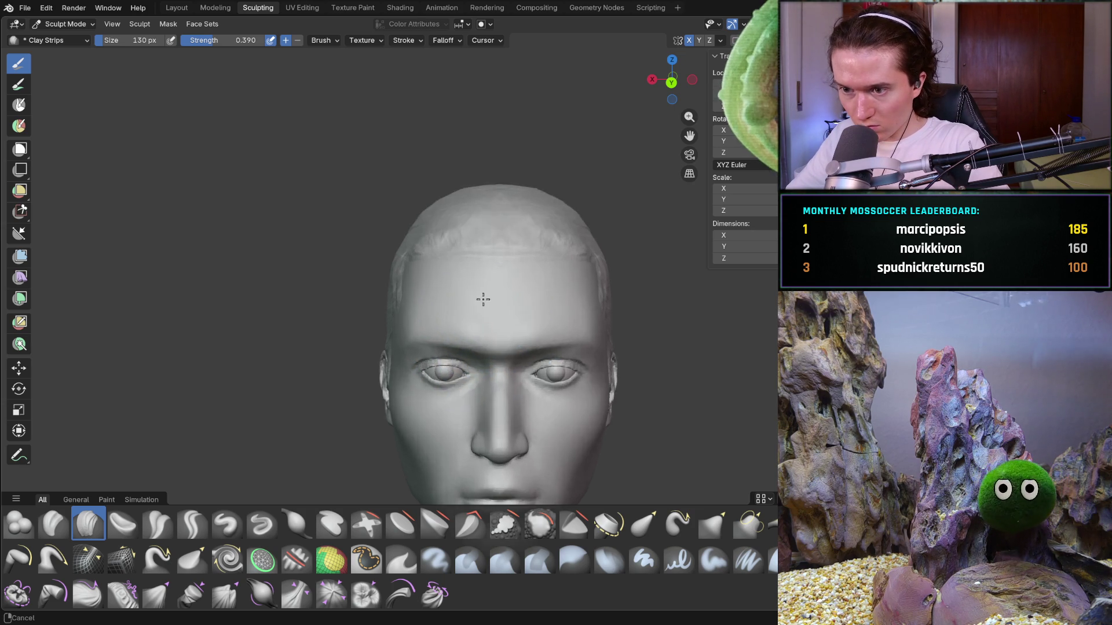
# Build up a ridge along the front hairline with short Clay Strips strokes
pyautogui.moveTo(625, 150)
pyautogui.mouseDown()
pyautogui.moveTo(643, 164)
pyautogui.moveTo(541, 152)
pyautogui.mouseUp()
pyautogui.moveTo(538, 153); pyautogui.dragTo(538, 160)
pyautogui.moveTo(511, 167); pyautogui.dragTo(599, 137, button='middle')
pyautogui.moveTo(554, 153); pyautogui.dragTo(635, 134)
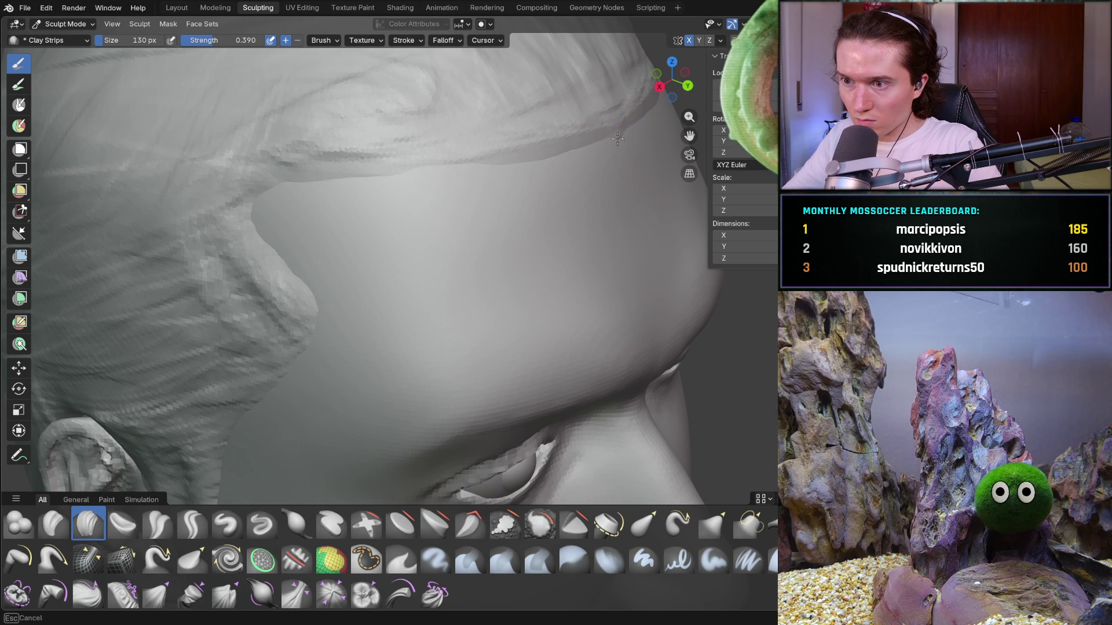
pyautogui.moveTo(526, 160); pyautogui.dragTo(271, 183)
pyautogui.moveTo(362, 187); pyautogui.dragTo(364, 186)
pyautogui.moveTo(496, 166); pyautogui.dragTo(456, 177)
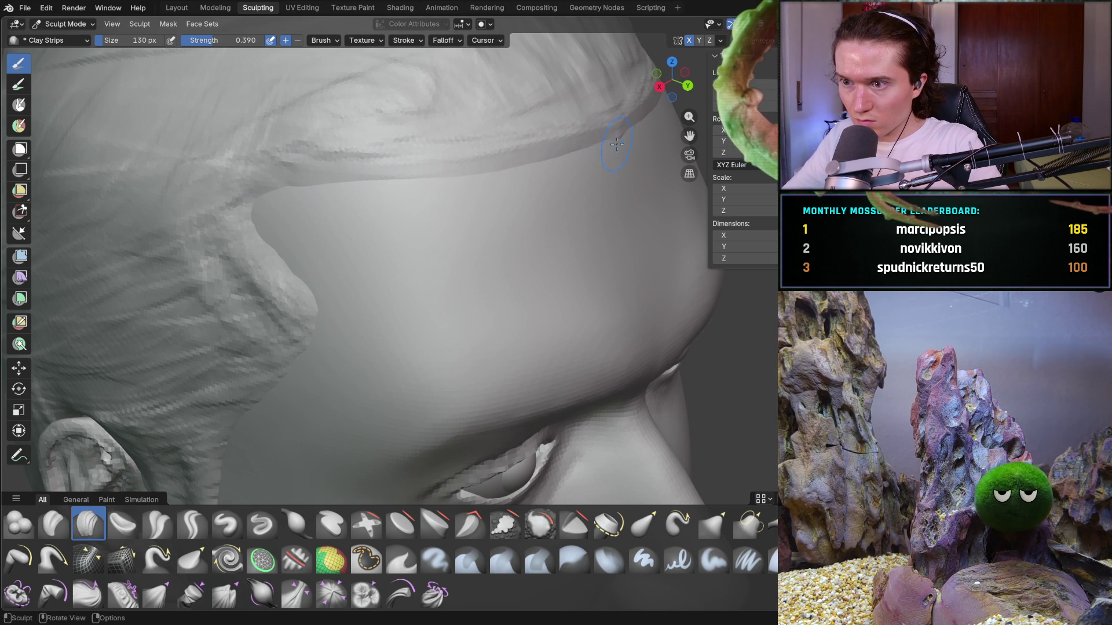
# Orbit and zoom around the head to check the hairline from the front and left side
pyautogui.scroll(-10, 630, 151)
pyautogui.moveTo(516, 166)
pyautogui.mouseDown(button='middle')
pyautogui.moveTo(465, 174)
pyautogui.moveTo(503, 191)
pyautogui.mouseUp(button='middle')
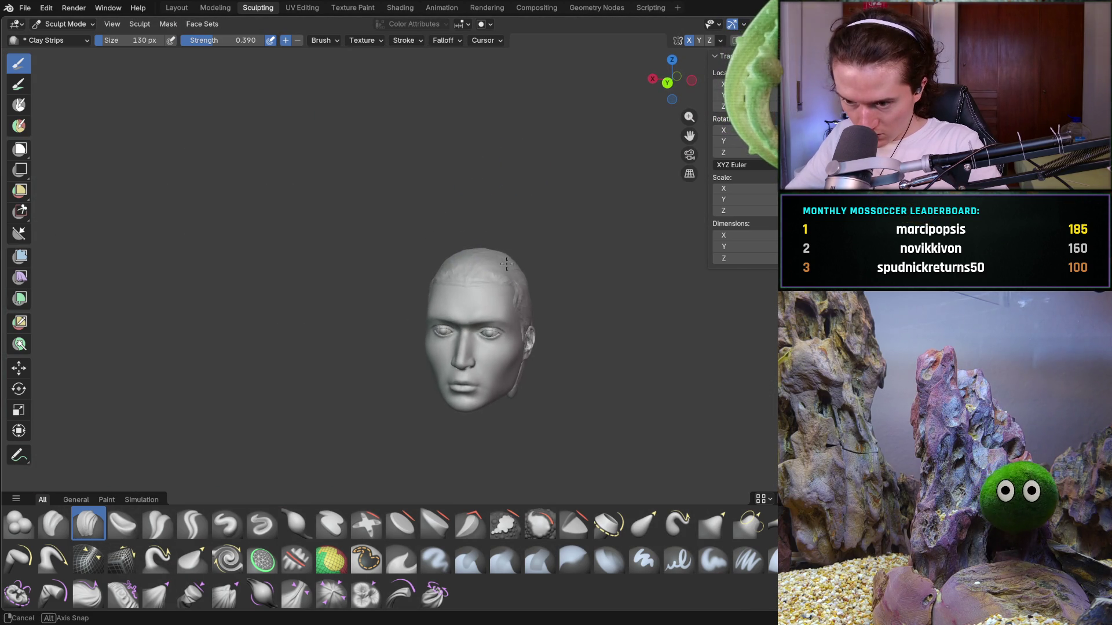
pyautogui.scroll(6, 523, 246)
pyautogui.moveTo(523, 247)
pyautogui.mouseDown(button='middle')
pyautogui.moveTo(526, 236)
pyautogui.moveTo(536, 260)
pyautogui.moveTo(495, 281)
pyautogui.moveTo(565, 219)
pyautogui.moveTo(552, 216)
pyautogui.mouseUp(button='middle')
pyautogui.scroll(5, 541, 240)
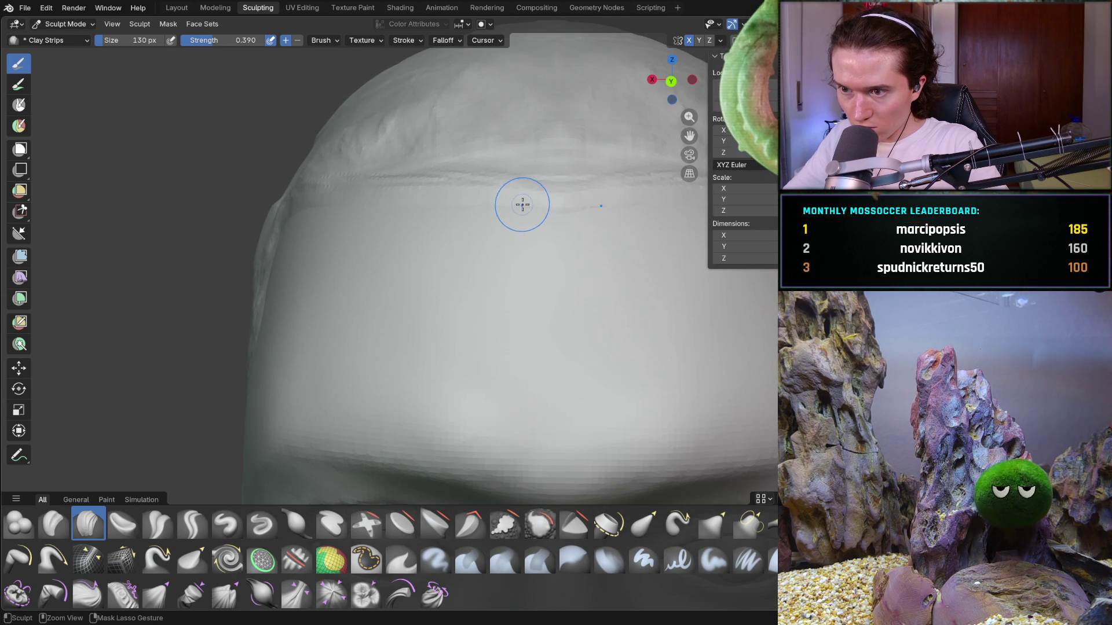
pyautogui.moveTo(467, 199)
pyautogui.mouseDown(button='middle')
pyautogui.moveTo(512, 212)
pyautogui.moveTo(451, 198)
pyautogui.mouseUp(button='middle')
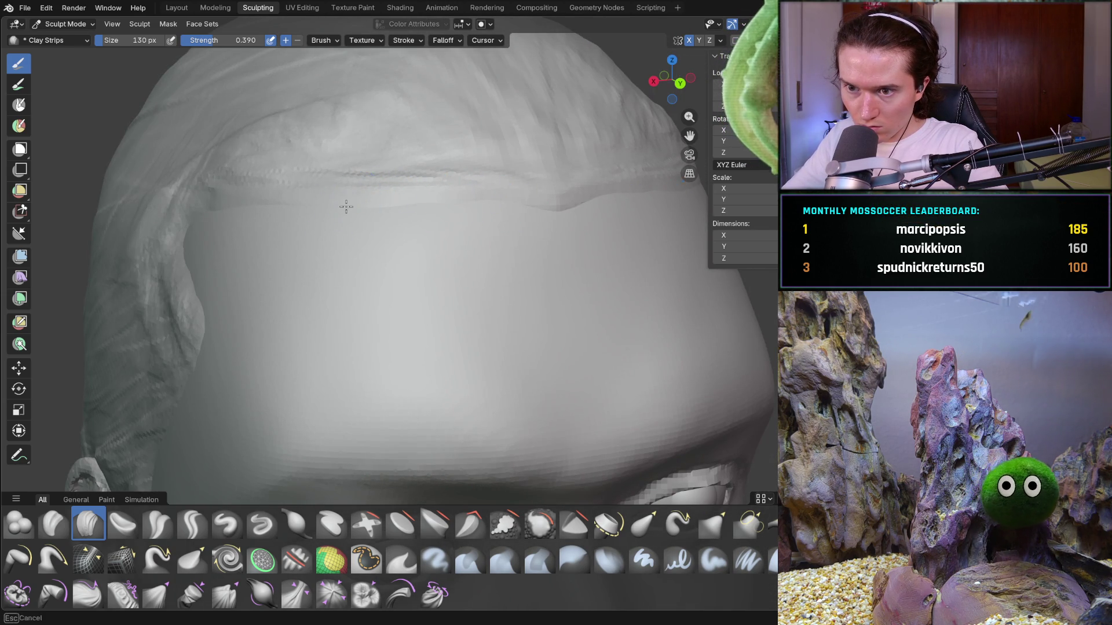
pyautogui.scroll(-10, 291, 197)
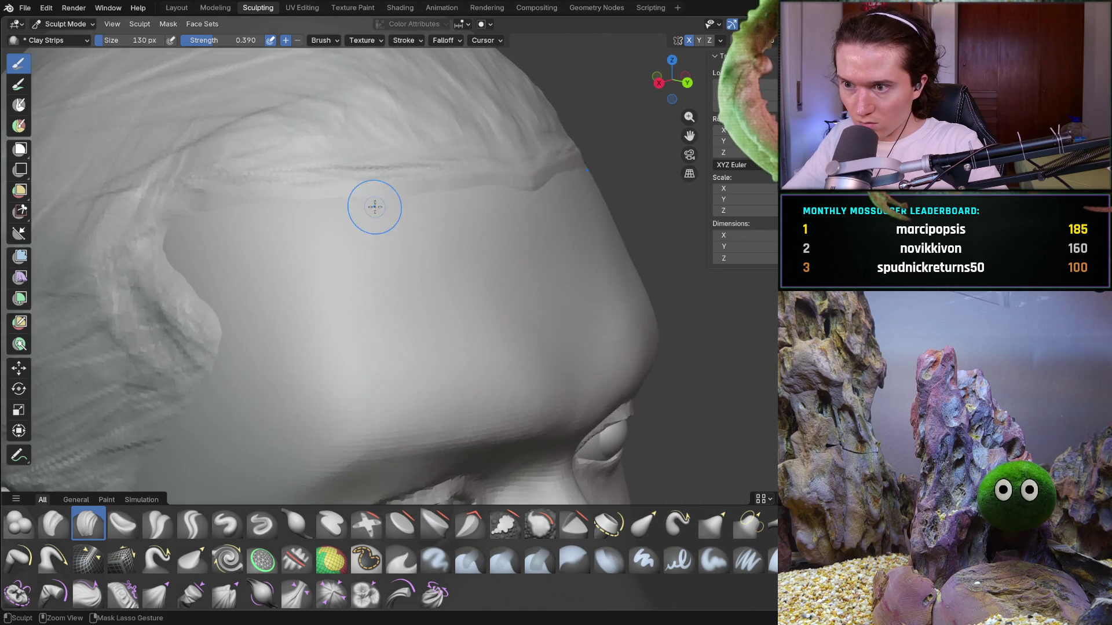
pyautogui.moveTo(368, 211)
pyautogui.mouseDown(button='middle')
pyautogui.moveTo(307, 253)
pyautogui.moveTo(376, 287)
pyautogui.moveTo(432, 278)
pyautogui.mouseUp(button='middle')
pyautogui.scroll(6, 385, 284)
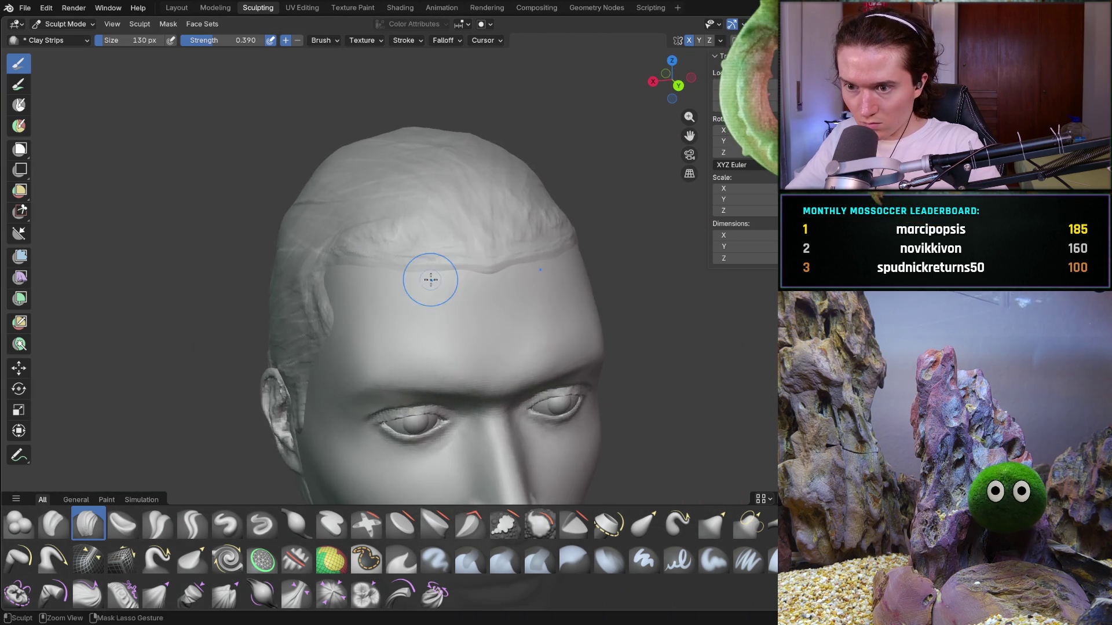
pyautogui.scroll(4, 428, 273)
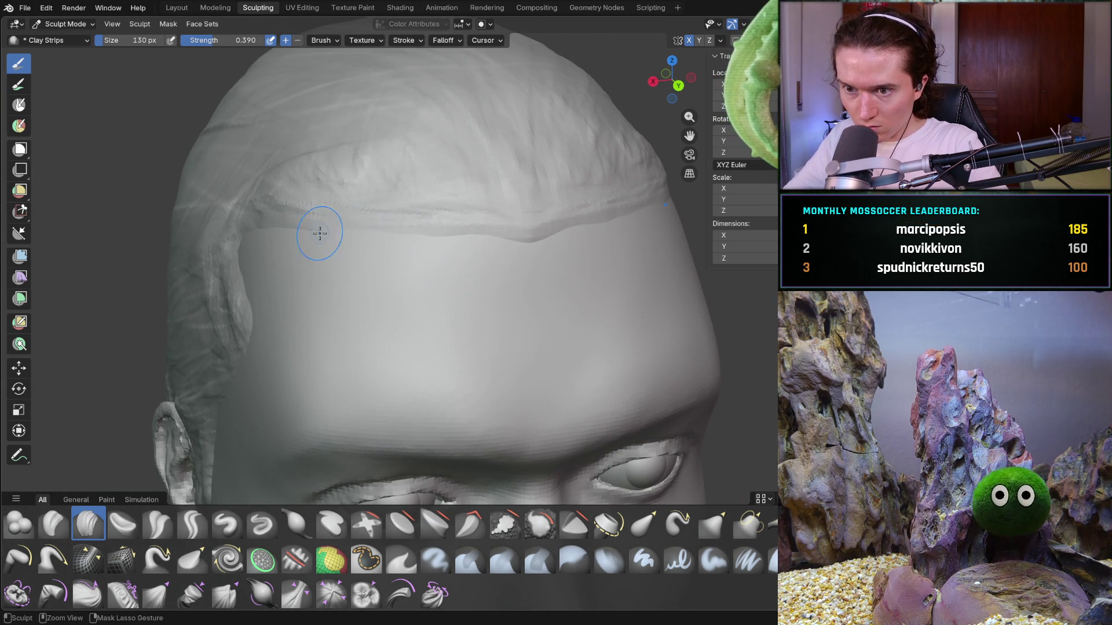
pyautogui.moveTo(263, 229)
pyautogui.mouseDown(button='middle')
pyautogui.moveTo(372, 224)
pyautogui.moveTo(337, 234)
pyautogui.moveTo(440, 238)
pyautogui.mouseUp(button='middle')
# Lay a long clay strip across the forehead hairline and check it in side profile
pyautogui.moveTo(445, 239)
pyautogui.mouseDown()
pyautogui.moveTo(522, 254)
pyautogui.moveTo(458, 242)
pyautogui.mouseUp()
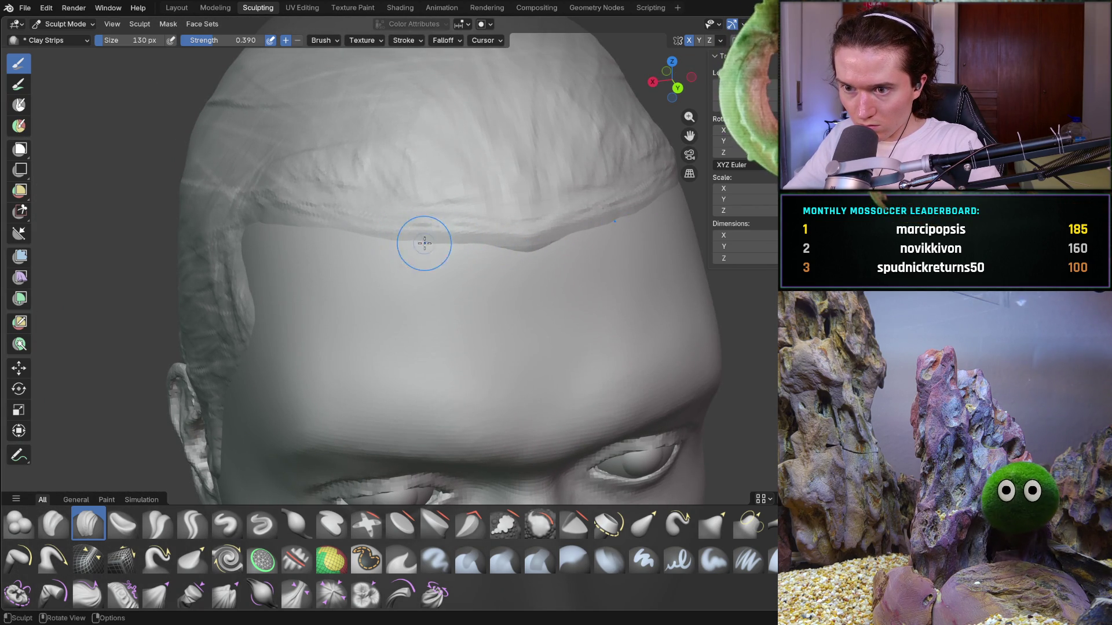
pyautogui.moveTo(374, 237); pyautogui.dragTo(292, 229)
pyautogui.scroll(-3, 324, 235)
pyautogui.moveTo(360, 241)
pyautogui.mouseDown(button='middle')
pyautogui.moveTo(397, 240)
pyautogui.moveTo(302, 230)
pyautogui.moveTo(404, 271)
pyautogui.mouseUp(button='middle')
pyautogui.scroll(2, 359, 311)
pyautogui.moveTo(360, 311); pyautogui.dragTo(395, 276, button='middle')
pyautogui.scroll(5, 395, 276)
pyautogui.scroll(-2, 372, 239)
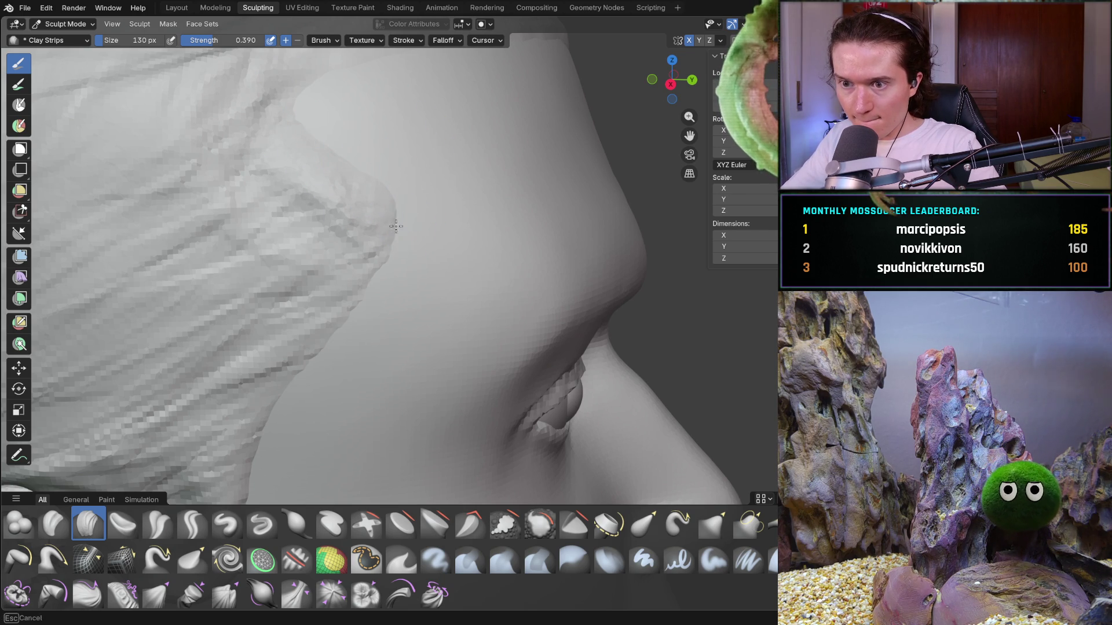
# Zoom in and add a clay strip to the temple hair edge, then orbit to inspect it
pyautogui.moveTo(424, 178)
pyautogui.mouseDown(button='middle')
pyautogui.moveTo(369, 202)
pyautogui.moveTo(385, 200)
pyautogui.mouseUp(button='middle')
pyautogui.scroll(-10, 433, 178)
pyautogui.scroll(5, 385, 203)
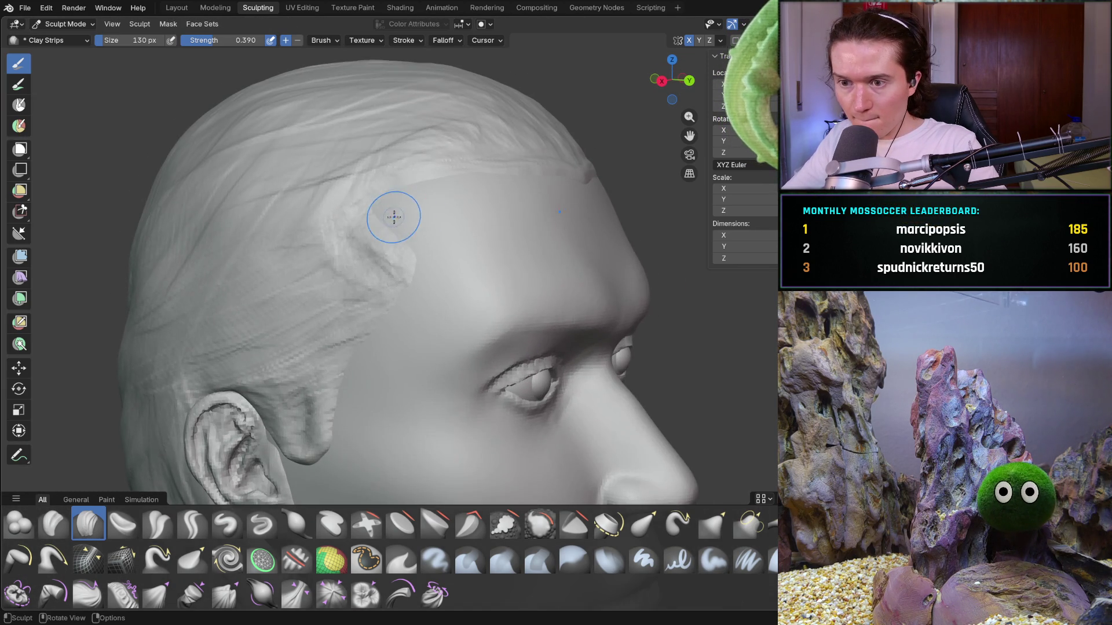
pyautogui.scroll(1, 413, 219)
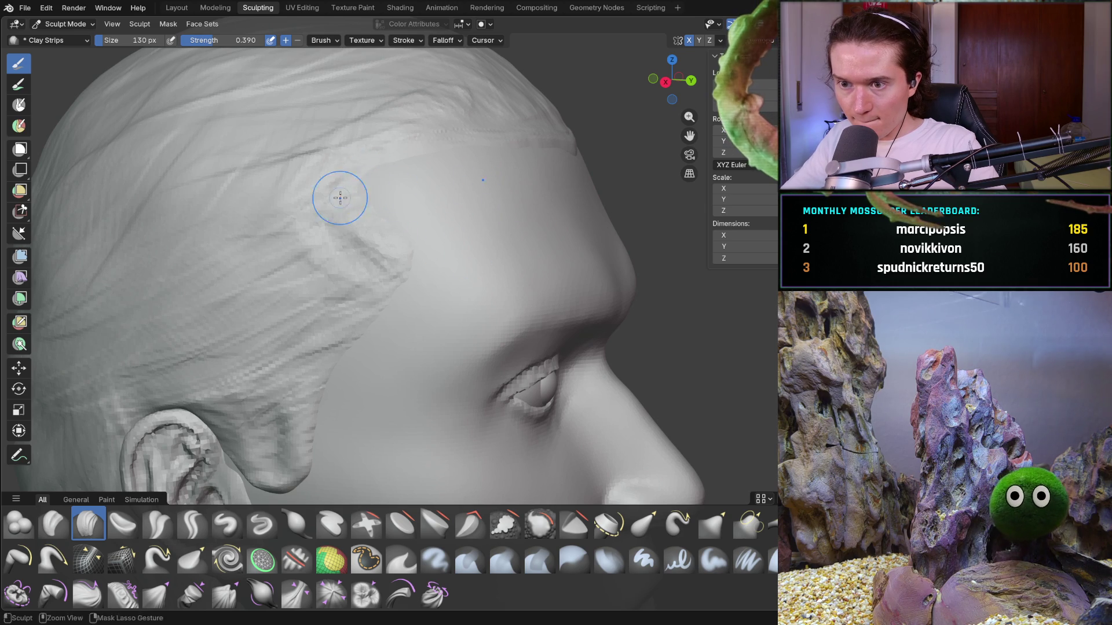
pyautogui.moveTo(407, 227); pyautogui.dragTo(416, 245)
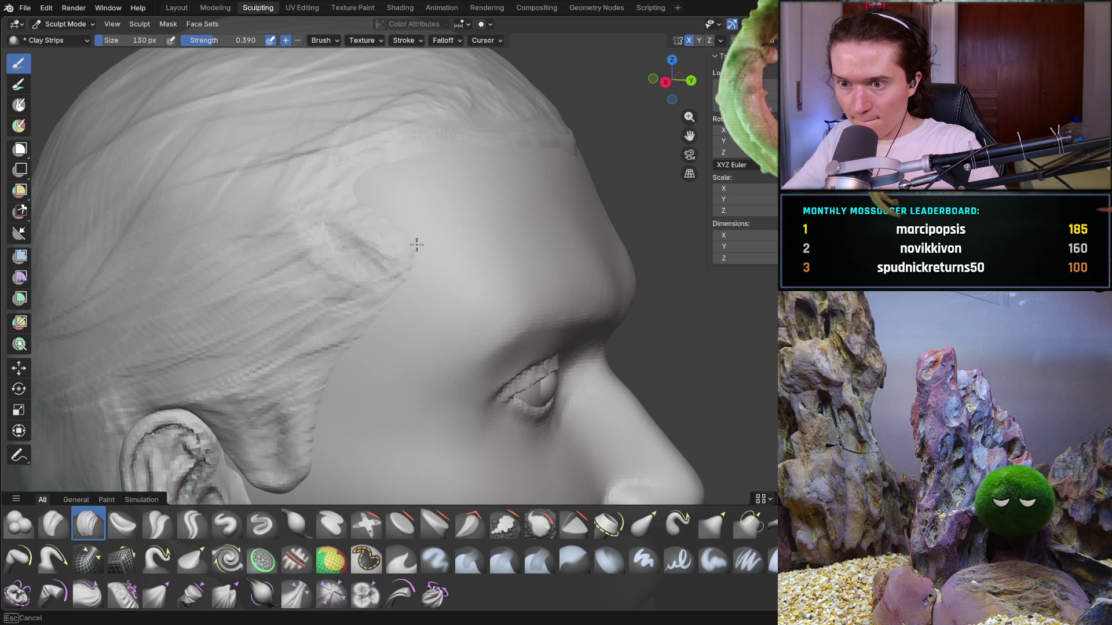
pyautogui.moveTo(423, 260)
pyautogui.mouseDown(button='middle')
pyautogui.moveTo(375, 218)
pyautogui.moveTo(350, 217)
pyautogui.mouseUp(button='middle')
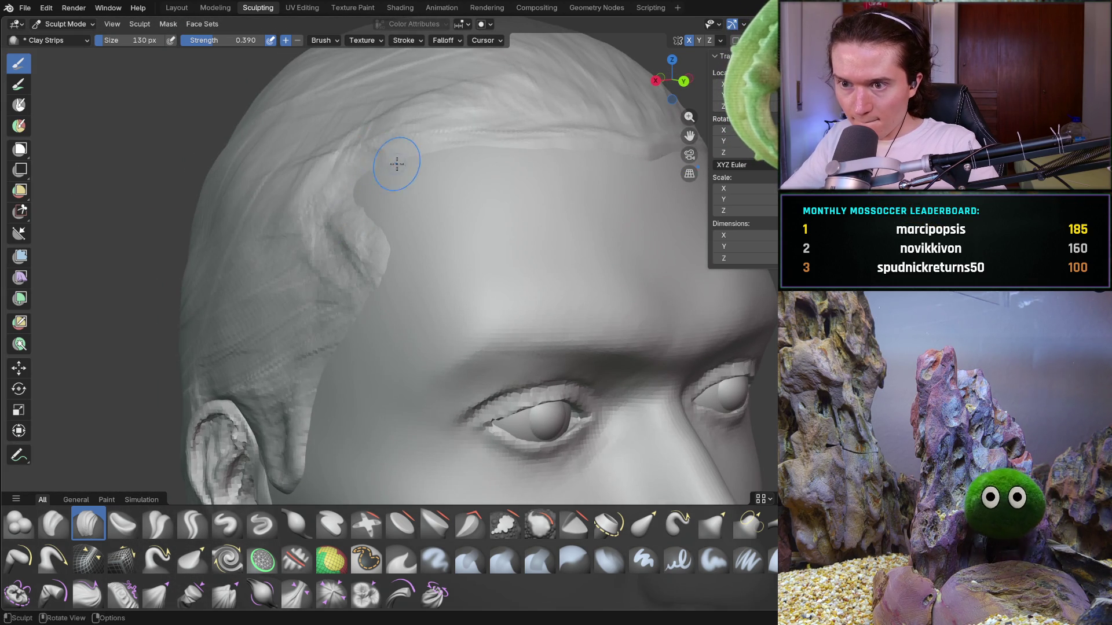
pyautogui.scroll(-10, 409, 193)
pyautogui.moveTo(409, 194)
pyautogui.mouseDown(button='middle')
pyautogui.moveTo(397, 219)
pyautogui.moveTo(353, 219)
pyautogui.moveTo(441, 285)
pyautogui.moveTo(441, 329)
pyautogui.mouseUp(button='middle')
pyautogui.scroll(8, 442, 329)
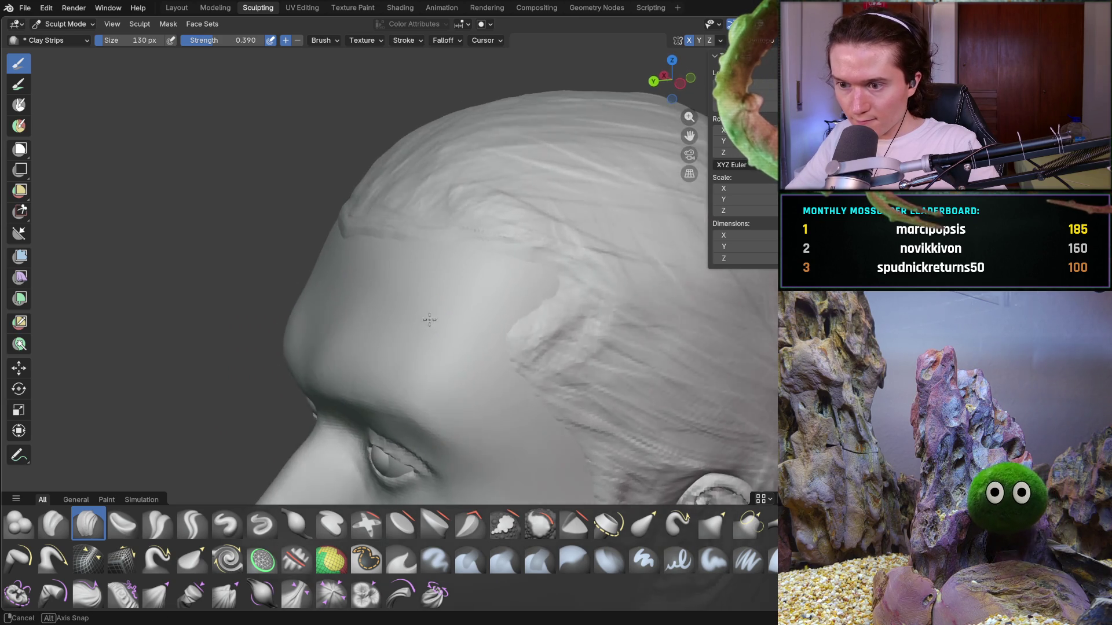
# Carve a strand groove near the temple and build up clay along the side hair edge
pyautogui.press('b')
pyautogui.moveTo(459, 303)
pyautogui.mouseDown(button='middle')
pyautogui.moveTo(529, 303)
pyautogui.moveTo(426, 332)
pyautogui.moveTo(414, 315)
pyautogui.moveTo(428, 289)
pyautogui.mouseUp(button='middle')
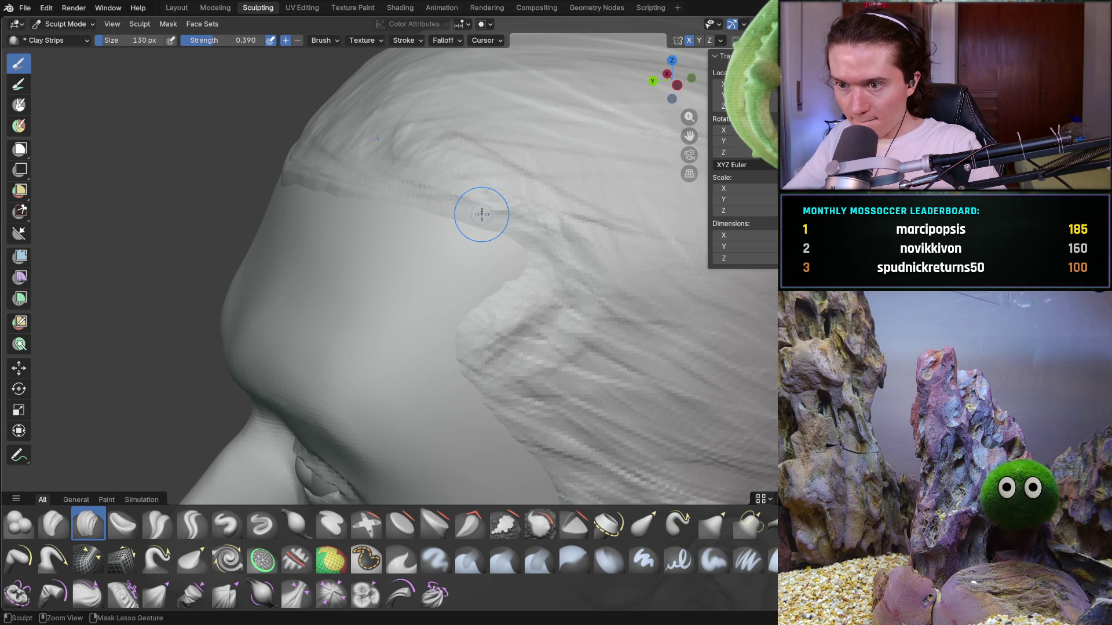
pyautogui.moveTo(547, 205)
pyautogui.mouseDown()
pyautogui.moveTo(464, 194)
pyautogui.moveTo(467, 216)
pyautogui.moveTo(410, 210)
pyautogui.mouseUp()
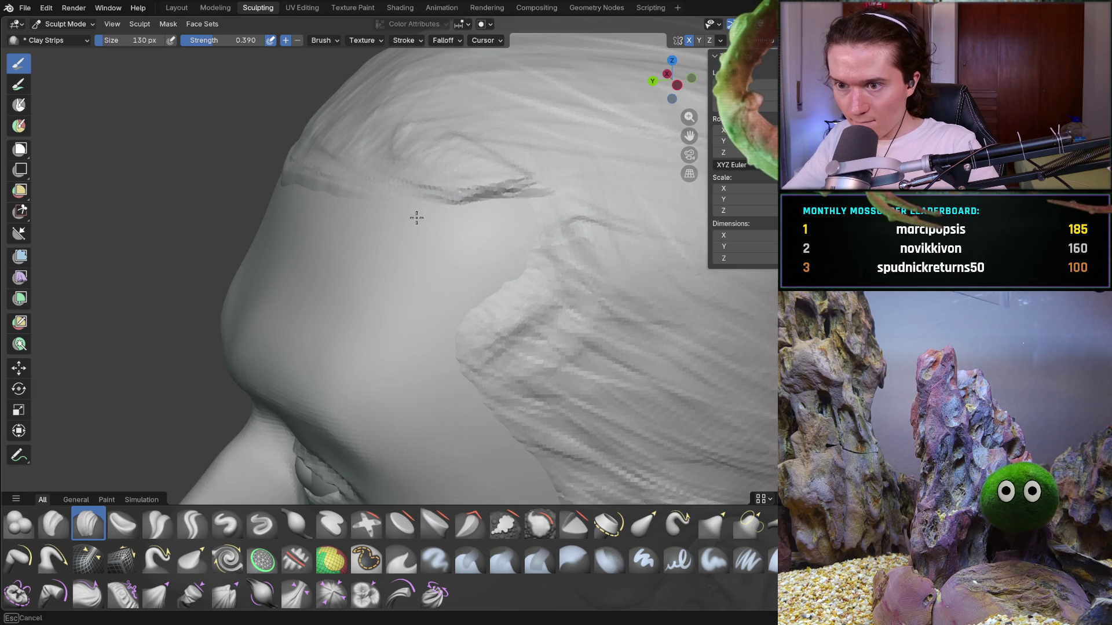
pyautogui.moveTo(534, 260)
pyautogui.mouseDown()
pyautogui.moveTo(477, 253)
pyautogui.moveTo(500, 286)
pyautogui.mouseUp()
pyautogui.moveTo(453, 315); pyautogui.dragTo(443, 300)
pyautogui.moveTo(529, 261)
pyautogui.mouseDown()
pyautogui.moveTo(521, 228)
pyautogui.moveTo(544, 203)
pyautogui.moveTo(520, 179)
pyautogui.moveTo(544, 216)
pyautogui.moveTo(502, 242)
pyautogui.moveTo(550, 295)
pyautogui.mouseUp()
pyautogui.scroll(-5, 550, 295)
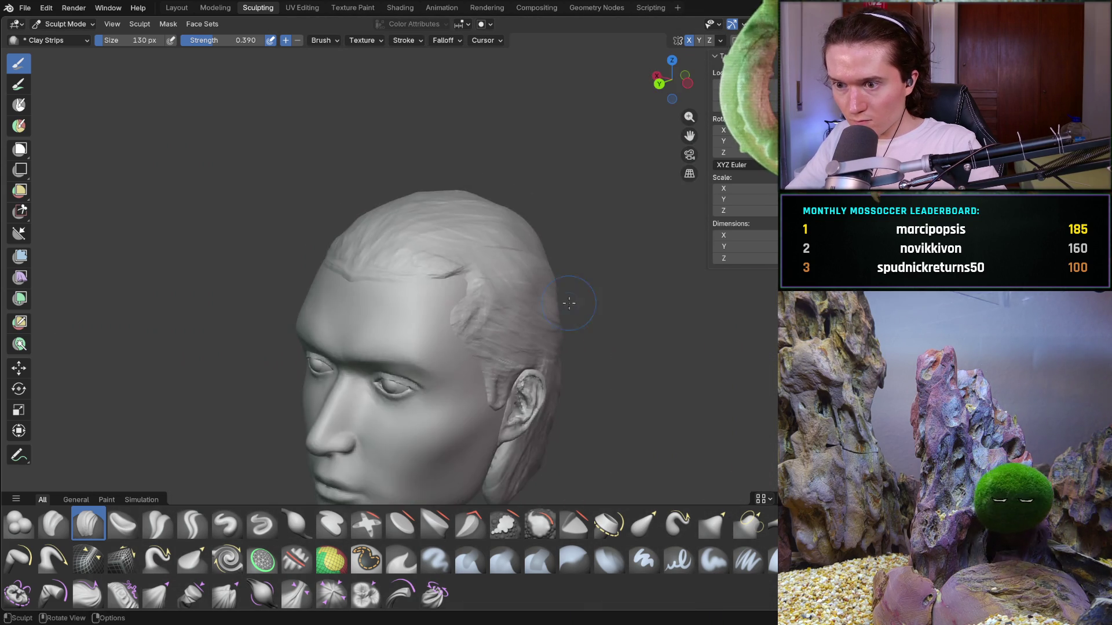
pyautogui.moveTo(550, 296); pyautogui.dragTo(495, 313, button='middle')
pyautogui.scroll(5, 501, 249)
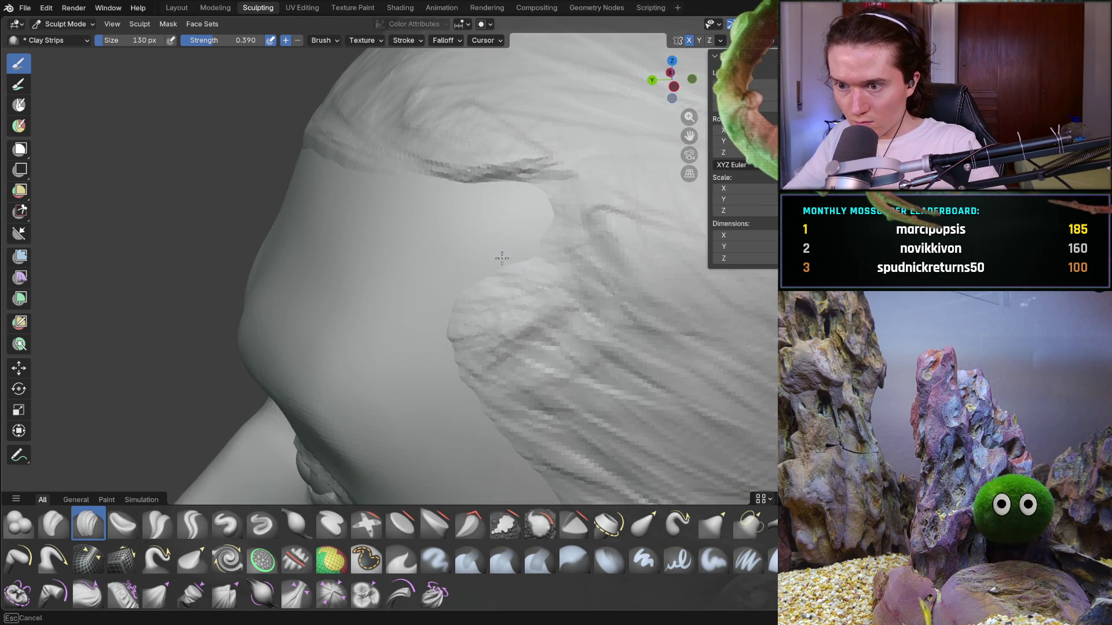
# Fill out the temple hair surface and reshape the hair edge above the ear
pyautogui.moveTo(539, 229)
pyautogui.mouseDown()
pyautogui.moveTo(568, 223)
pyautogui.moveTo(476, 149)
pyautogui.moveTo(516, 174)
pyautogui.moveTo(487, 222)
pyautogui.mouseUp()
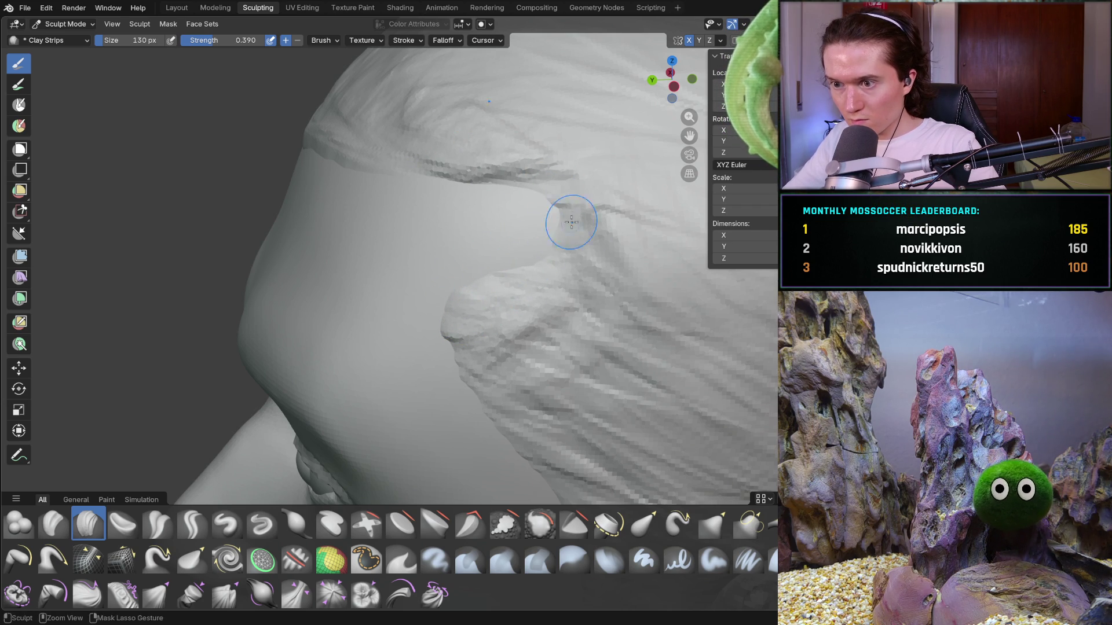
pyautogui.scroll(-6, 477, 253)
pyautogui.moveTo(477, 253)
pyautogui.mouseDown(button='middle')
pyautogui.moveTo(631, 288)
pyautogui.moveTo(696, 285)
pyautogui.moveTo(603, 305)
pyautogui.moveTo(565, 332)
pyautogui.moveTo(511, 331)
pyautogui.moveTo(498, 278)
pyautogui.mouseUp(button='middle')
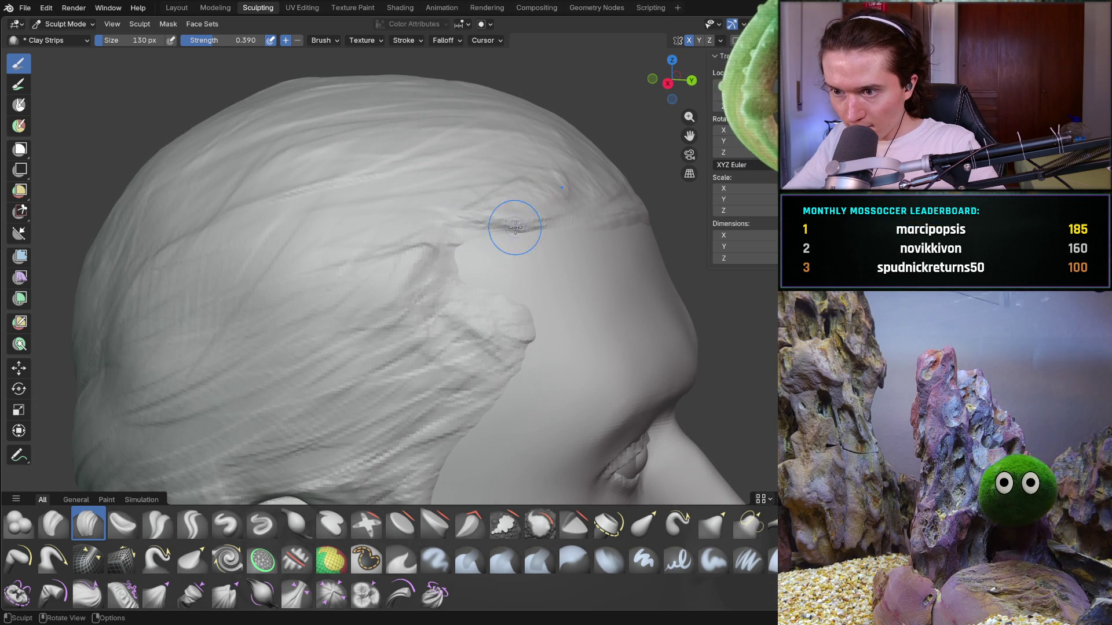
pyautogui.moveTo(464, 271)
pyautogui.mouseDown()
pyautogui.moveTo(499, 290)
pyautogui.moveTo(474, 258)
pyautogui.mouseUp()
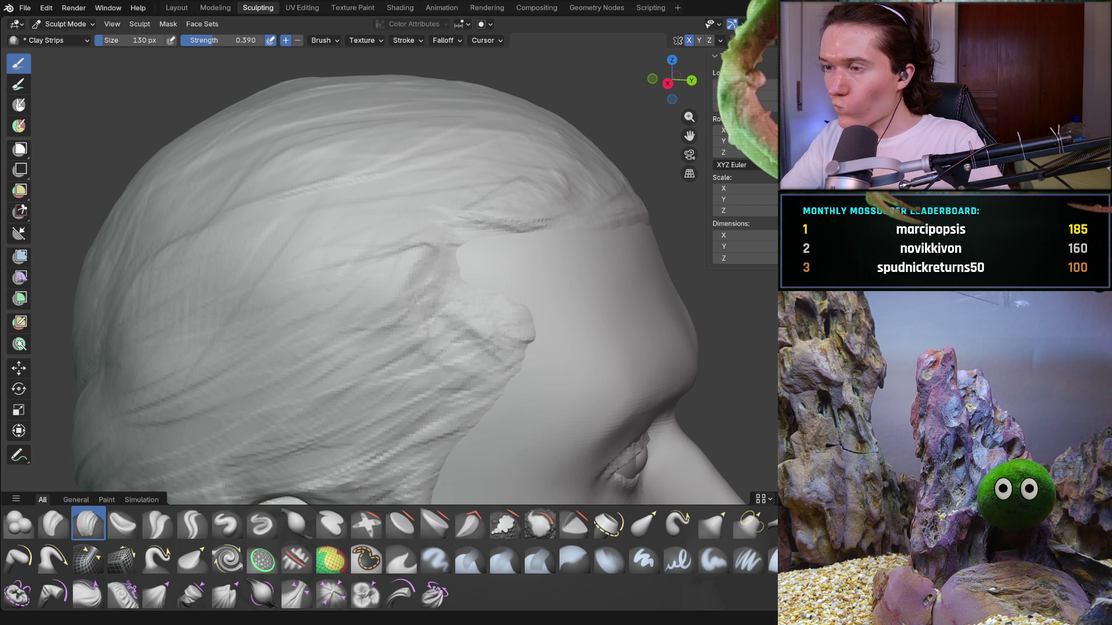
pyautogui.moveTo(460, 261); pyautogui.dragTo(493, 307, button='middle')
pyautogui.scroll(5, 493, 307)
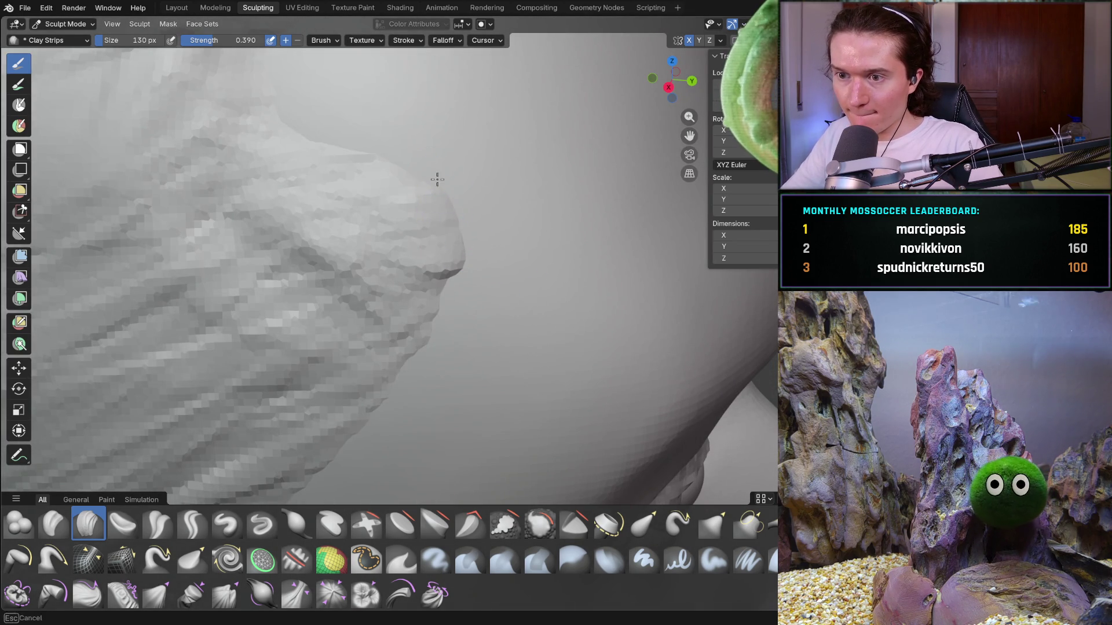
pyautogui.moveTo(459, 265)
pyautogui.mouseDown()
pyautogui.moveTo(450, 305)
pyautogui.moveTo(457, 267)
pyautogui.mouseUp()
# Orbit around the face profile and hairline to review the swept-back outline
pyautogui.scroll(-5, 457, 267)
pyautogui.moveTo(454, 290)
pyautogui.mouseDown(button='middle')
pyautogui.moveTo(467, 286)
pyautogui.moveTo(464, 270)
pyautogui.moveTo(458, 278)
pyautogui.mouseUp(button='middle')
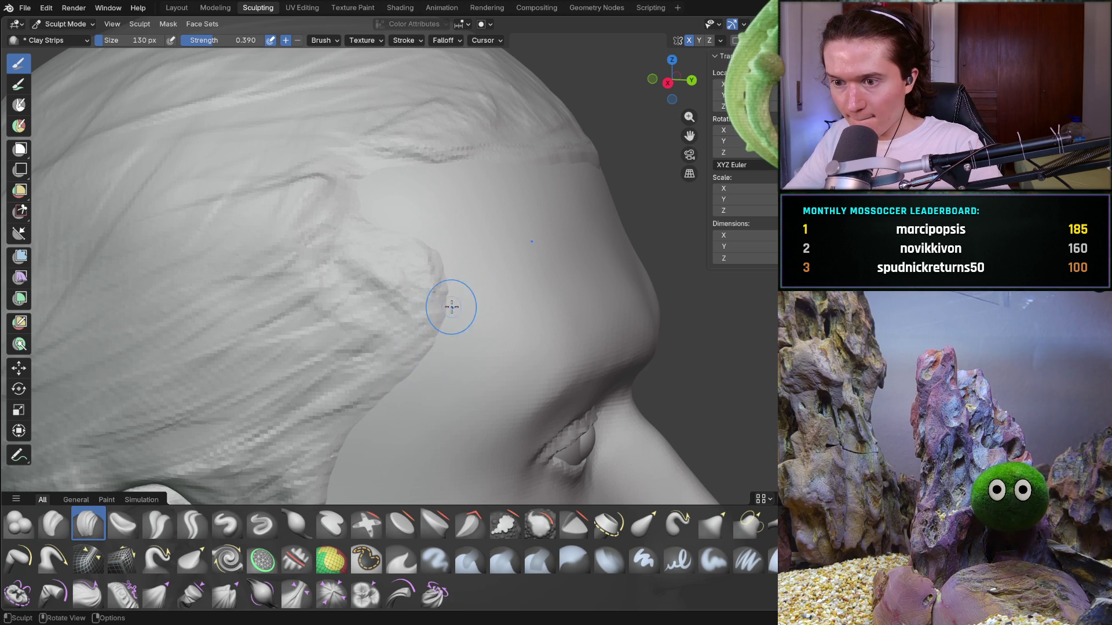
pyautogui.moveTo(438, 283)
pyautogui.mouseDown(button='middle')
pyautogui.moveTo(421, 241)
pyautogui.moveTo(441, 248)
pyautogui.moveTo(358, 215)
pyautogui.mouseUp(button='middle')
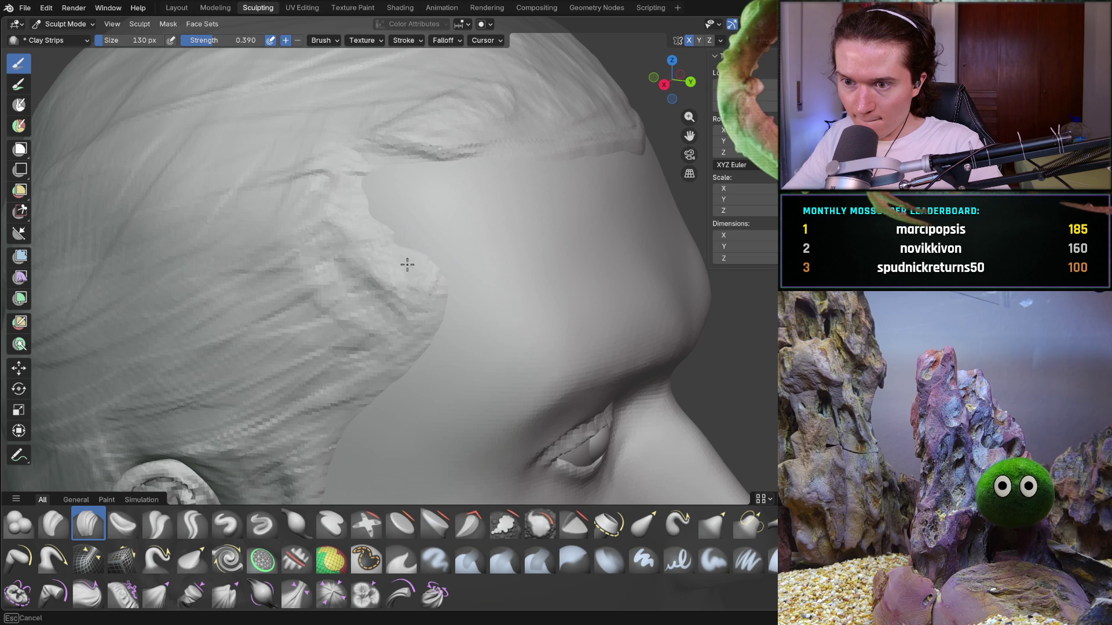
pyautogui.moveTo(417, 286)
pyautogui.mouseDown(button='middle')
pyautogui.moveTo(523, 266)
pyautogui.moveTo(550, 248)
pyautogui.moveTo(422, 291)
pyautogui.moveTo(347, 285)
pyautogui.moveTo(392, 300)
pyautogui.moveTo(458, 295)
pyautogui.moveTo(529, 261)
pyautogui.moveTo(519, 199)
pyautogui.mouseUp(button='middle')
pyautogui.scroll(-10, 550, 248)
pyautogui.scroll(5, 501, 283)
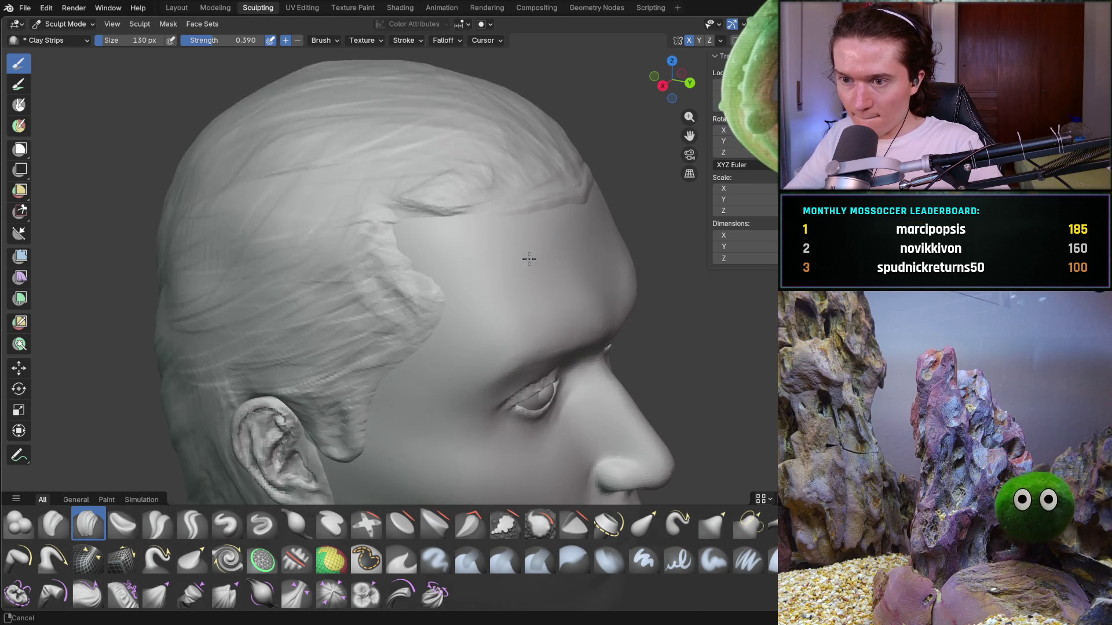
pyautogui.scroll(3, 425, 196)
pyautogui.moveTo(420, 176); pyautogui.dragTo(422, 174, button='middle')
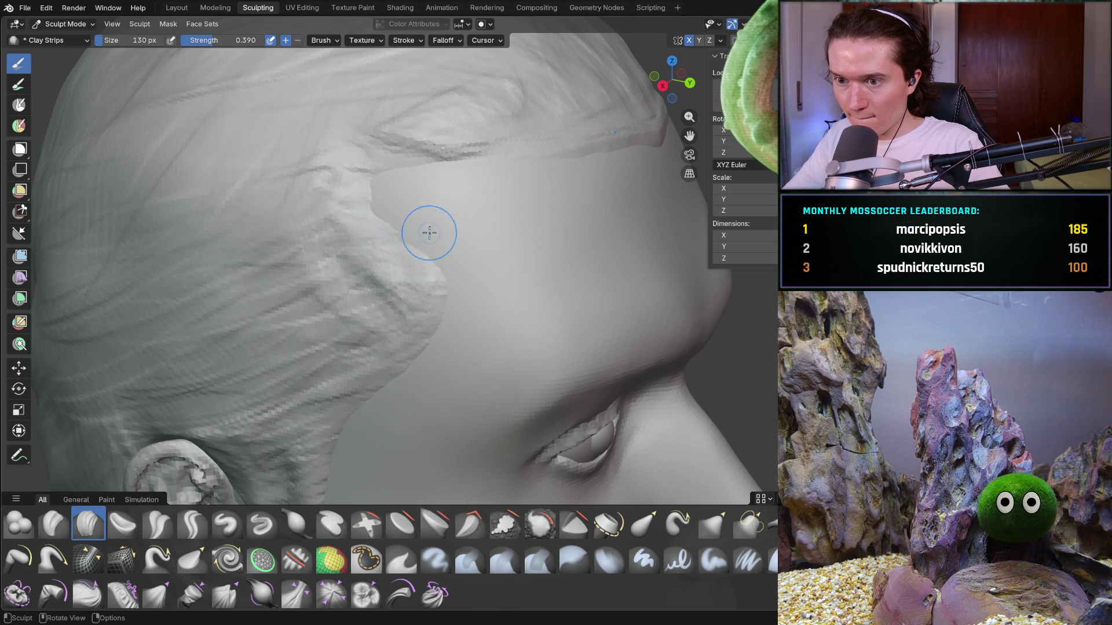
# Turn to a left-side profile and add a short clay stroke at the forehead hairline
pyautogui.moveTo(435, 319)
pyautogui.keyDown('ctrl'); pyautogui.mouseDown(button='middle')
pyautogui.moveTo(471, 273)
pyautogui.moveTo(575, 258)
pyautogui.moveTo(510, 264)
pyautogui.moveTo(531, 269)
pyautogui.mouseUp(button='middle'); pyautogui.keyUp('ctrl')
pyautogui.moveTo(491, 327)
pyautogui.mouseDown(button='middle')
pyautogui.moveTo(428, 345)
pyautogui.moveTo(355, 398)
pyautogui.mouseUp(button='middle')
pyautogui.moveTo(280, 406)
pyautogui.mouseDown(button='middle')
pyautogui.moveTo(225, 394)
pyautogui.moveTo(382, 365)
pyautogui.moveTo(466, 297)
pyautogui.moveTo(512, 306)
pyautogui.moveTo(384, 206)
pyautogui.mouseUp(button='middle')
pyautogui.scroll(3, 440, 318)
pyautogui.scroll(2, 511, 306)
pyautogui.moveTo(462, 211)
pyautogui.mouseDown()
pyautogui.moveTo(365, 235)
pyautogui.moveTo(413, 219)
pyautogui.mouseUp()
# Build up clay over the temple hair bump, blending its outline into the side hair
pyautogui.moveTo(484, 186)
pyautogui.mouseDown(button='middle')
pyautogui.moveTo(426, 258)
pyautogui.moveTo(450, 273)
pyautogui.mouseUp(button='middle')
pyautogui.scroll(-6, 458, 220)
pyautogui.scroll(6, 450, 274)
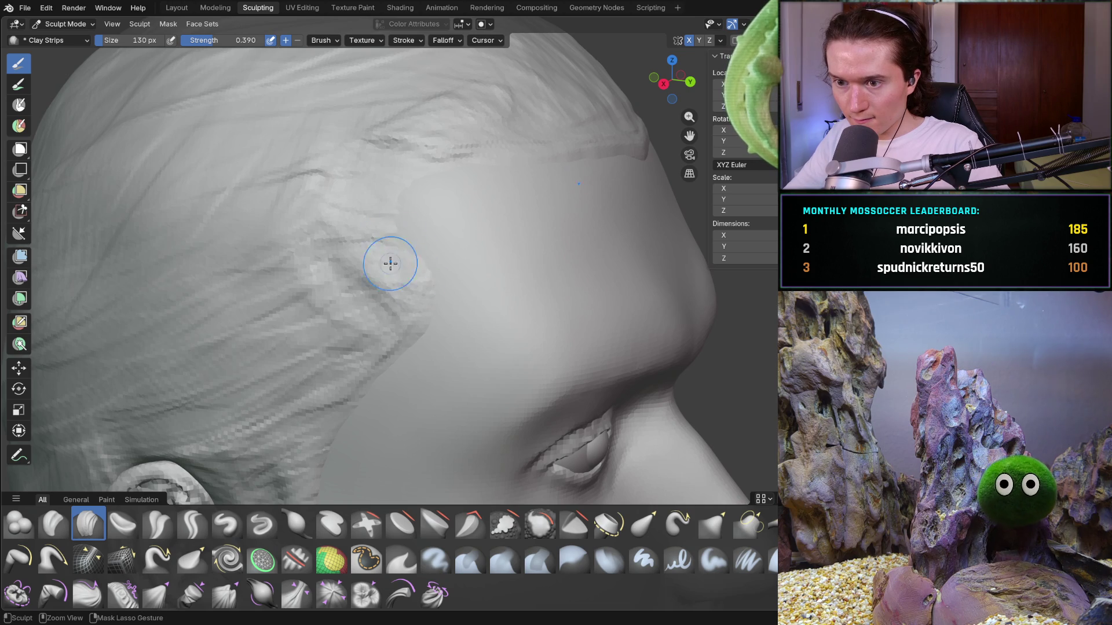
pyautogui.moveTo(420, 271)
pyautogui.mouseDown()
pyautogui.moveTo(459, 306)
pyautogui.moveTo(453, 314)
pyautogui.mouseUp()
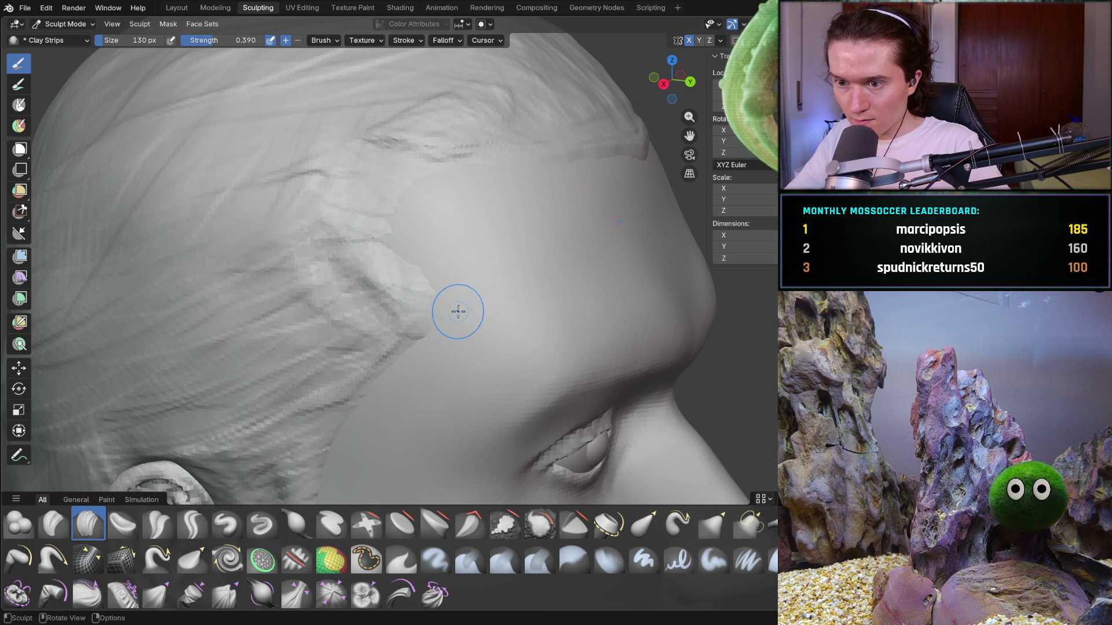
pyautogui.moveTo(441, 296)
pyautogui.mouseDown(button='middle')
pyautogui.moveTo(449, 303)
pyautogui.moveTo(466, 263)
pyautogui.moveTo(403, 248)
pyautogui.mouseUp(button='middle')
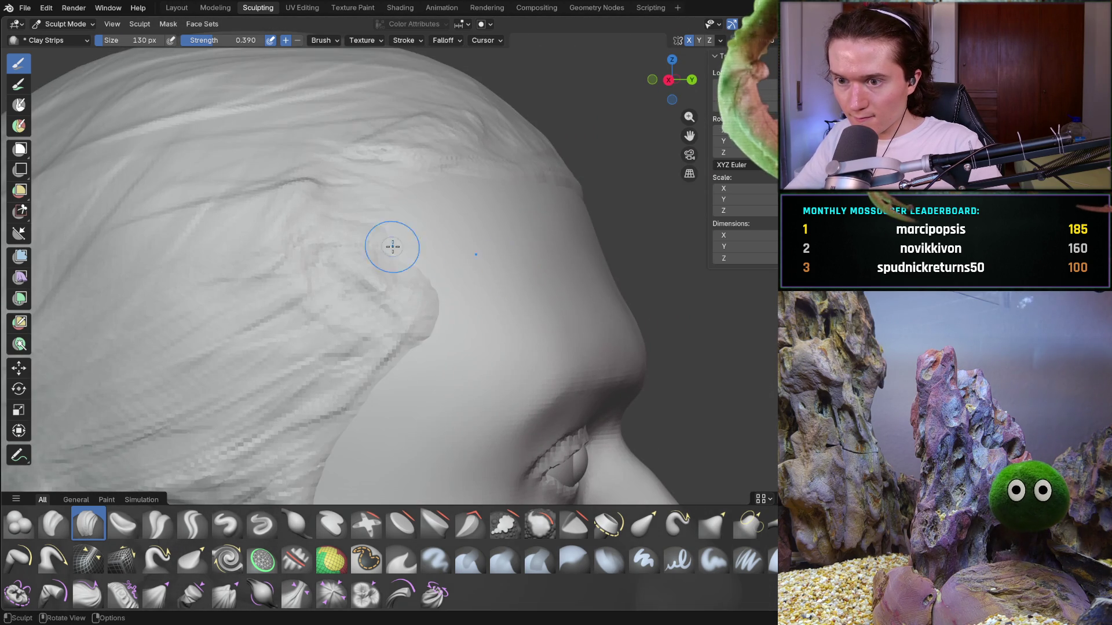
pyautogui.moveTo(430, 233)
pyautogui.mouseDown()
pyautogui.moveTo(457, 260)
pyautogui.moveTo(445, 232)
pyautogui.mouseUp()
pyautogui.moveTo(418, 220)
pyautogui.mouseDown(button='middle')
pyautogui.moveTo(442, 228)
pyautogui.moveTo(409, 246)
pyautogui.mouseUp(button='middle')
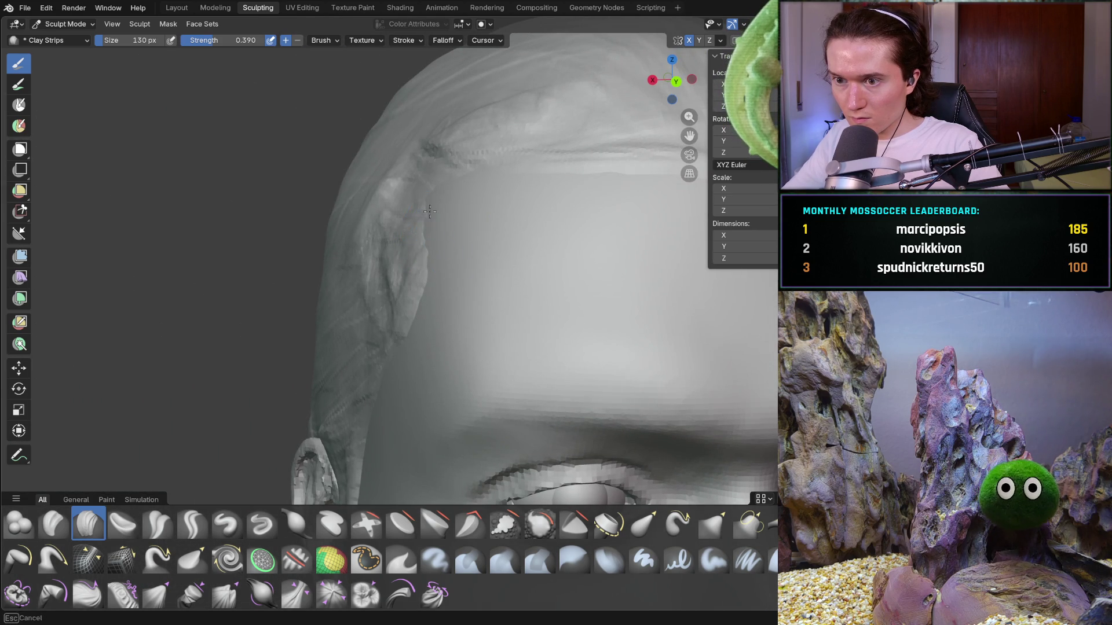
pyautogui.moveTo(445, 181)
pyautogui.mouseDown(button='middle')
pyautogui.moveTo(521, 186)
pyautogui.moveTo(472, 174)
pyautogui.mouseUp(button='middle')
# Zoom out to view the whole head, then close in on a three-quarter side view
pyautogui.moveTo(438, 218)
pyautogui.mouseDown(button='middle')
pyautogui.moveTo(454, 251)
pyautogui.moveTo(501, 271)
pyautogui.moveTo(498, 298)
pyautogui.mouseUp(button='middle')
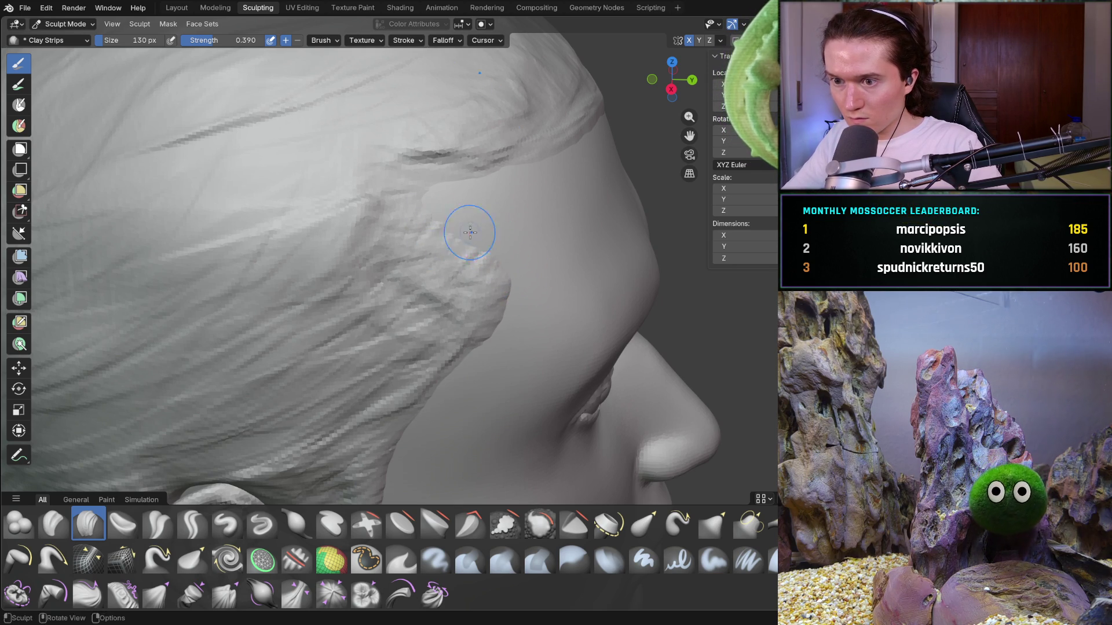
pyautogui.scroll(-6, 559, 274)
pyautogui.moveTo(486, 241)
pyautogui.mouseDown(button='middle')
pyautogui.moveTo(414, 240)
pyautogui.moveTo(441, 268)
pyautogui.moveTo(561, 308)
pyautogui.moveTo(534, 315)
pyautogui.mouseUp(button='middle')
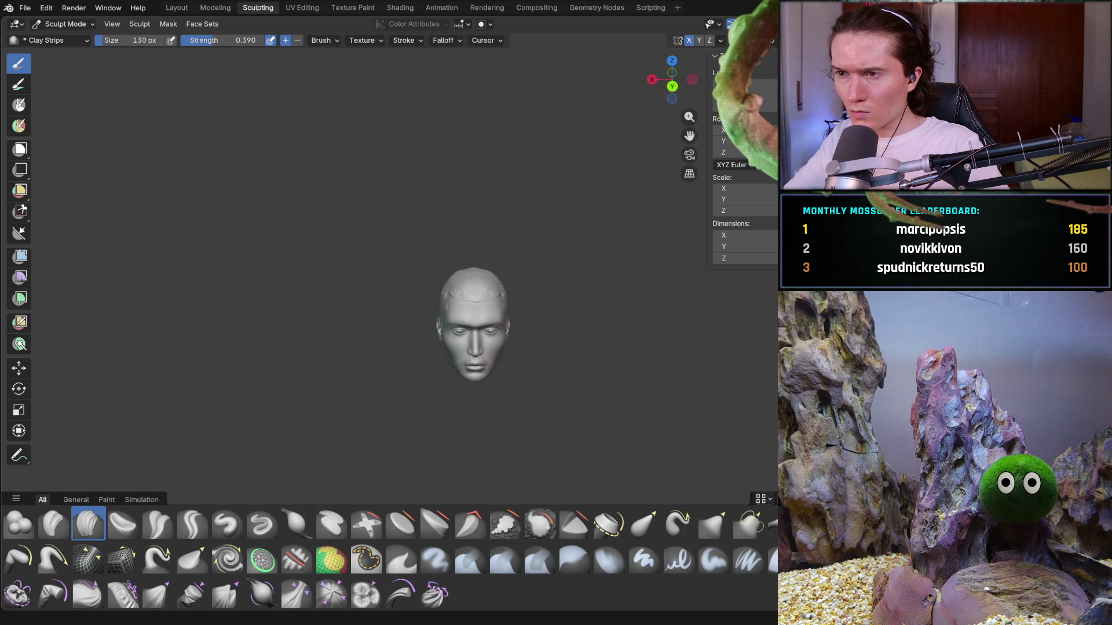
pyautogui.moveTo(284, 358)
pyautogui.keyDown('ctrl'); pyautogui.mouseDown(button='middle')
pyautogui.moveTo(372, 305)
pyautogui.moveTo(500, 300)
pyautogui.moveTo(509, 290)
pyautogui.moveTo(481, 230)
pyautogui.mouseUp(button='middle'); pyautogui.keyUp('ctrl')
# Lay Clay Strips strokes along the left side hair and at the temple
pyautogui.moveTo(441, 209); pyautogui.dragTo(401, 217)
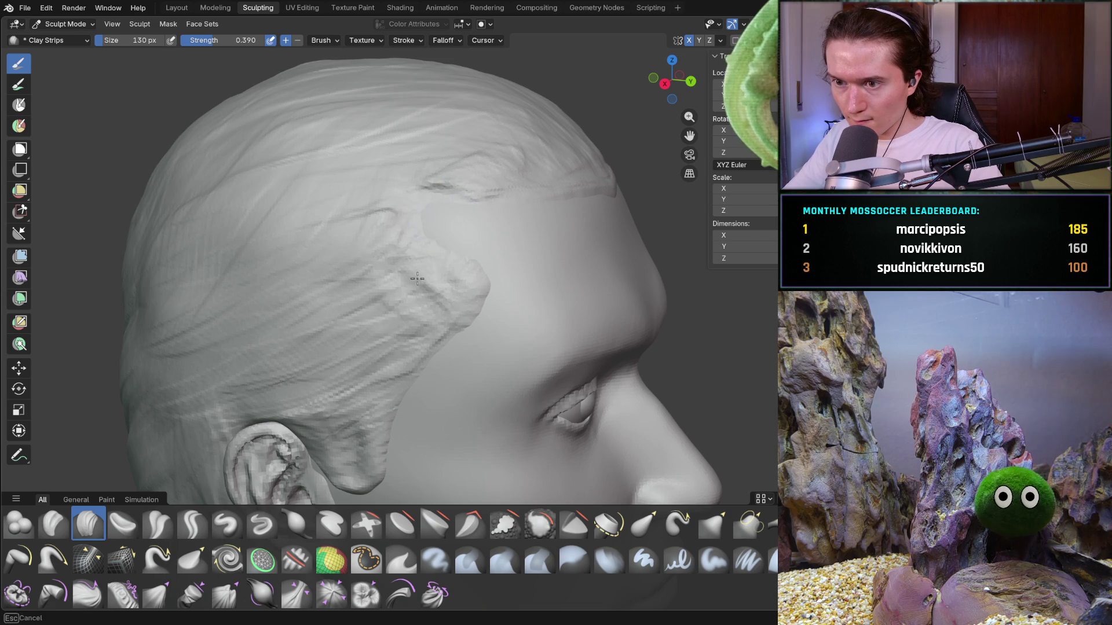
pyautogui.moveTo(453, 295); pyautogui.dragTo(454, 290)
pyautogui.moveTo(454, 290)
pyautogui.keyDown('ctrl'); pyautogui.mouseDown(button='middle')
pyautogui.moveTo(472, 272)
pyautogui.moveTo(480, 307)
pyautogui.moveTo(442, 293)
pyautogui.mouseUp(button='middle'); pyautogui.keyUp('ctrl')
pyautogui.moveTo(426, 193); pyautogui.dragTo(419, 202)
pyautogui.moveTo(426, 249); pyautogui.dragTo(458, 269)
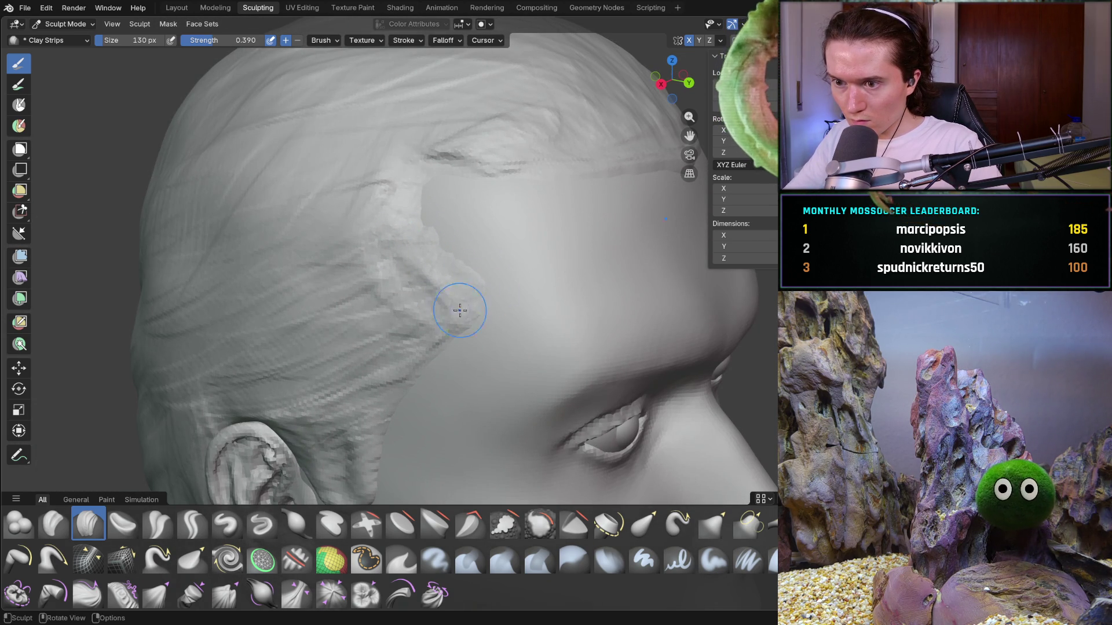
# Zoom out around the whole head, then orbit to a three-quarter front-left view of the temple
pyautogui.scroll(-5, 479, 205)
pyautogui.moveTo(480, 205)
pyautogui.mouseDown(button='middle')
pyautogui.moveTo(450, 290)
pyautogui.moveTo(534, 266)
pyautogui.mouseUp(button='middle')
pyautogui.scroll(4, 546, 285)
pyautogui.scroll(3, 420, 207)
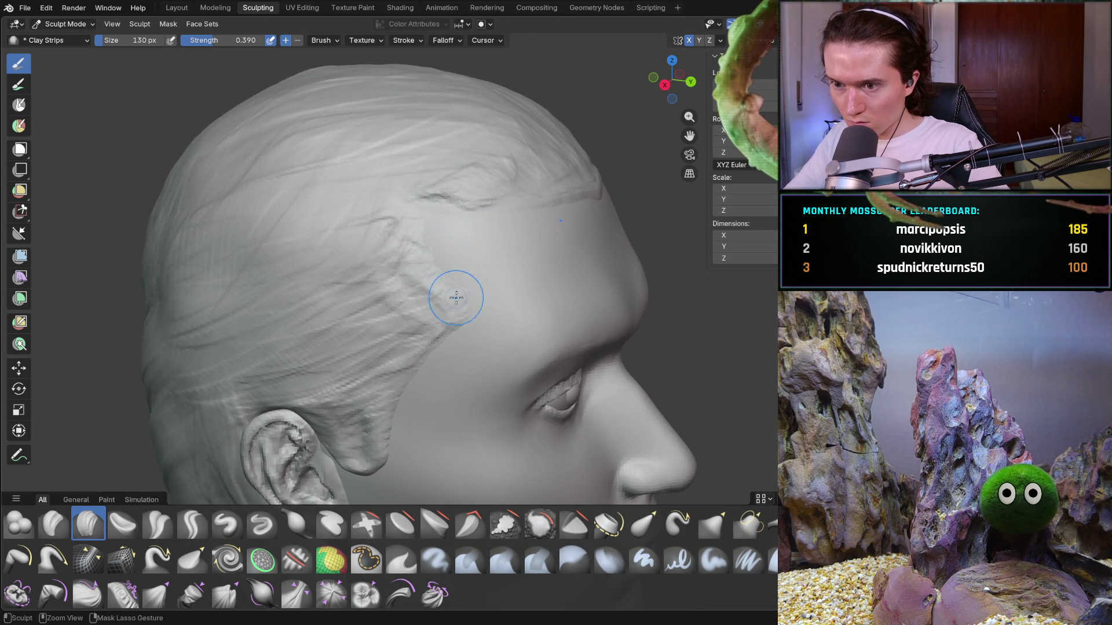
pyautogui.moveTo(446, 333)
pyautogui.mouseDown(button='middle')
pyautogui.moveTo(397, 283)
pyautogui.moveTo(416, 287)
pyautogui.mouseUp(button='middle')
pyautogui.scroll(4, 568, 335)
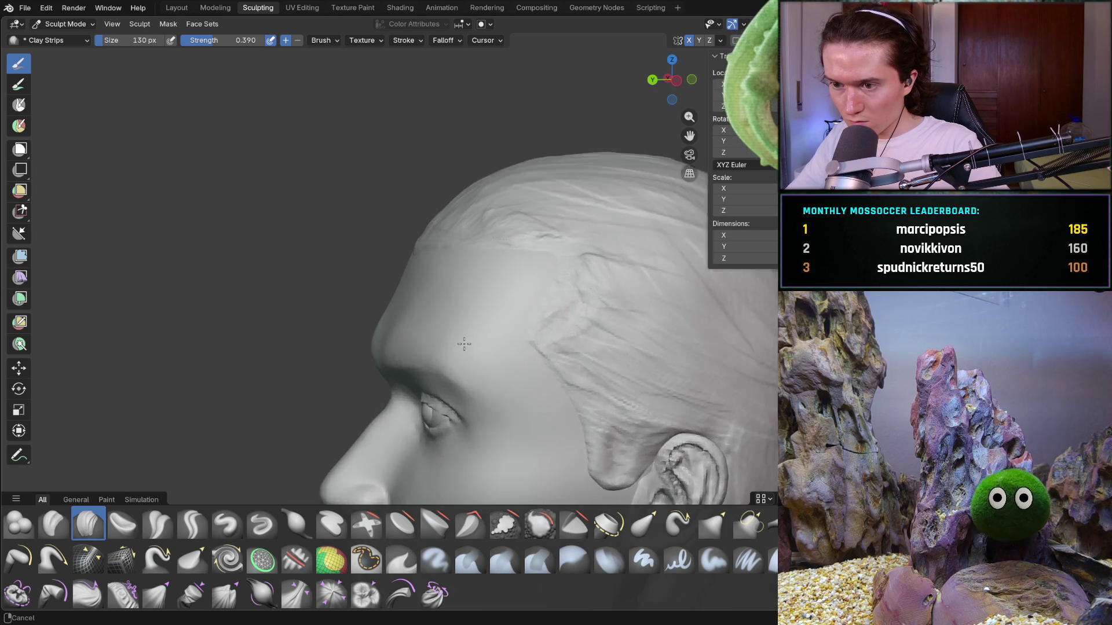
pyautogui.moveTo(567, 336)
pyautogui.keyDown('ctrl'); pyautogui.mouseDown(button='middle')
pyautogui.moveTo(566, 277)
pyautogui.moveTo(665, 298)
pyautogui.moveTo(626, 249)
pyautogui.mouseUp(button='middle'); pyautogui.keyUp('ctrl')
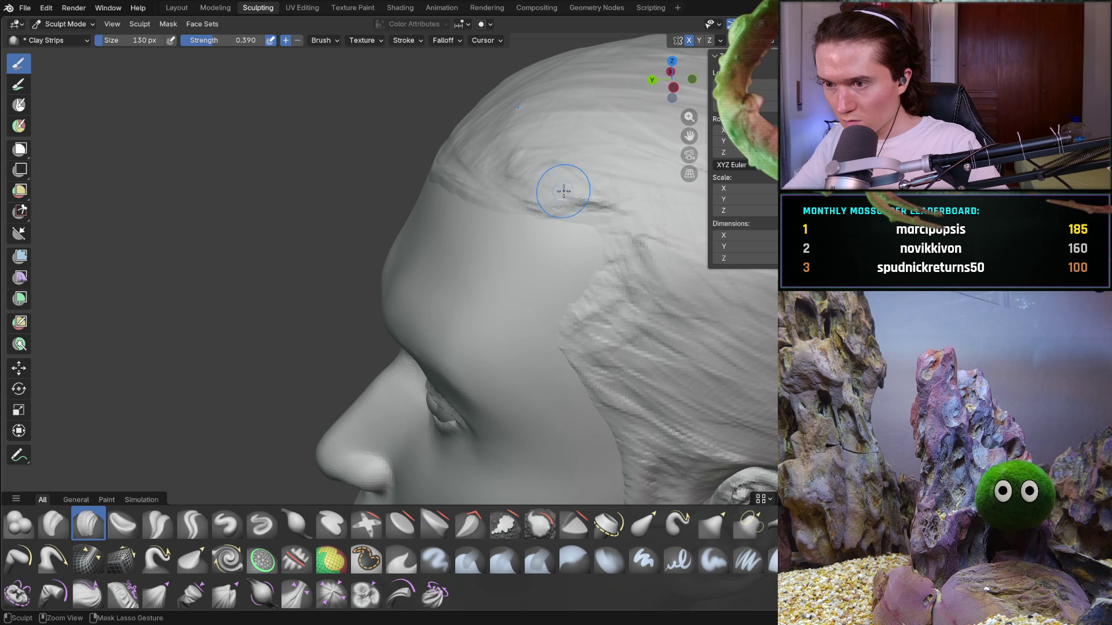
pyautogui.moveTo(603, 218)
pyautogui.mouseDown(button='middle')
pyautogui.moveTo(614, 243)
pyautogui.moveTo(657, 273)
pyautogui.moveTo(504, 348)
pyautogui.mouseUp(button='middle')
pyautogui.scroll(-3, 614, 243)
pyautogui.scroll(3, 504, 339)
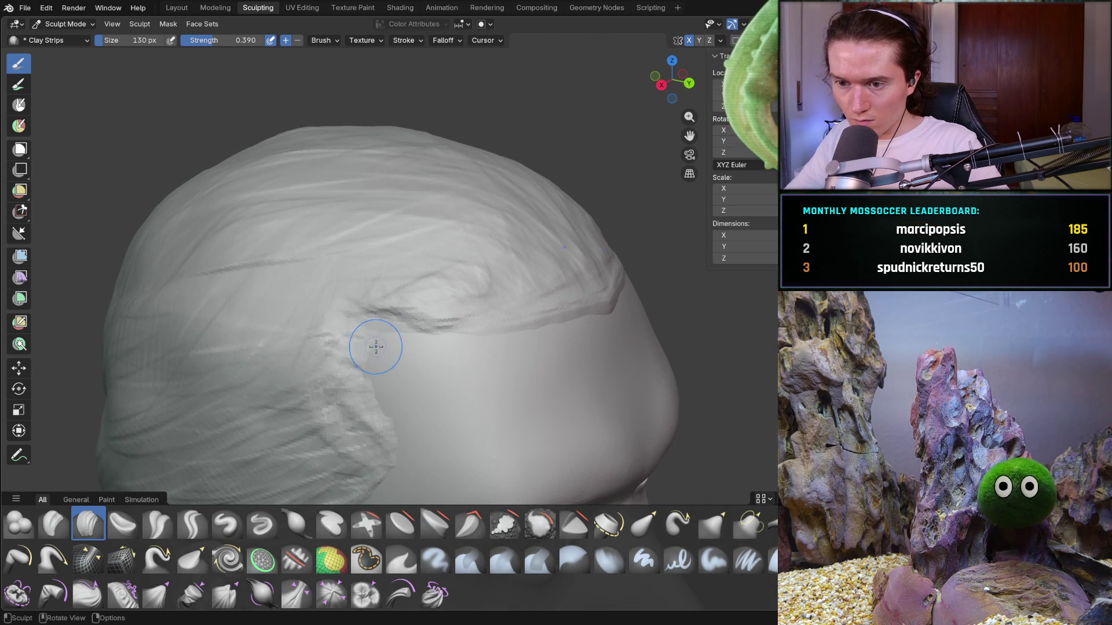
# Orbit from the left temple across front and right three-quarter views to check the hairline
pyautogui.moveTo(388, 340); pyautogui.dragTo(393, 342, button='middle')
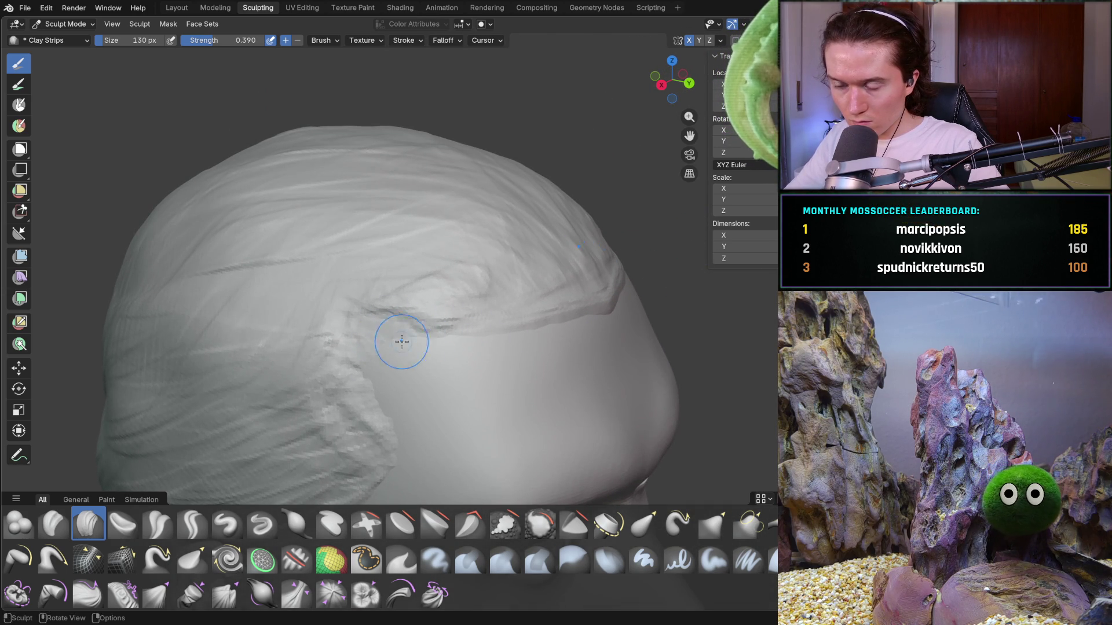
pyautogui.scroll(-3, 543, 279)
pyautogui.moveTo(551, 285)
pyautogui.mouseDown(button='middle')
pyautogui.moveTo(417, 293)
pyautogui.moveTo(508, 322)
pyautogui.moveTo(405, 240)
pyautogui.moveTo(409, 294)
pyautogui.moveTo(395, 323)
pyautogui.mouseUp(button='middle')
pyautogui.scroll(10, 425, 296)
pyautogui.scroll(3, 496, 322)
pyautogui.scroll(-3, 491, 301)
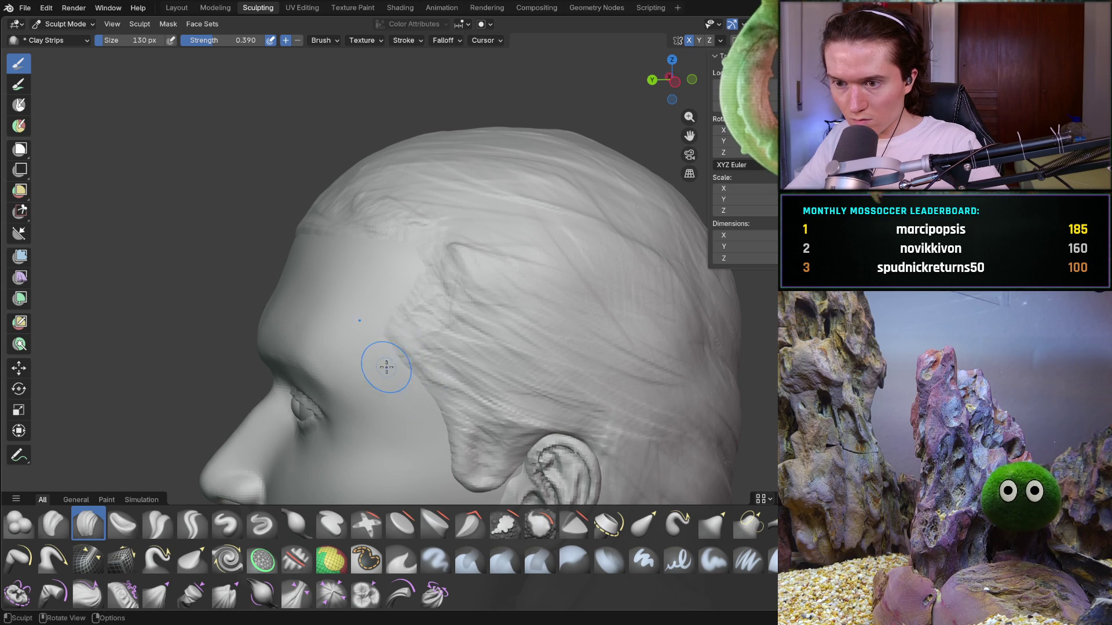
pyautogui.moveTo(442, 357)
pyautogui.mouseDown(button='middle')
pyautogui.moveTo(489, 348)
pyautogui.moveTo(504, 368)
pyautogui.moveTo(597, 363)
pyautogui.moveTo(418, 371)
pyautogui.moveTo(406, 323)
pyautogui.mouseUp(button='middle')
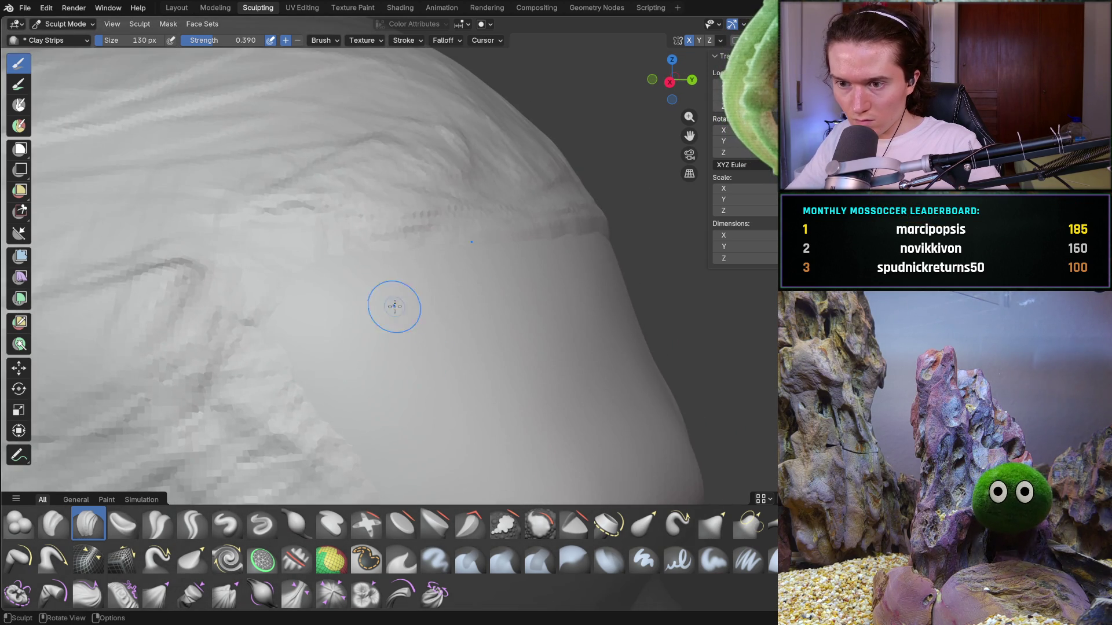
pyautogui.moveTo(346, 272); pyautogui.dragTo(347, 236, button='middle')
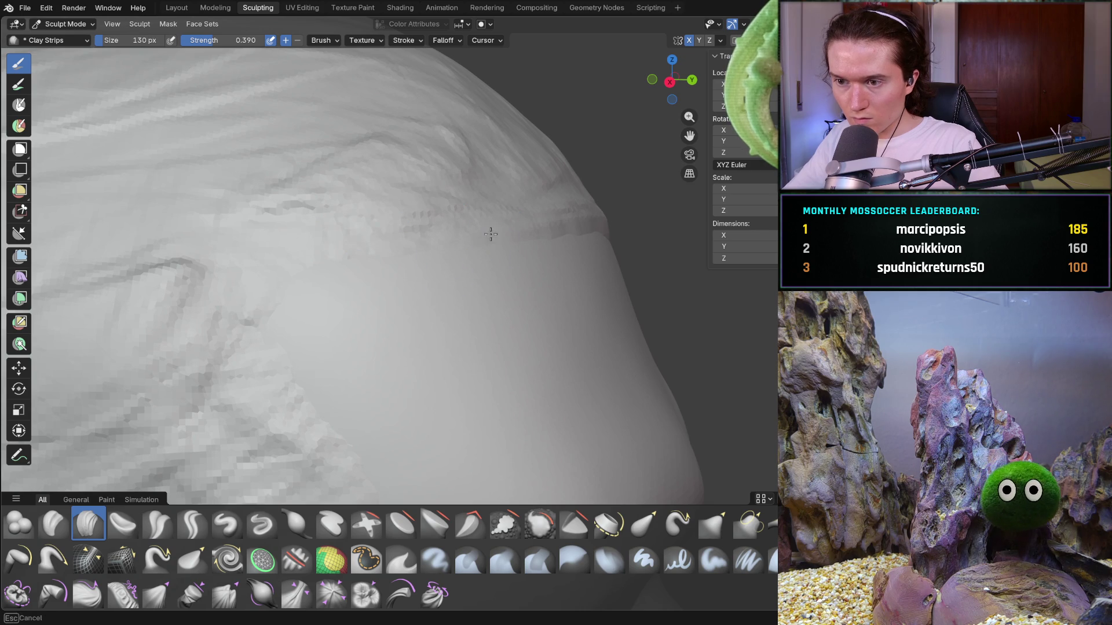
pyautogui.scroll(-5, 555, 237)
pyautogui.moveTo(554, 237); pyautogui.dragTo(439, 307, button='middle')
# Orbit between ear, front and three-quarter views to frame the forehead hairline up close
pyautogui.scroll(5, 439, 307)
pyautogui.moveTo(564, 288); pyautogui.dragTo(561, 289, button='middle')
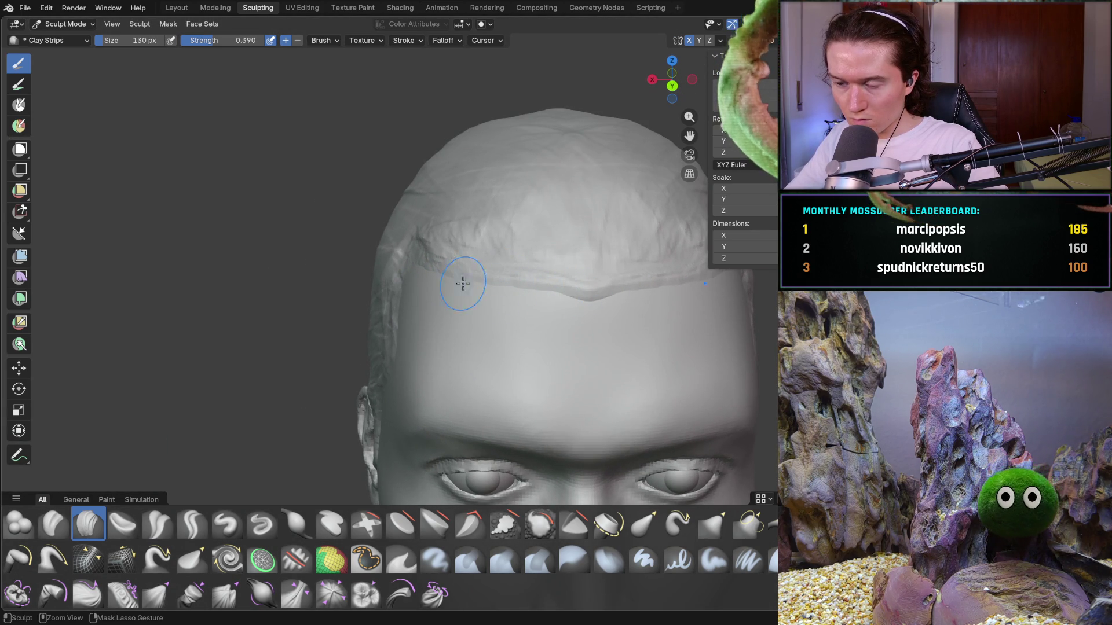
pyautogui.moveTo(418, 282); pyautogui.dragTo(509, 297, button='middle')
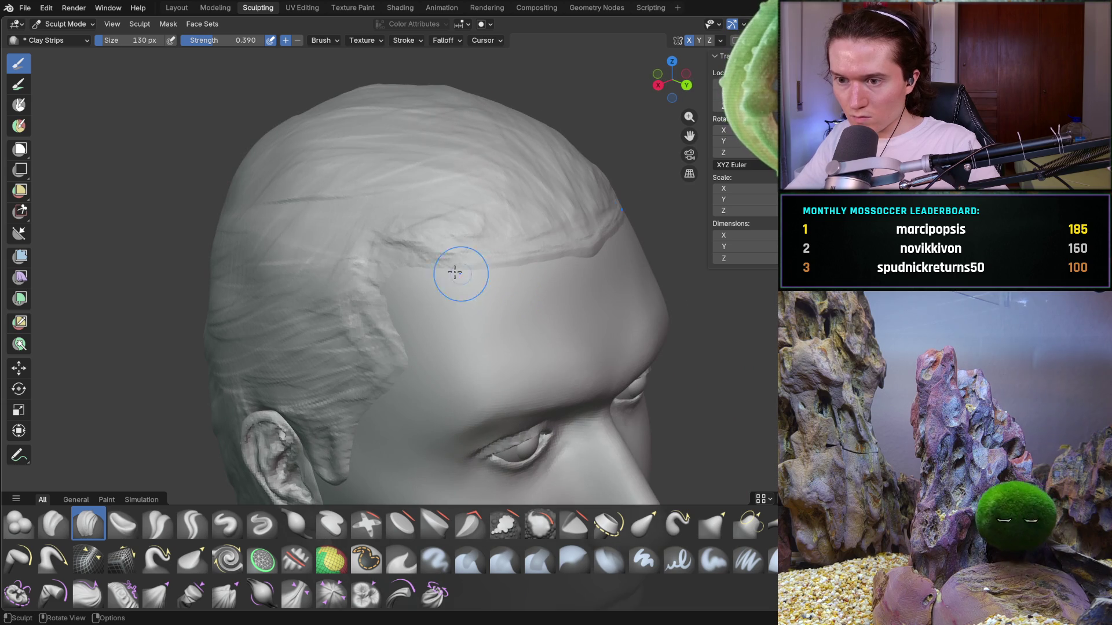
pyautogui.scroll(-8, 580, 285)
pyautogui.moveTo(580, 284); pyautogui.dragTo(482, 282, button='middle')
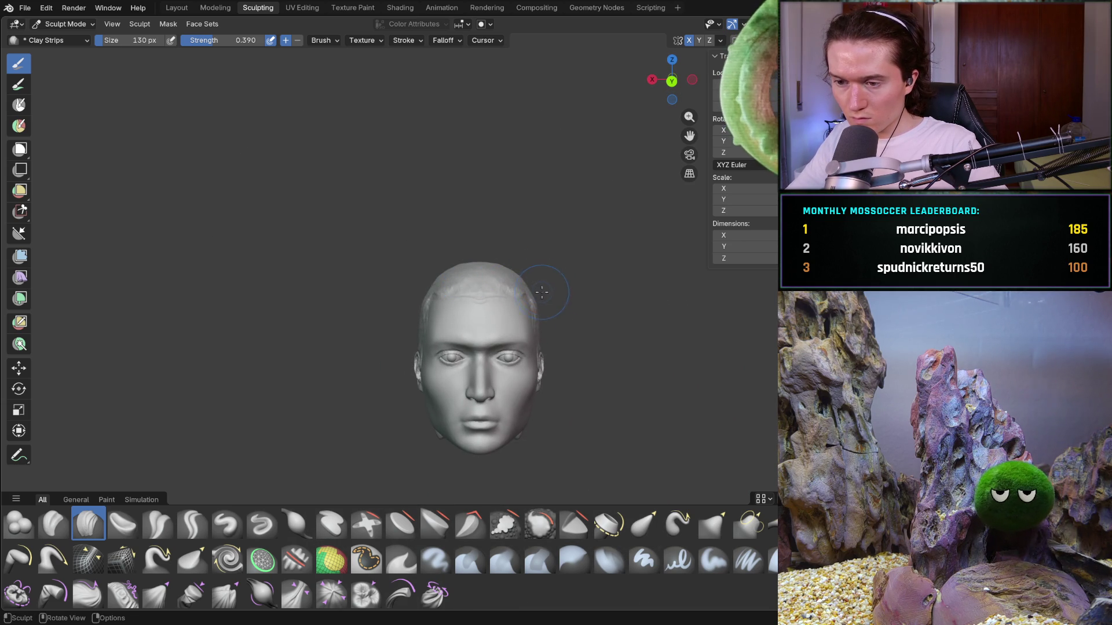
pyautogui.scroll(8, 542, 290)
pyautogui.moveTo(551, 290)
pyautogui.mouseDown(button='middle')
pyautogui.moveTo(585, 295)
pyautogui.moveTo(569, 259)
pyautogui.mouseUp(button='middle')
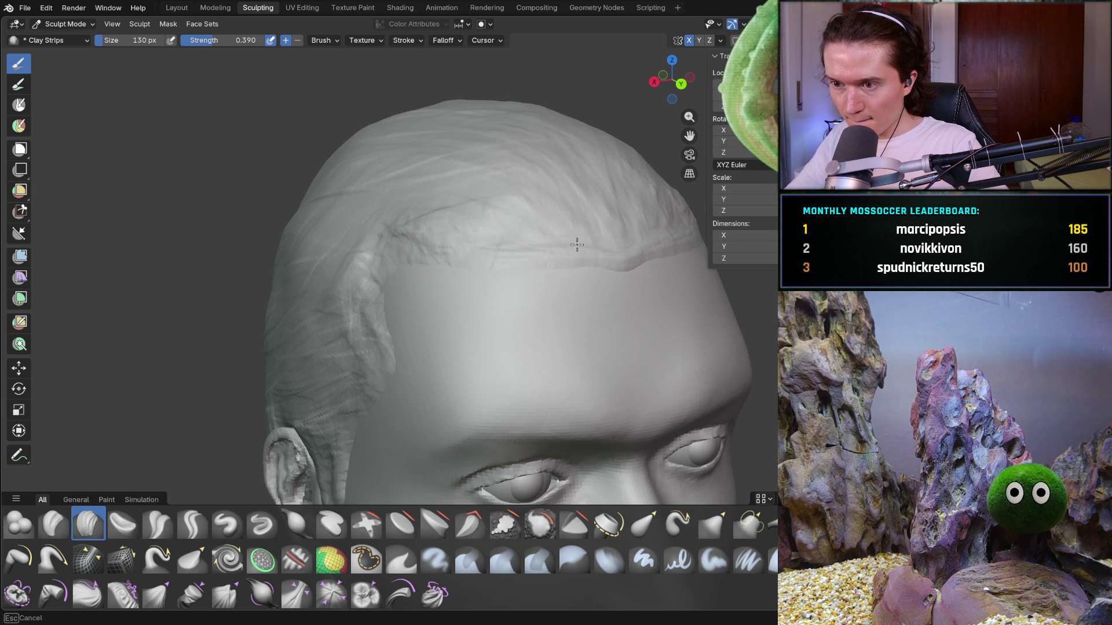
pyautogui.scroll(-6, 605, 260)
pyautogui.moveTo(605, 260); pyautogui.dragTo(459, 248, button='middle')
pyautogui.scroll(-3, 460, 248)
pyautogui.moveTo(522, 272)
pyautogui.mouseDown(button='middle')
pyautogui.moveTo(591, 293)
pyautogui.moveTo(548, 309)
pyautogui.moveTo(595, 315)
pyautogui.moveTo(590, 278)
pyautogui.moveTo(515, 187)
pyautogui.mouseUp(button='middle')
pyautogui.scroll(8, 547, 309)
# Carve one Clay Strips strand across the hair just above the forehead
pyautogui.moveTo(559, 173); pyautogui.dragTo(678, 218)
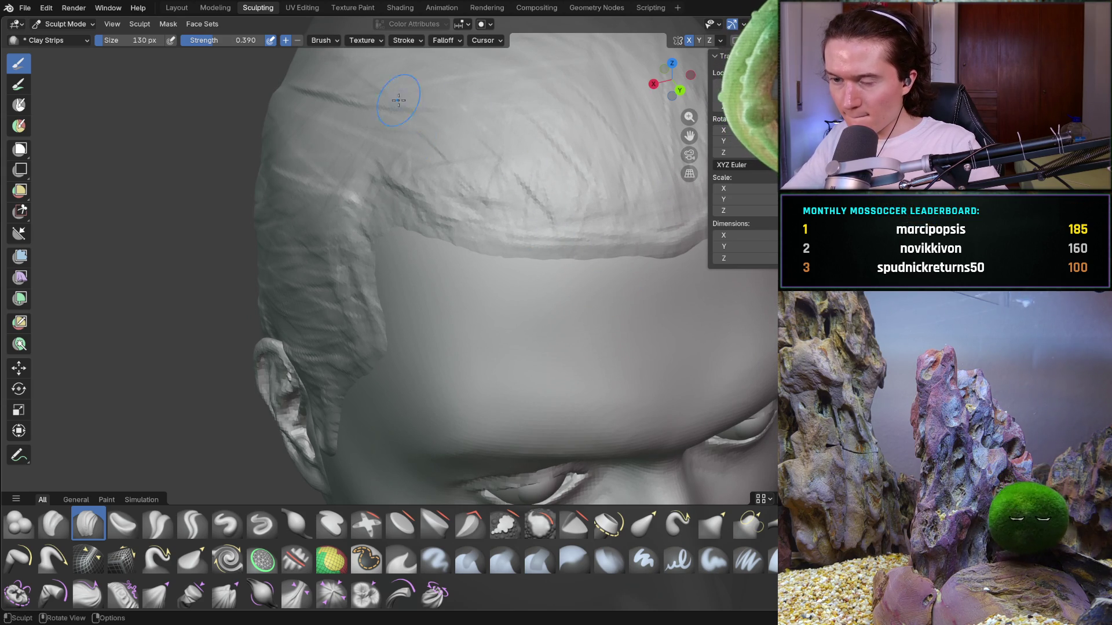
pyautogui.scroll(-5, 440, 162)
pyautogui.moveTo(439, 162)
pyautogui.mouseDown(button='middle')
pyautogui.moveTo(485, 213)
pyautogui.moveTo(429, 274)
pyautogui.moveTo(364, 296)
pyautogui.mouseUp(button='middle')
pyautogui.scroll(-5, 364, 296)
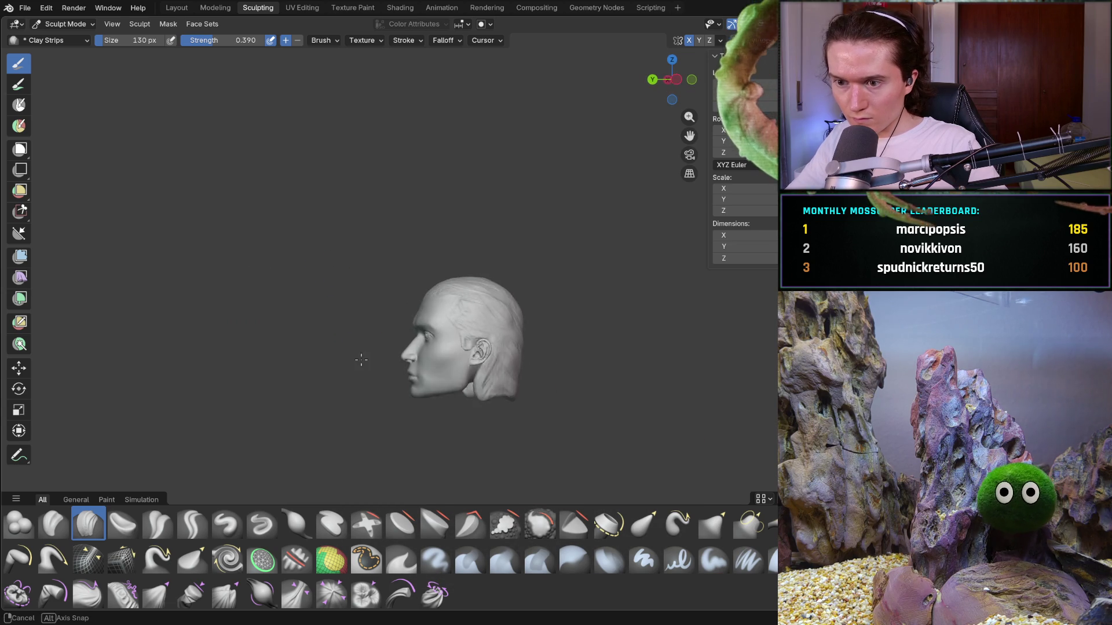
pyautogui.scroll(8, 371, 324)
pyautogui.moveTo(376, 365)
pyautogui.mouseDown(button='middle')
pyautogui.moveTo(379, 377)
pyautogui.moveTo(380, 258)
pyautogui.moveTo(377, 289)
pyautogui.mouseUp(button='middle')
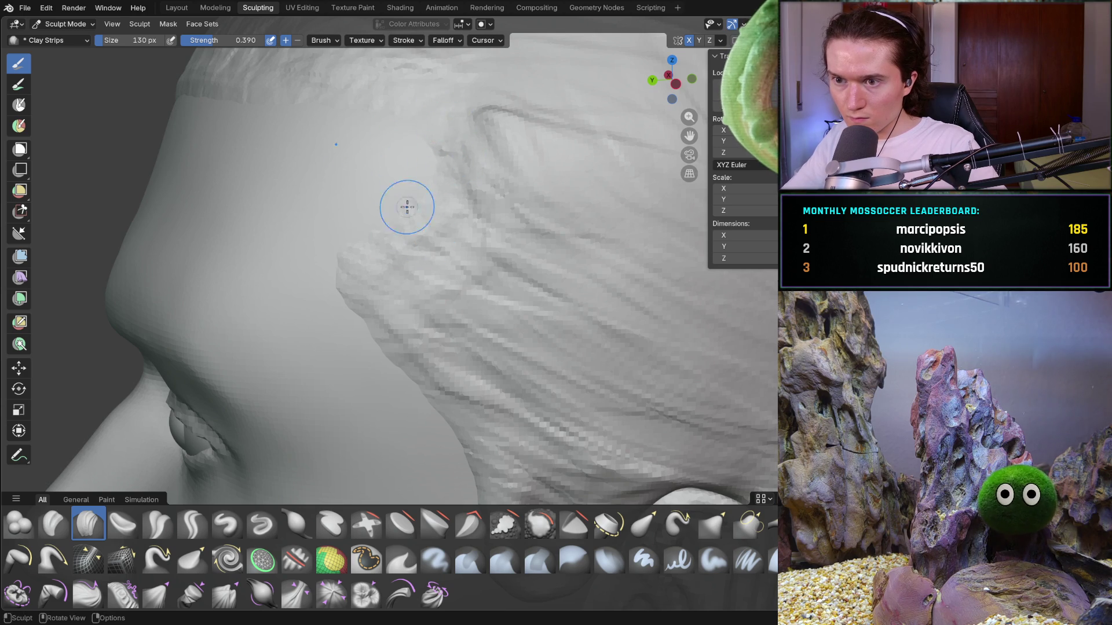
pyautogui.moveTo(414, 196); pyautogui.dragTo(450, 242, button='middle')
pyautogui.moveTo(378, 251)
pyautogui.mouseDown(button='middle')
pyautogui.moveTo(417, 288)
pyautogui.moveTo(417, 273)
pyautogui.mouseUp(button='middle')
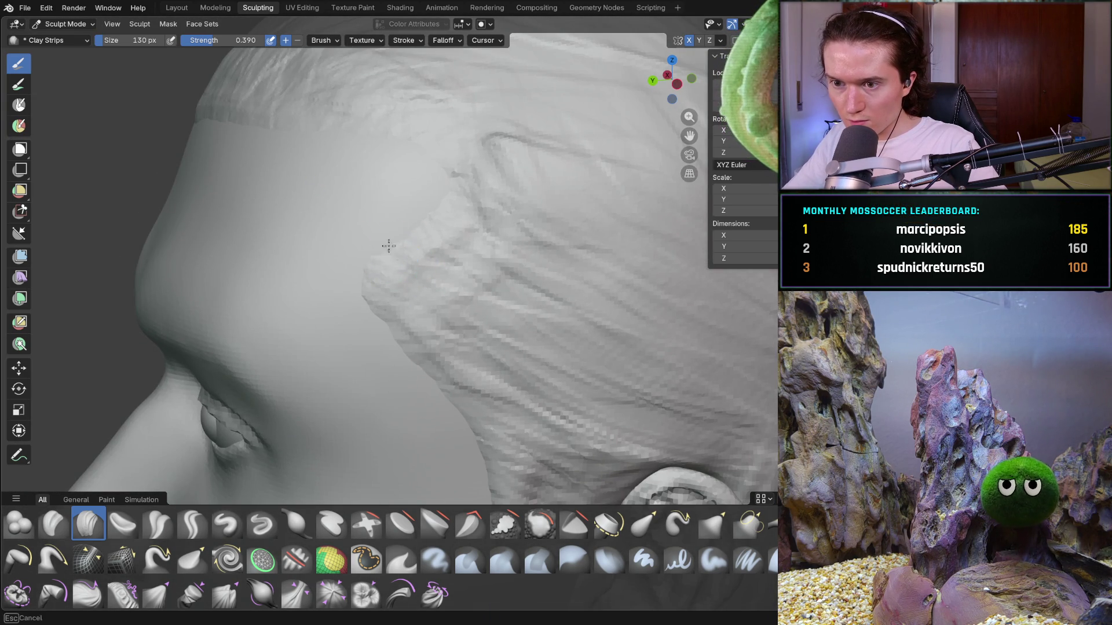
pyautogui.scroll(-5, 470, 242)
pyautogui.moveTo(470, 243)
pyautogui.mouseDown(button='middle')
pyautogui.moveTo(509, 236)
pyautogui.moveTo(576, 265)
pyautogui.moveTo(569, 283)
pyautogui.moveTo(606, 283)
pyautogui.moveTo(451, 304)
pyautogui.mouseUp(button='middle')
pyautogui.scroll(-3, 575, 266)
pyautogui.scroll(5, 451, 304)
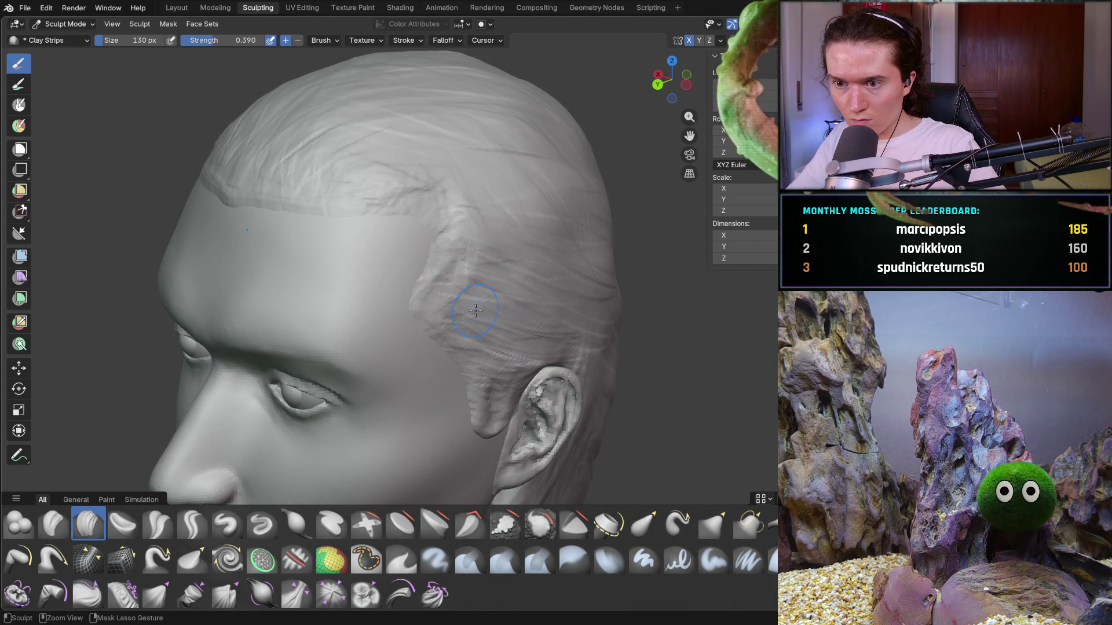
pyautogui.moveTo(460, 311); pyautogui.dragTo(409, 248, button='middle')
pyautogui.scroll(4, 409, 248)
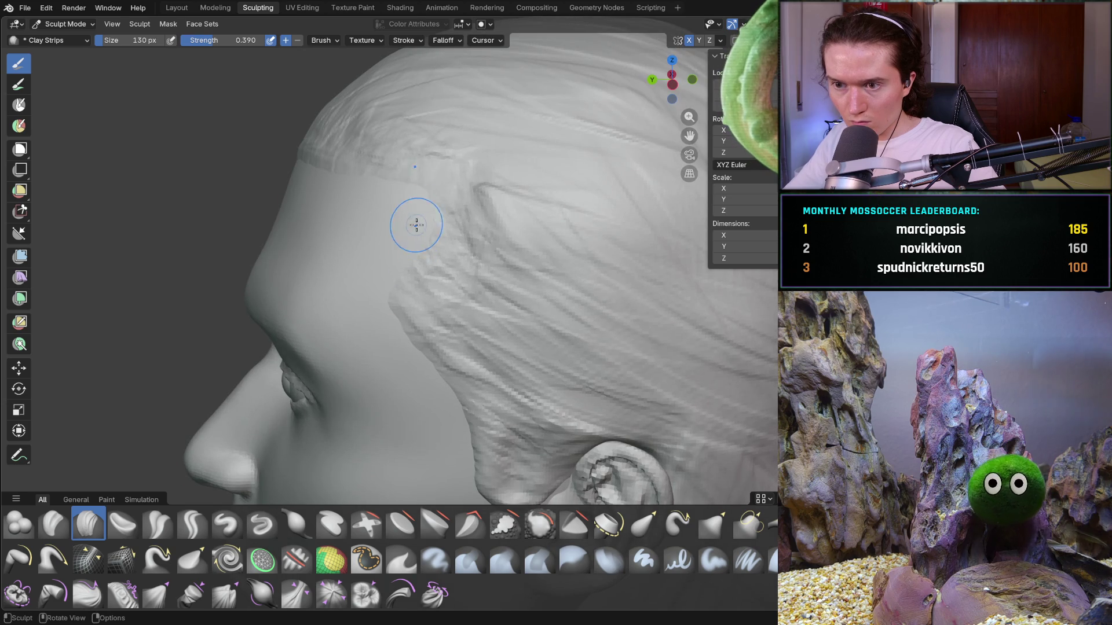
pyautogui.moveTo(440, 192)
pyautogui.mouseDown(button='middle')
pyautogui.moveTo(471, 197)
pyautogui.moveTo(468, 207)
pyautogui.moveTo(430, 191)
pyautogui.moveTo(438, 211)
pyautogui.mouseUp(button='middle')
pyautogui.moveTo(428, 249)
pyautogui.mouseDown(button='middle')
pyautogui.moveTo(543, 287)
pyautogui.moveTo(648, 277)
pyautogui.moveTo(573, 300)
pyautogui.moveTo(353, 301)
pyautogui.mouseUp(button='middle')
pyautogui.scroll(-5, 531, 293)
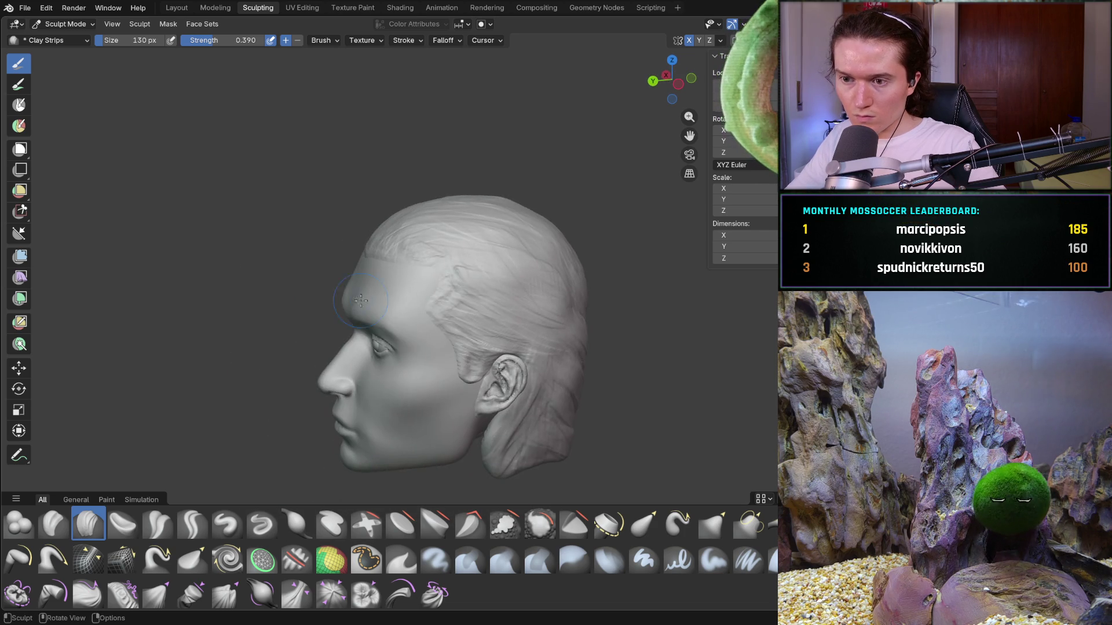
pyautogui.keyDown('ctrl'); pyautogui.moveTo(465, 346); pyautogui.dragTo(396, 307, button='middle'); pyautogui.keyUp('ctrl')
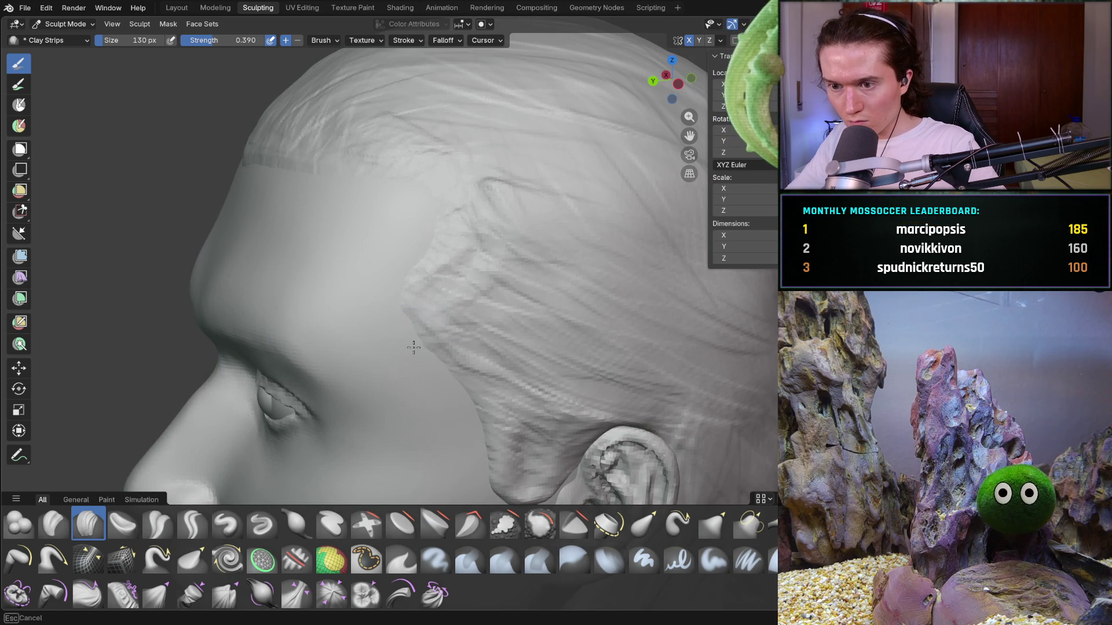
pyautogui.moveTo(452, 355)
pyautogui.mouseDown(button='middle')
pyautogui.moveTo(484, 365)
pyautogui.moveTo(404, 311)
pyautogui.mouseUp(button='middle')
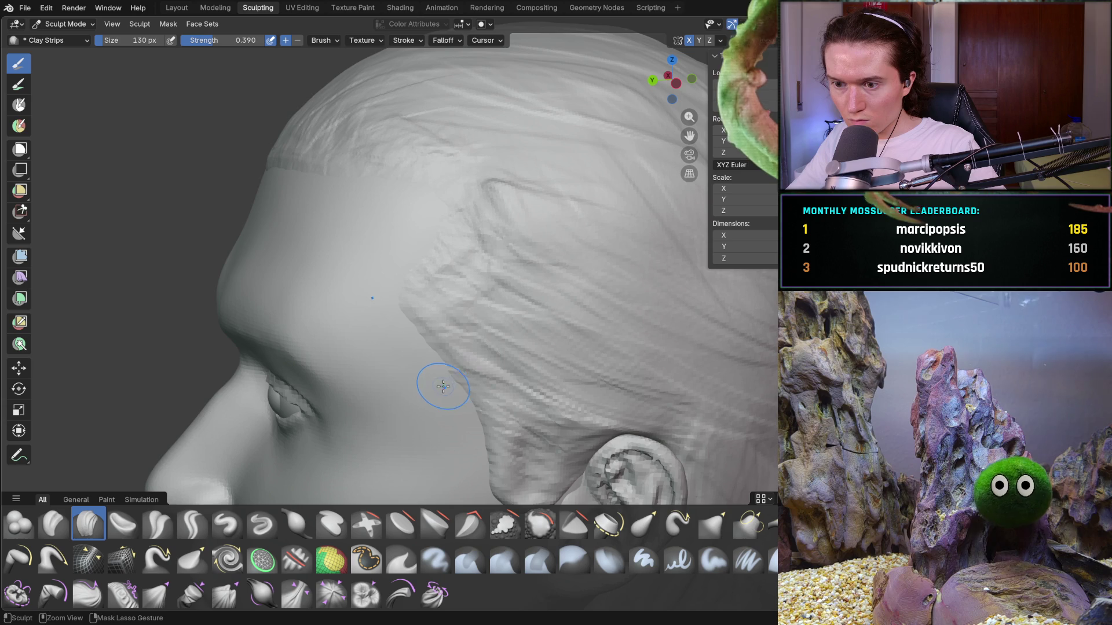
pyautogui.scroll(-5, 494, 409)
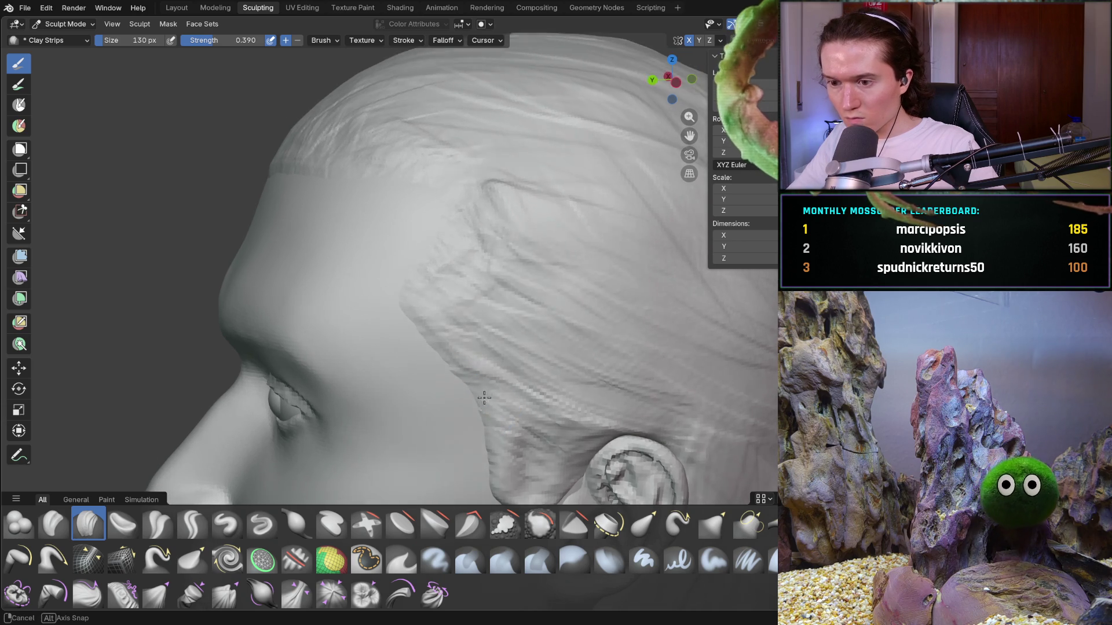
pyautogui.moveTo(494, 409)
pyautogui.mouseDown(button='middle')
pyautogui.moveTo(594, 379)
pyautogui.moveTo(467, 239)
pyautogui.mouseUp(button='middle')
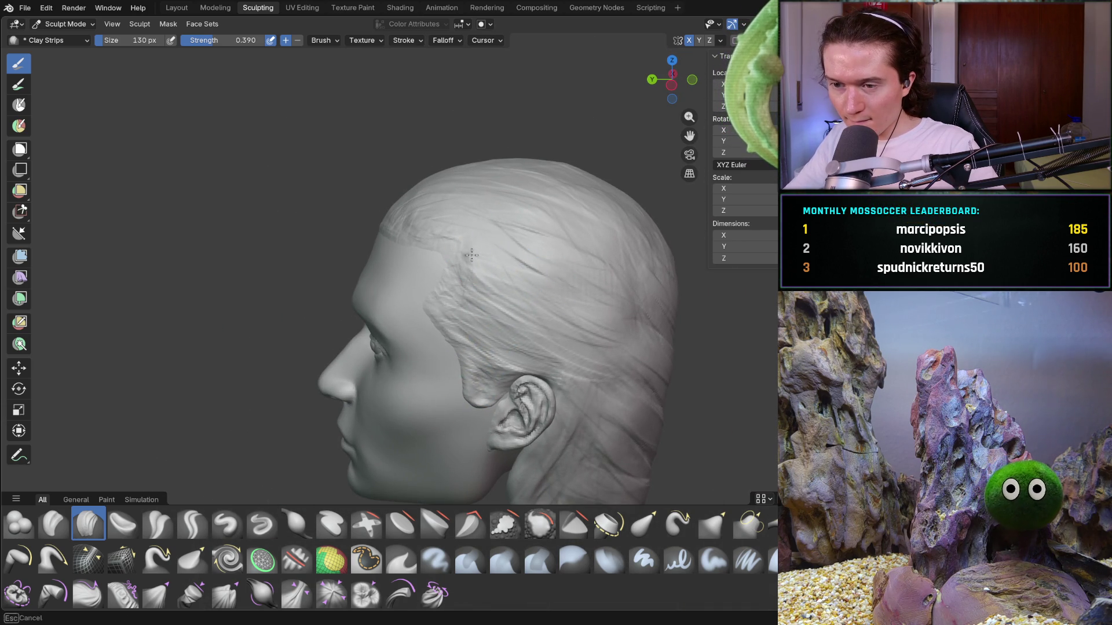
pyautogui.moveTo(633, 271)
pyautogui.mouseDown(button='middle')
pyautogui.moveTo(684, 289)
pyautogui.moveTo(653, 348)
pyautogui.moveTo(503, 236)
pyautogui.moveTo(679, 191)
pyautogui.moveTo(567, 228)
pyautogui.moveTo(605, 229)
pyautogui.mouseUp(button='middle')
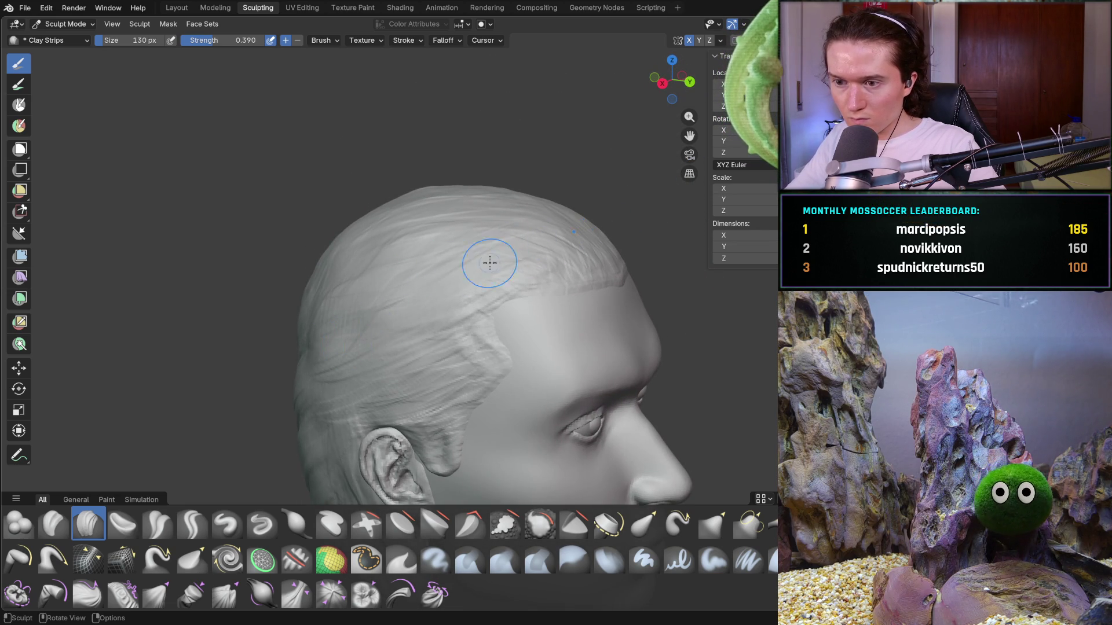
pyautogui.keyDown('ctrl'); pyautogui.moveTo(409, 320); pyautogui.dragTo(474, 324, button='middle'); pyautogui.keyUp('ctrl')
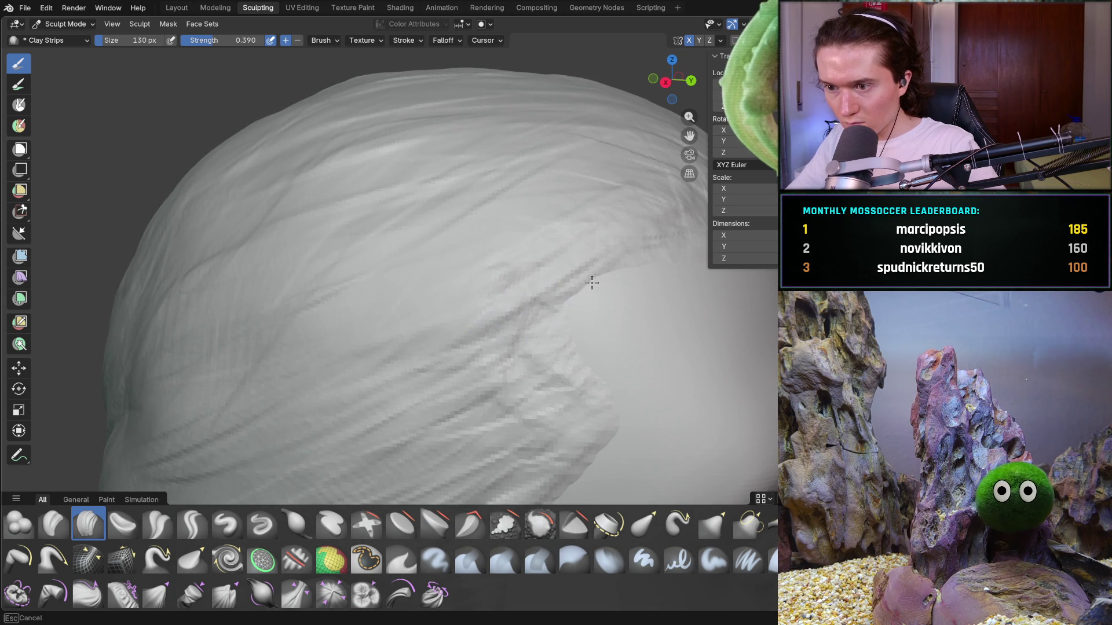
pyautogui.moveTo(571, 304)
pyautogui.keyDown('ctrl'); pyautogui.mouseDown(button='middle')
pyautogui.moveTo(509, 297)
pyautogui.moveTo(373, 340)
pyautogui.moveTo(346, 334)
pyautogui.mouseUp(button='middle'); pyautogui.keyUp('ctrl')
pyautogui.moveTo(347, 345); pyautogui.dragTo(320, 348, button='middle')
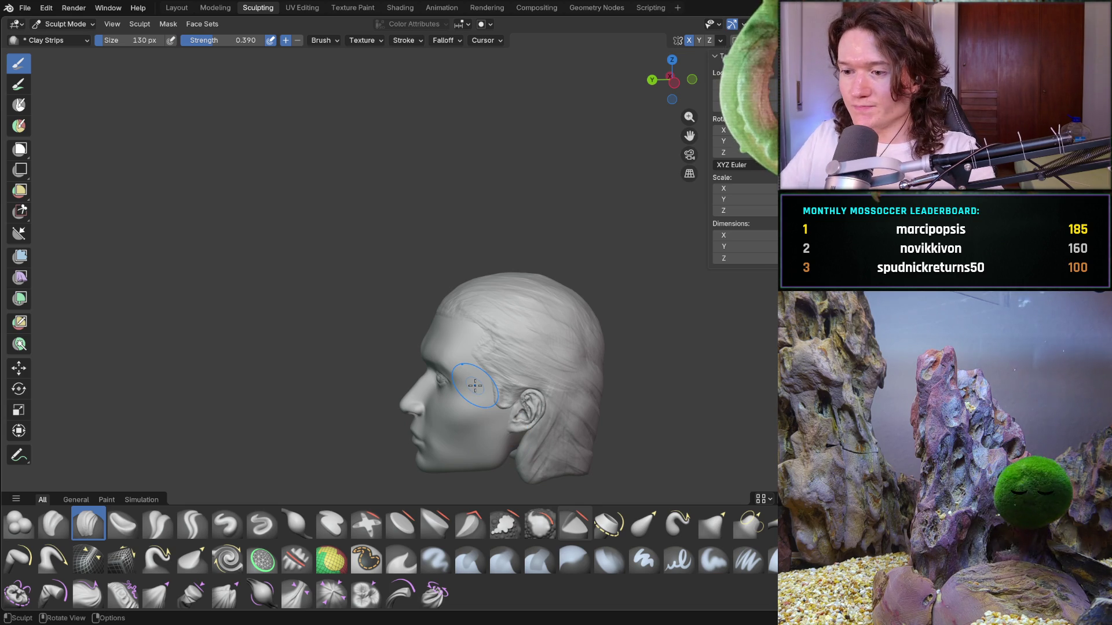
# Switch to the Crease Sharp brush and orbit to a side profile of the face
pyautogui.moveTo(475, 386); pyautogui.dragTo(588, 323, button='middle')
pyautogui.scroll(5, 440, 356)
pyautogui.moveTo(440, 357)
pyautogui.mouseDown(button='middle')
pyautogui.moveTo(487, 327)
pyautogui.moveTo(446, 330)
pyautogui.moveTo(436, 363)
pyautogui.moveTo(428, 347)
pyautogui.mouseUp(button='middle')
pyautogui.click(192, 524)
pyautogui.moveTo(411, 307)
pyautogui.mouseDown(button='middle')
pyautogui.moveTo(464, 268)
pyautogui.moveTo(385, 298)
pyautogui.moveTo(380, 315)
pyautogui.moveTo(277, 365)
pyautogui.moveTo(449, 255)
pyautogui.moveTo(389, 241)
pyautogui.mouseUp(button='middle')
# Carve crease strands along the hairline, across the top of the hair and up from the temple
pyautogui.moveTo(405, 235); pyautogui.dragTo(299, 234)
pyautogui.moveTo(405, 231); pyautogui.dragTo(307, 192)
pyautogui.moveTo(417, 144); pyautogui.dragTo(291, 209)
pyautogui.moveTo(371, 174); pyautogui.dragTo(278, 166)
pyautogui.moveTo(365, 145); pyautogui.dragTo(249, 168)
pyautogui.moveTo(208, 226); pyautogui.dragTo(402, 230, button='middle')
pyautogui.moveTo(402, 230)
pyautogui.mouseDown()
pyautogui.moveTo(347, 127)
pyautogui.moveTo(277, 145)
pyautogui.moveTo(347, 174)
pyautogui.moveTo(313, 174)
pyautogui.moveTo(371, 167)
pyautogui.moveTo(342, 116)
pyautogui.mouseUp()
pyautogui.moveTo(342, 313); pyautogui.dragTo(288, 362, button='middle')
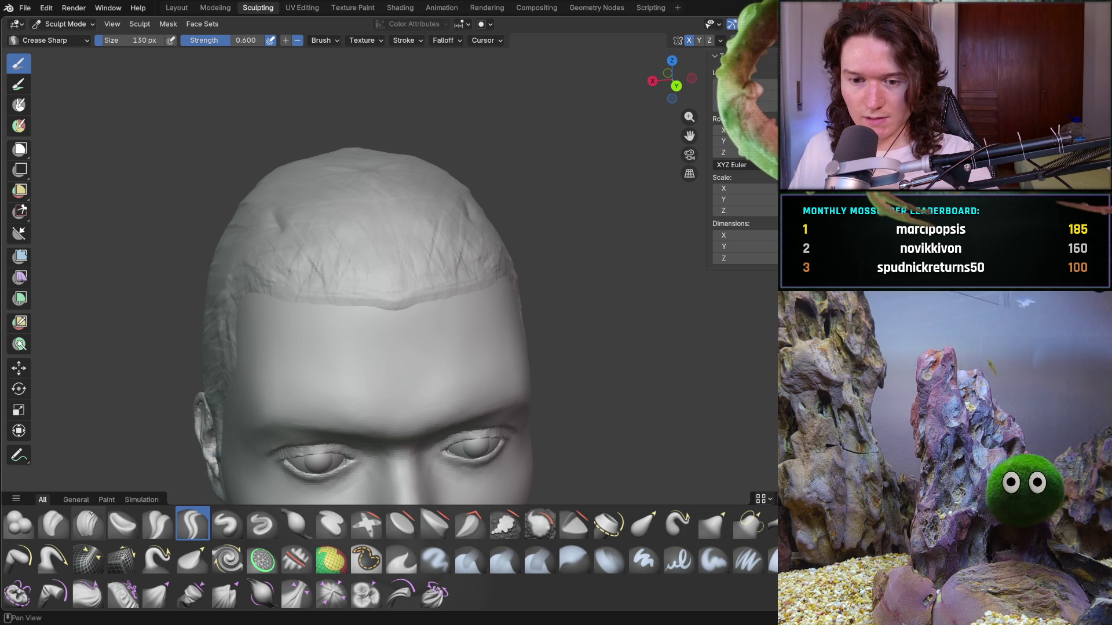
# Switch back to Clay Strips and raise its radius to 316 px
pyautogui.click(88, 524)
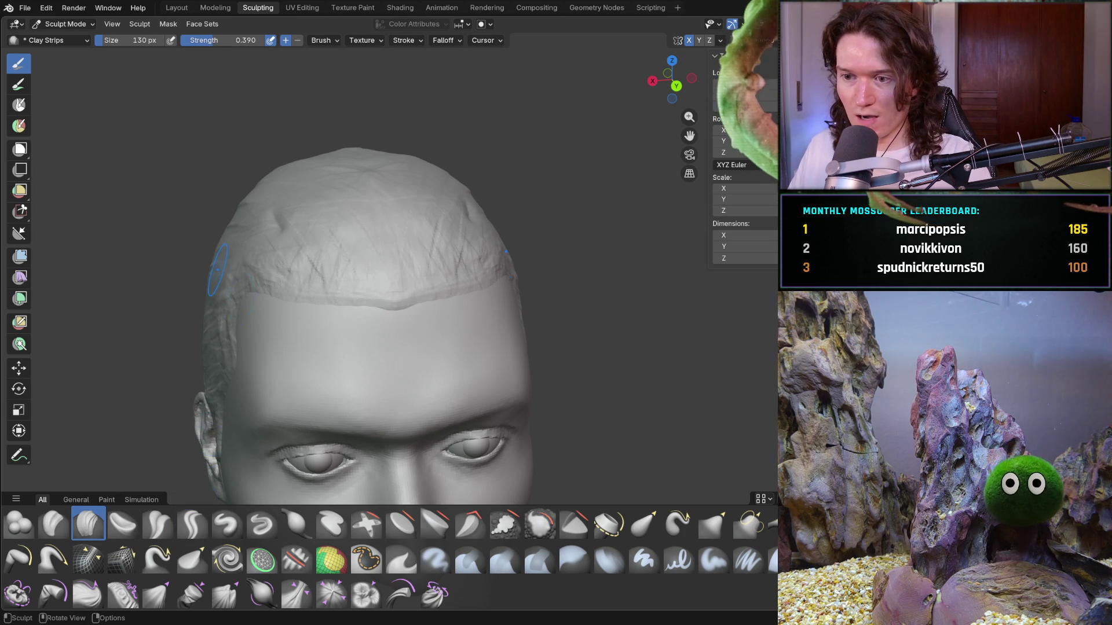
pyautogui.moveTo(217, 270)
pyautogui.mouseDown(button='middle')
pyautogui.moveTo(322, 342)
pyautogui.moveTo(496, 121)
pyautogui.mouseUp(button='middle')
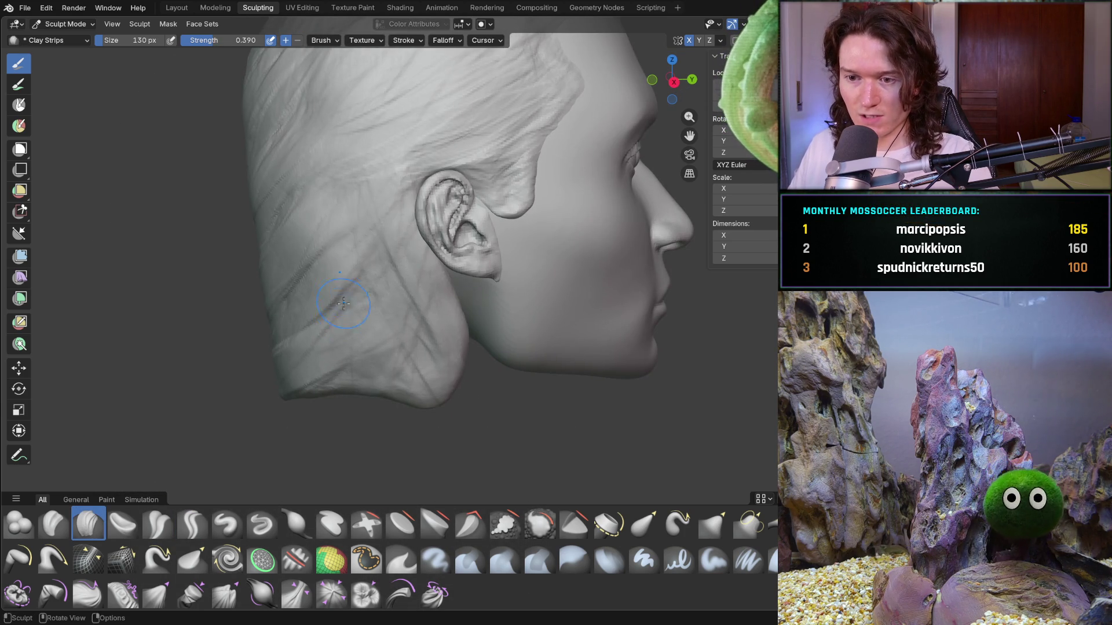
pyautogui.press('f')
pyautogui.click(330, 241)
# Lay three broad Clay Strips strands over the back hair behind the ear
pyautogui.moveTo(298, 101); pyautogui.dragTo(284, 292)
pyautogui.moveTo(342, 130)
pyautogui.mouseDown()
pyautogui.moveTo(333, 284)
pyautogui.moveTo(382, 336)
pyautogui.moveTo(388, 243)
pyautogui.mouseUp()
pyautogui.moveTo(348, 173)
pyautogui.mouseDown(button='middle')
pyautogui.moveTo(308, 265)
pyautogui.moveTo(290, 267)
pyautogui.mouseUp(button='middle')
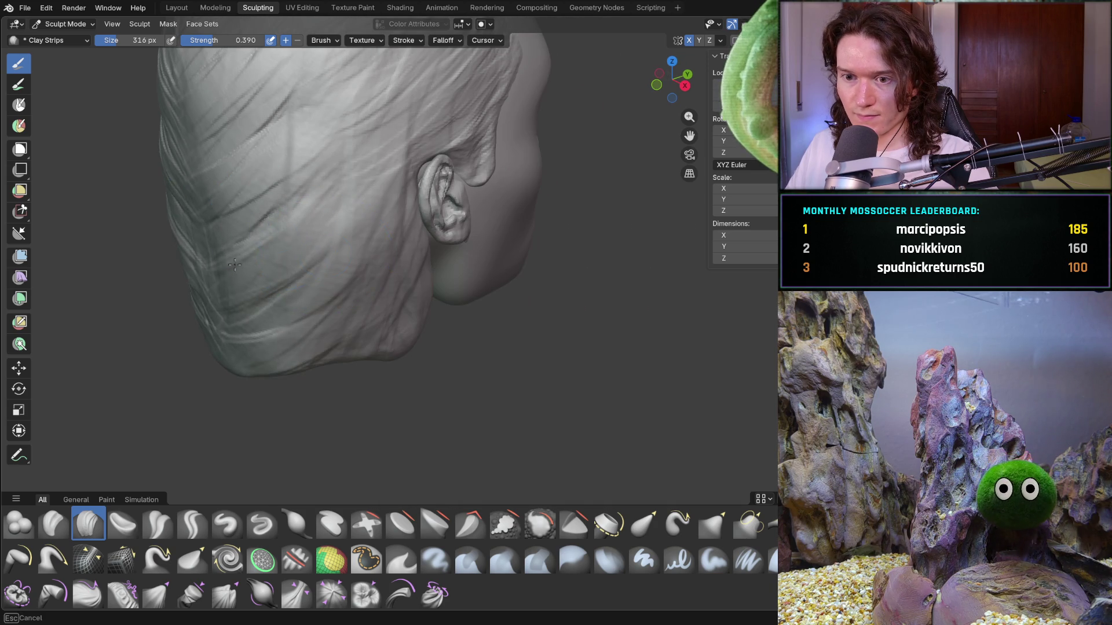
pyautogui.moveTo(393, 284); pyautogui.dragTo(342, 304, button='middle')
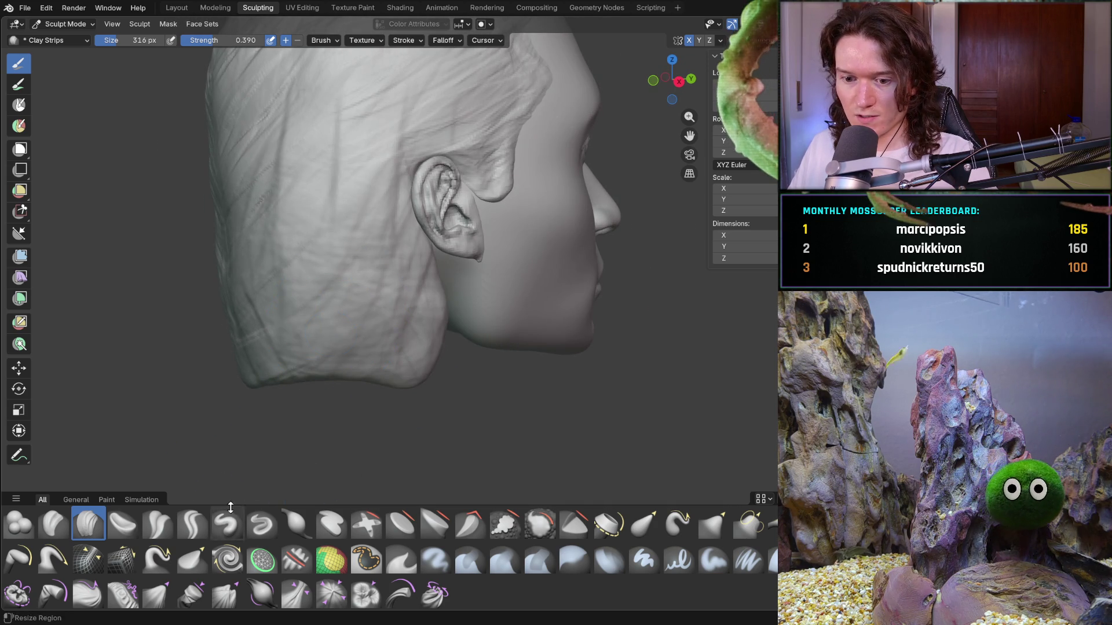
# Switch to a 540 px Grab brush and pull the hair at the jaw and behind the ear into shape
pyautogui.press('g')
pyautogui.moveTo(318, 397)
pyautogui.mouseDown()
pyautogui.moveTo(388, 351)
pyautogui.moveTo(417, 347)
pyautogui.moveTo(446, 353)
pyautogui.moveTo(418, 364)
pyautogui.moveTo(471, 409)
pyautogui.mouseUp()
pyautogui.press('f')
pyautogui.click(399, 362)
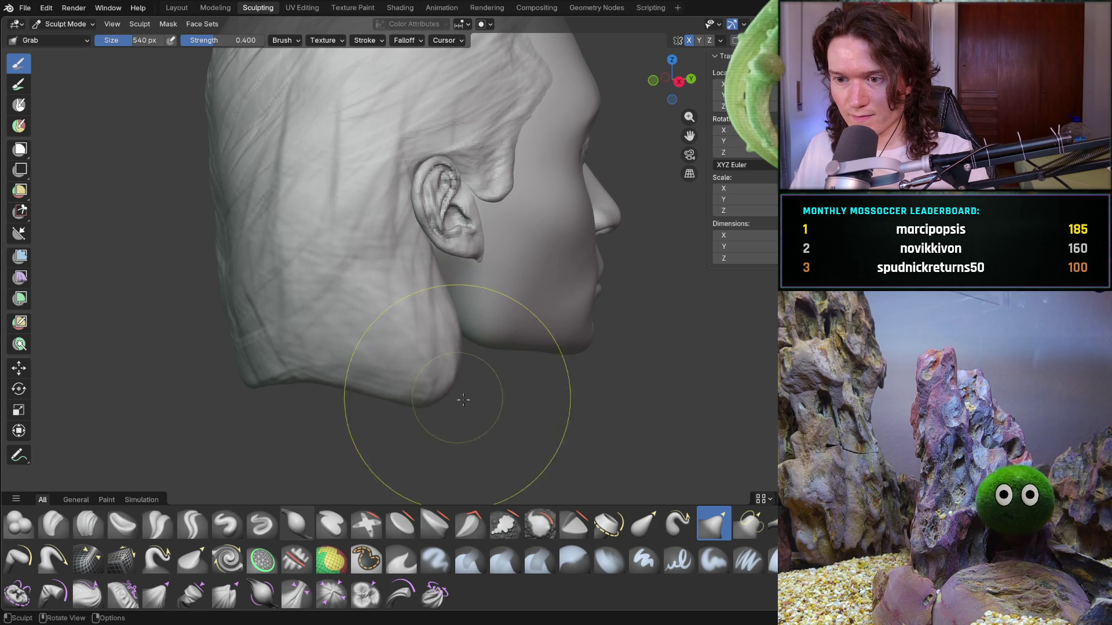
pyautogui.moveTo(471, 409); pyautogui.dragTo(323, 372, button='middle')
pyautogui.moveTo(322, 373)
pyautogui.mouseDown()
pyautogui.moveTo(348, 384)
pyautogui.moveTo(375, 375)
pyautogui.moveTo(310, 348)
pyautogui.moveTo(347, 260)
pyautogui.moveTo(351, 279)
pyautogui.moveTo(371, 278)
pyautogui.moveTo(359, 289)
pyautogui.mouseUp()
pyautogui.moveTo(359, 289)
pyautogui.mouseDown(button='middle')
pyautogui.moveTo(294, 369)
pyautogui.moveTo(293, 359)
pyautogui.moveTo(154, 429)
pyautogui.moveTo(157, 390)
pyautogui.moveTo(298, 390)
pyautogui.moveTo(373, 352)
pyautogui.moveTo(425, 400)
pyautogui.moveTo(479, 427)
pyautogui.moveTo(361, 413)
pyautogui.mouseUp(button='middle')
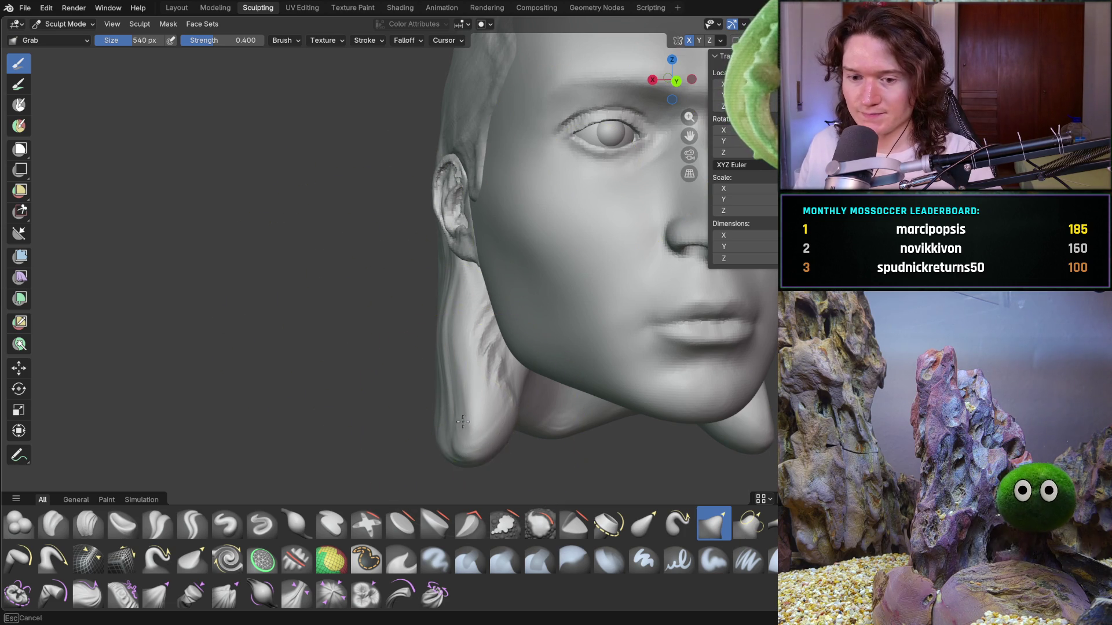
# Orbit round to the ear and Grab-pull the surrounding hair upward so it sweeps back
pyautogui.moveTo(471, 434)
pyautogui.mouseDown(button='middle')
pyautogui.moveTo(409, 372)
pyautogui.moveTo(437, 355)
pyautogui.moveTo(494, 358)
pyautogui.mouseUp(button='middle')
pyautogui.scroll(-5, 410, 373)
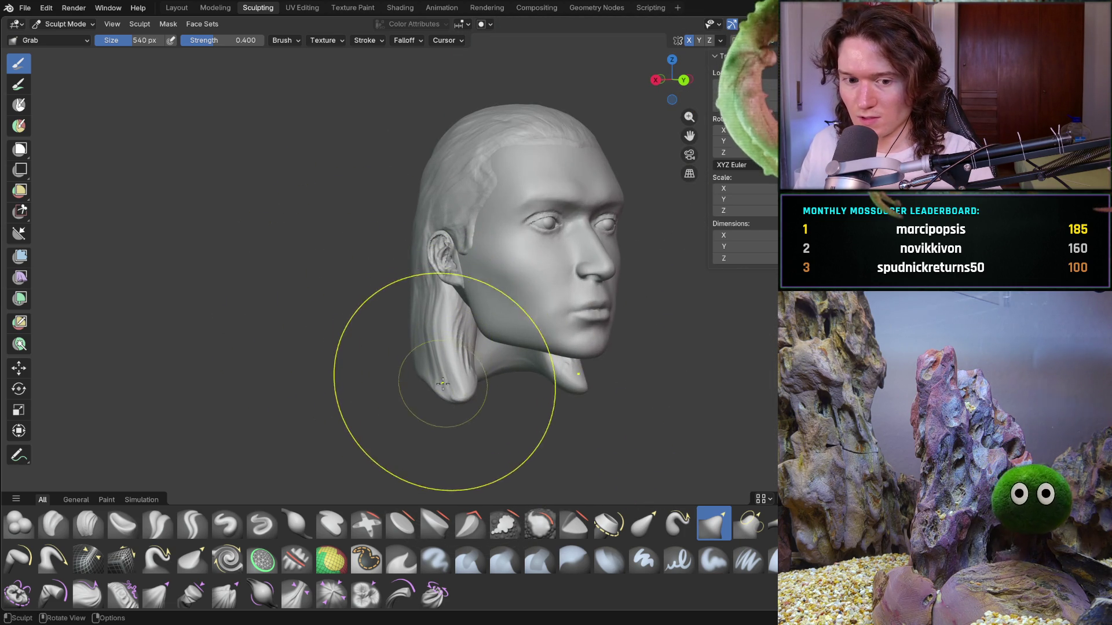
pyautogui.moveTo(439, 393)
pyautogui.mouseDown(button='middle')
pyautogui.moveTo(384, 386)
pyautogui.moveTo(459, 372)
pyautogui.moveTo(360, 361)
pyautogui.mouseUp(button='middle')
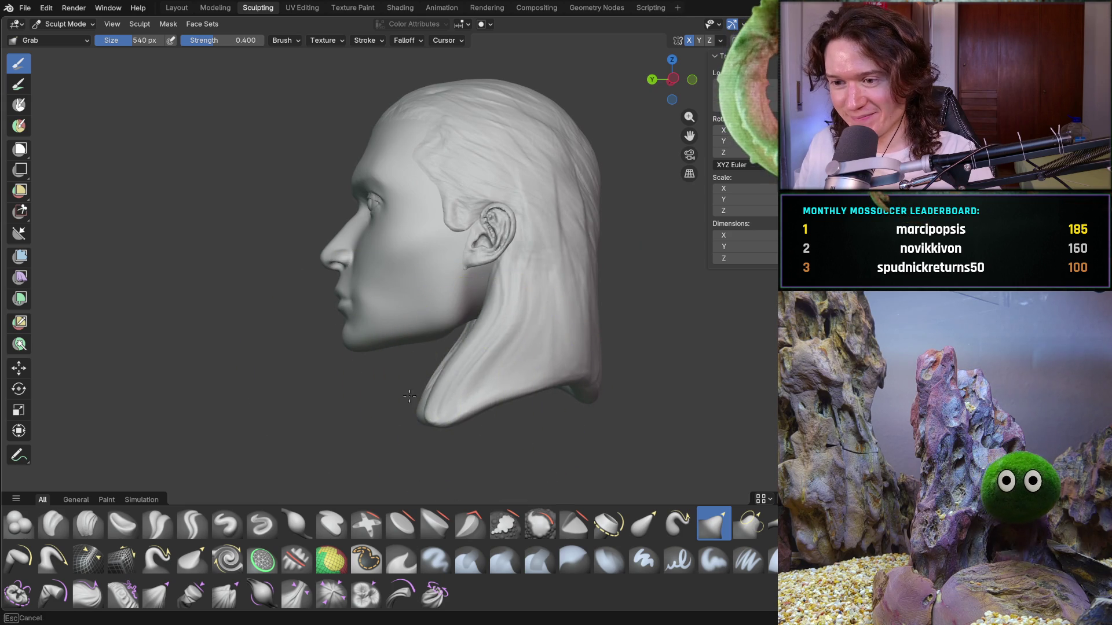
pyautogui.moveTo(416, 395); pyautogui.dragTo(426, 391, button='middle')
pyautogui.moveTo(476, 365)
pyautogui.mouseDown(button='middle')
pyautogui.moveTo(521, 404)
pyautogui.moveTo(516, 355)
pyautogui.moveTo(529, 364)
pyautogui.moveTo(545, 288)
pyautogui.moveTo(422, 255)
pyautogui.moveTo(571, 170)
pyautogui.mouseUp(button='middle')
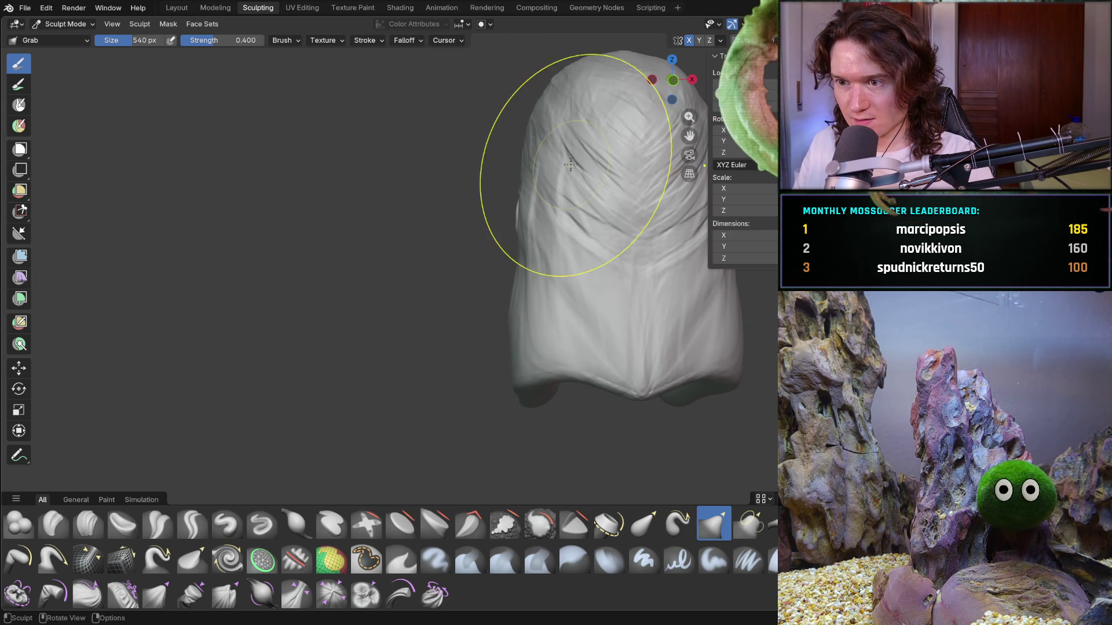
pyautogui.moveTo(533, 124)
pyautogui.mouseDown(button='middle')
pyautogui.moveTo(645, 168)
pyautogui.moveTo(628, 156)
pyautogui.moveTo(641, 154)
pyautogui.moveTo(613, 217)
pyautogui.moveTo(550, 271)
pyautogui.mouseUp(button='middle')
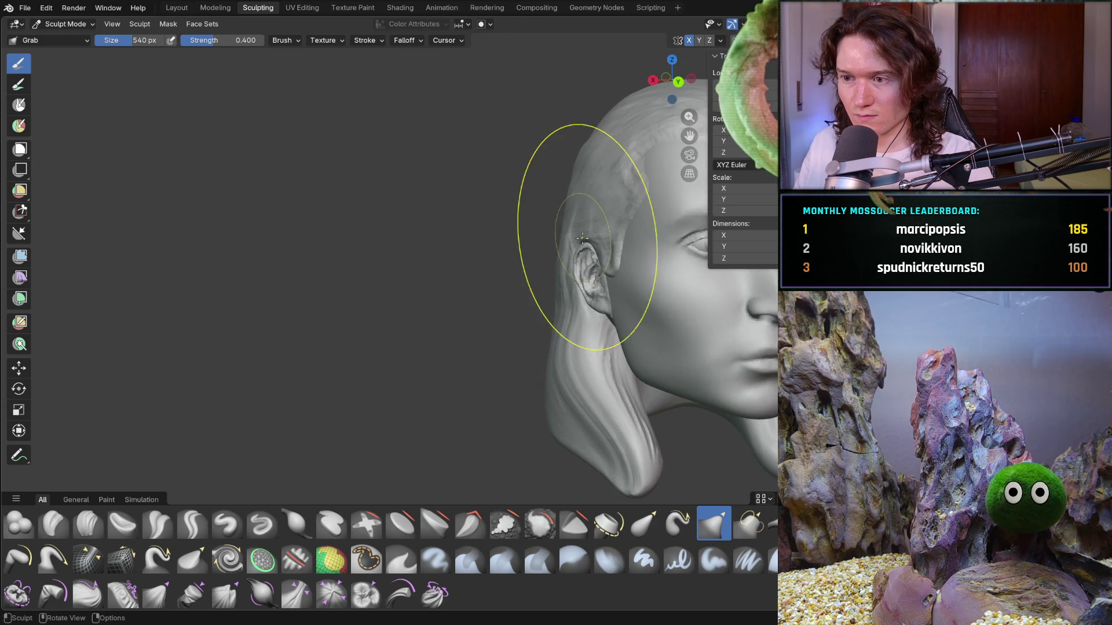
pyautogui.scroll(4, 579, 272)
pyautogui.moveTo(612, 278); pyautogui.dragTo(622, 251)
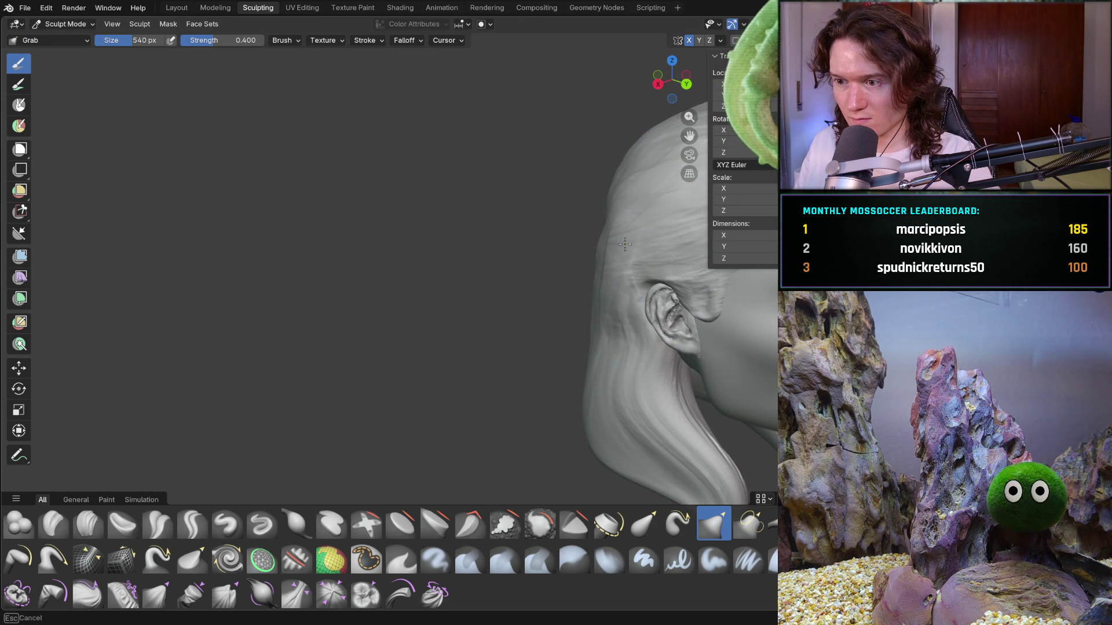
pyautogui.moveTo(626, 248)
pyautogui.mouseDown(button='middle')
pyautogui.moveTo(608, 255)
pyautogui.moveTo(648, 267)
pyautogui.moveTo(615, 262)
pyautogui.mouseUp(button='middle')
pyautogui.scroll(6, 615, 262)
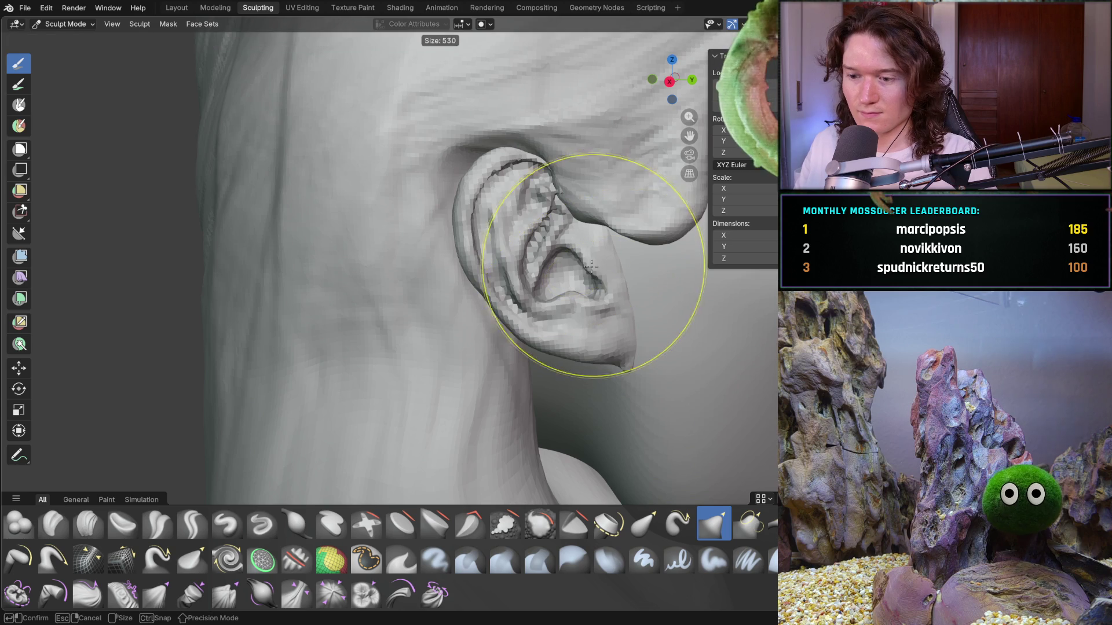
# Resize the Grab brush to 446 px and pull the hair over and behind the ear
pyautogui.moveTo(563, 194); pyautogui.dragTo(575, 190)
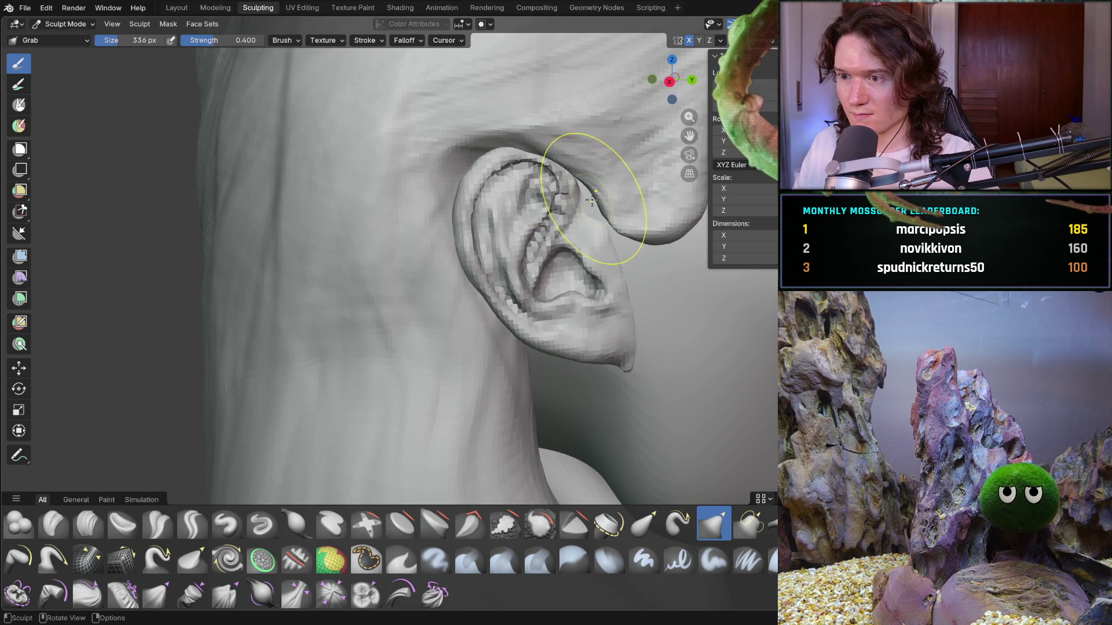
pyautogui.moveTo(472, 145); pyautogui.dragTo(536, 196, button='middle')
pyautogui.press('f')
pyautogui.click(549, 196)
pyautogui.moveTo(498, 186)
pyautogui.mouseDown()
pyautogui.moveTo(528, 122)
pyautogui.moveTo(508, 161)
pyautogui.mouseUp()
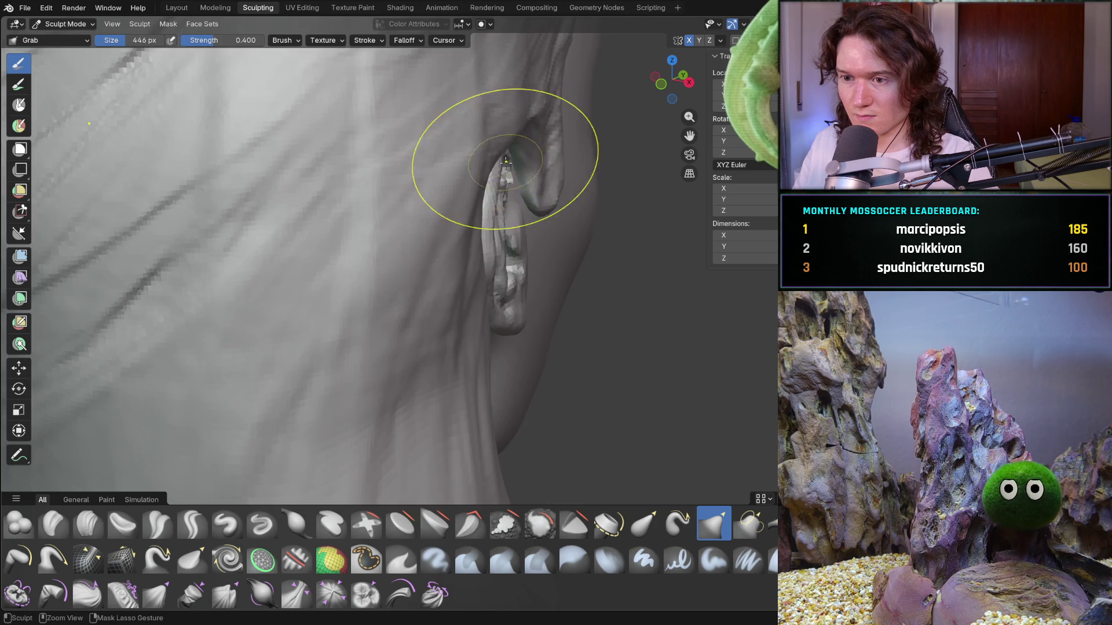
pyautogui.scroll(-10, 459, 193)
pyautogui.moveTo(459, 193)
pyautogui.mouseDown(button='middle')
pyautogui.moveTo(408, 282)
pyautogui.moveTo(251, 313)
pyautogui.moveTo(384, 293)
pyautogui.mouseUp(button='middle')
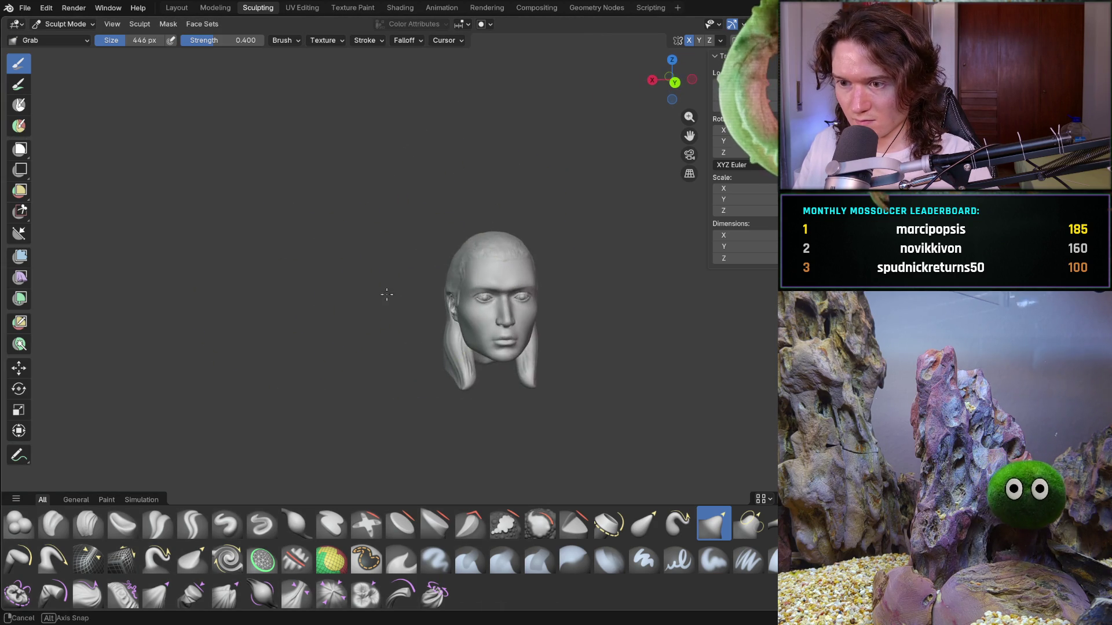
pyautogui.scroll(6, 424, 300)
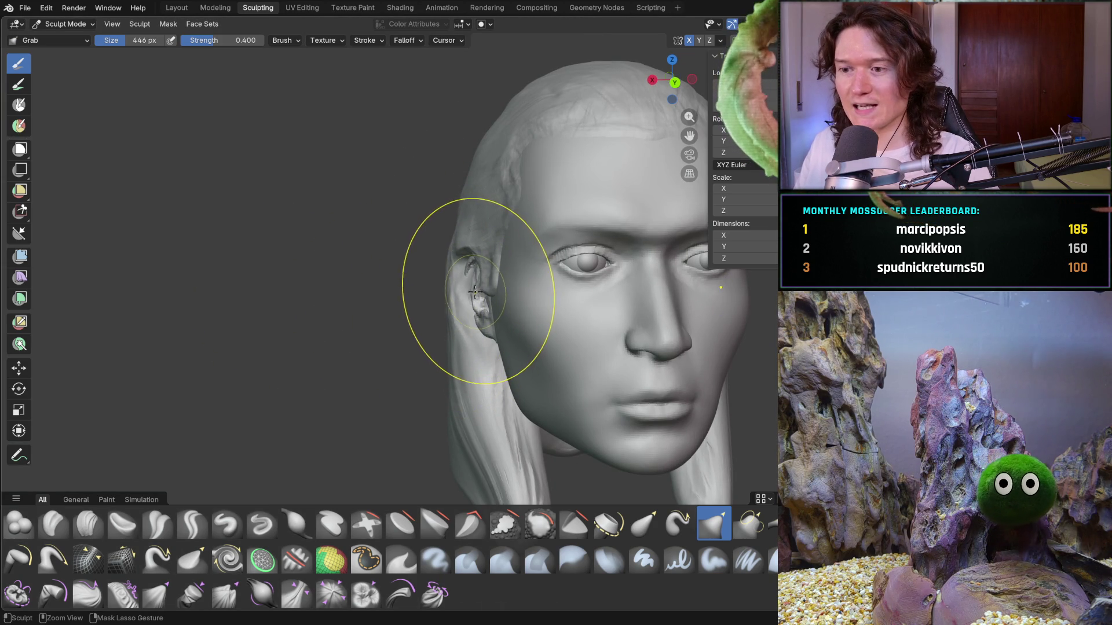
# Shrink the Grab brush to 308 px and orbit down over the top of the head
pyautogui.moveTo(422, 322); pyautogui.dragTo(496, 342, button='middle')
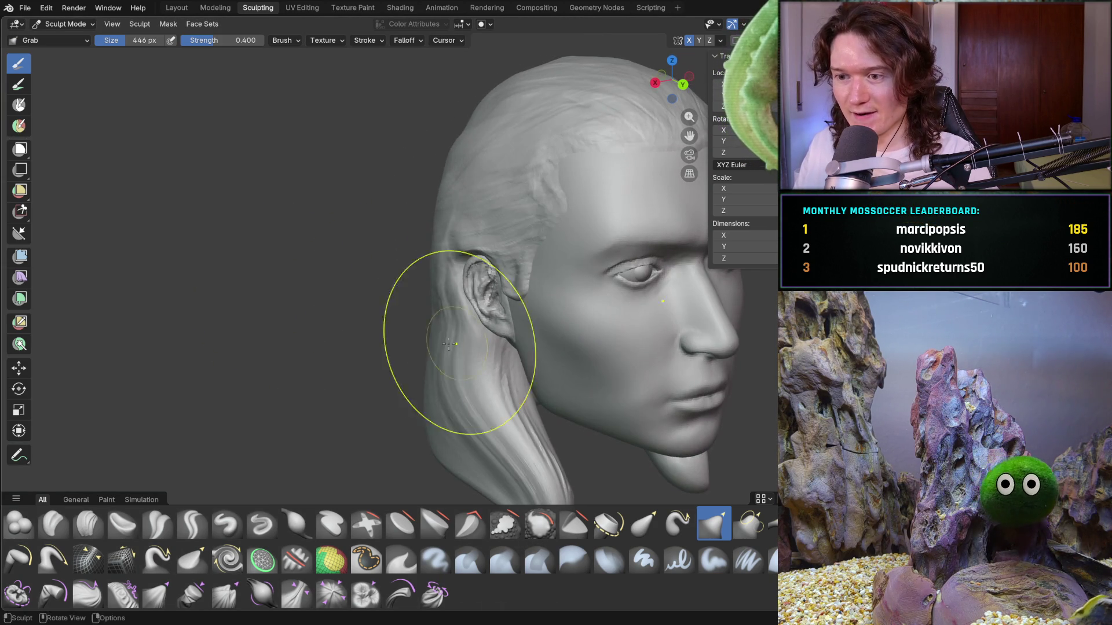
pyautogui.press('f')
pyautogui.click(437, 326)
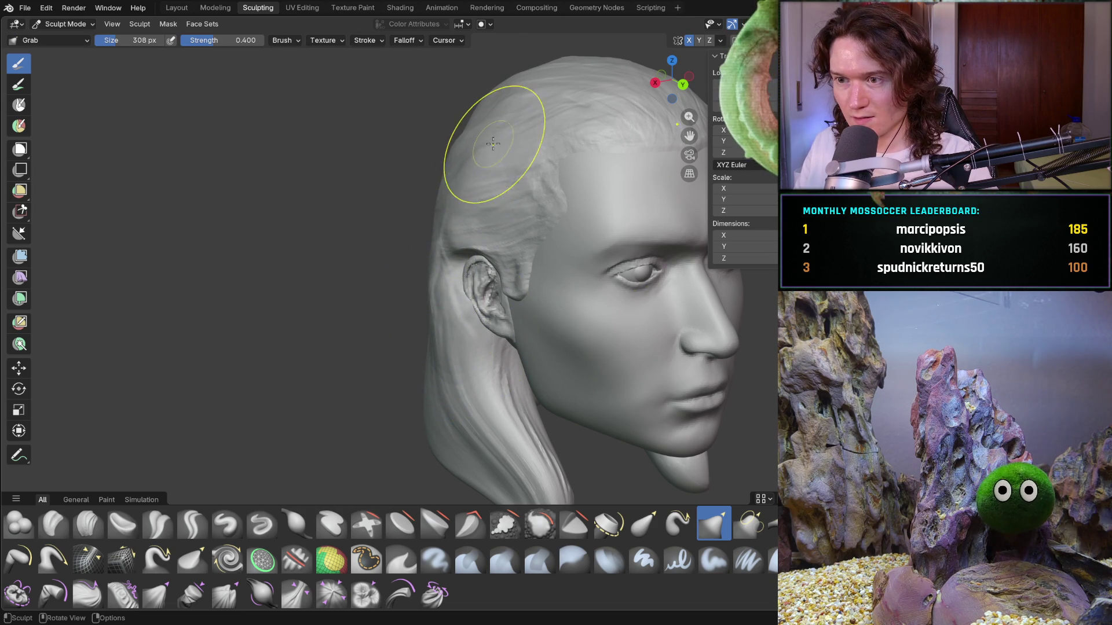
pyautogui.moveTo(492, 144); pyautogui.dragTo(438, 163, button='middle')
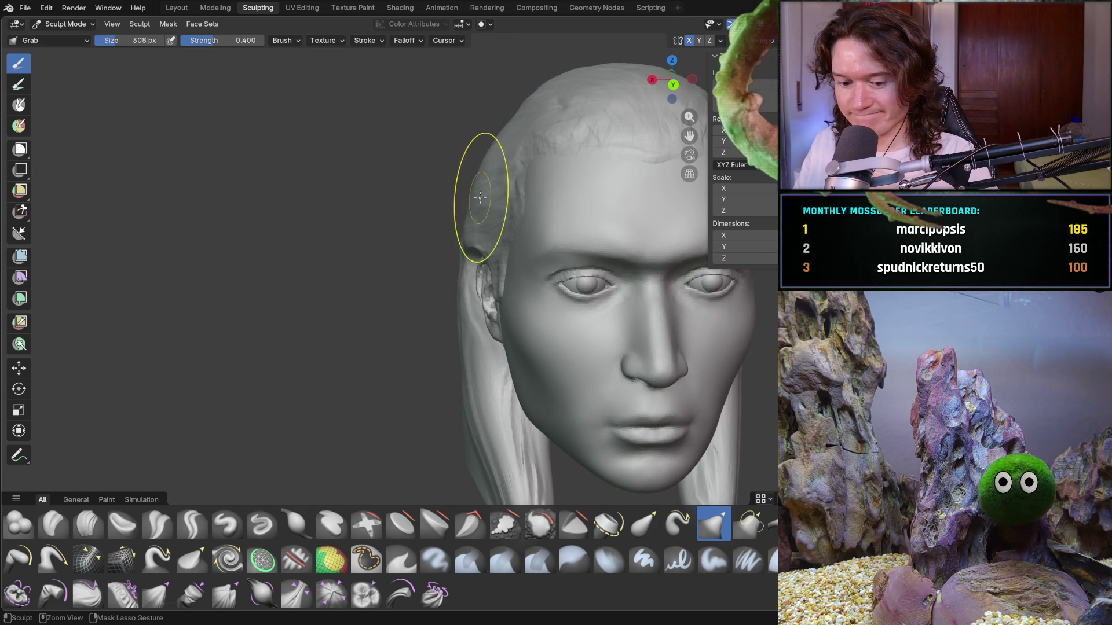
pyautogui.moveTo(484, 203); pyautogui.dragTo(491, 195, button='middle')
pyautogui.moveTo(524, 75)
pyautogui.mouseDown(button='middle')
pyautogui.moveTo(486, 73)
pyautogui.moveTo(561, 84)
pyautogui.moveTo(519, 186)
pyautogui.moveTo(427, 315)
pyautogui.moveTo(343, 348)
pyautogui.mouseUp(button='middle')
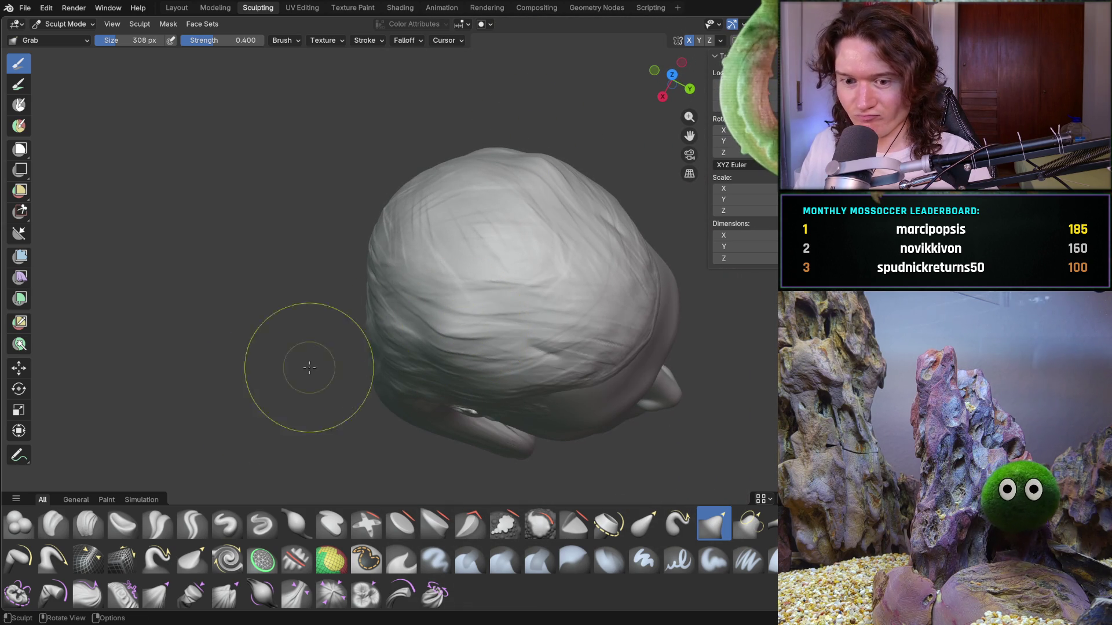
# Switch to Clay Strips and lay strand strokes across the top of the head
pyautogui.click(88, 524)
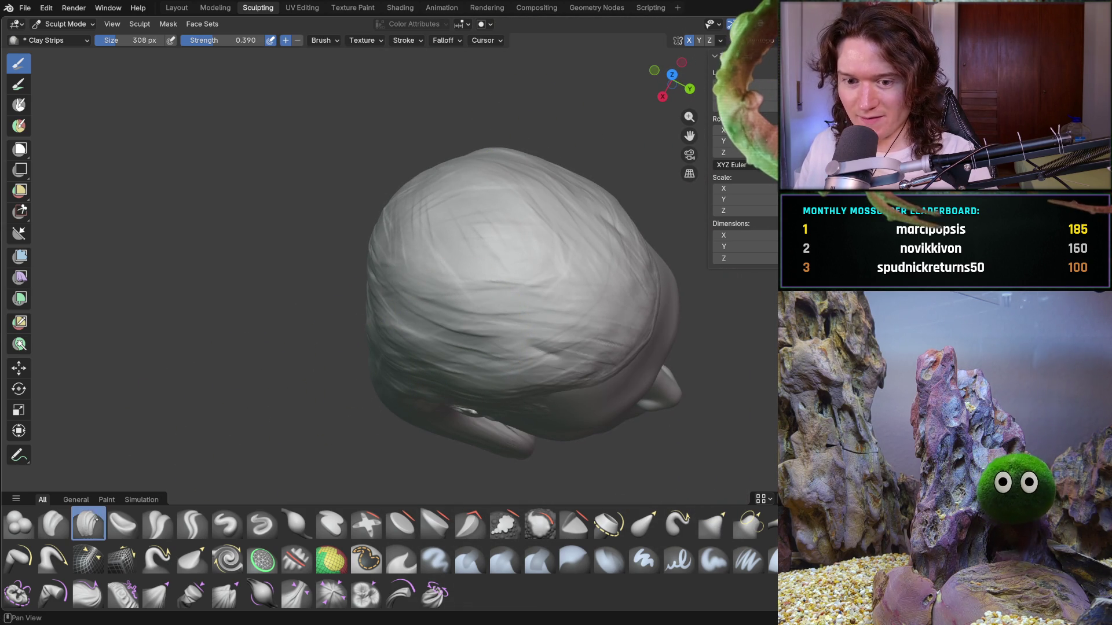
pyautogui.moveTo(537, 278)
pyautogui.mouseDown()
pyautogui.moveTo(405, 312)
pyautogui.moveTo(446, 224)
pyautogui.moveTo(550, 330)
pyautogui.moveTo(346, 313)
pyautogui.mouseUp()
pyautogui.moveTo(345, 312); pyautogui.dragTo(480, 225, button='middle')
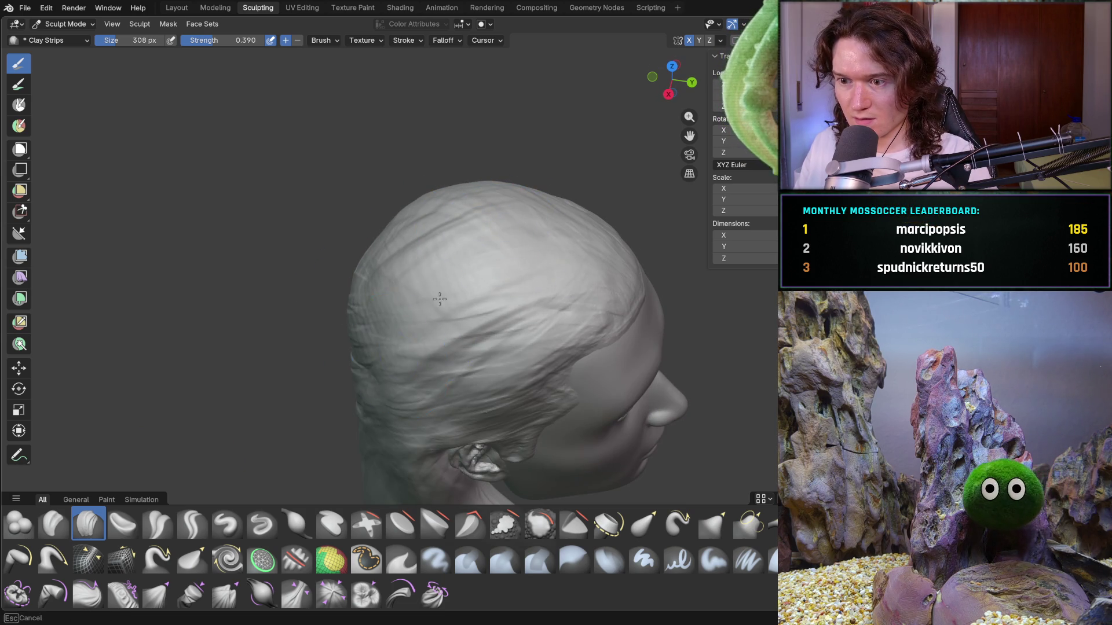
pyautogui.moveTo(408, 377)
pyautogui.mouseDown(button='middle')
pyautogui.moveTo(392, 273)
pyautogui.moveTo(487, 287)
pyautogui.moveTo(480, 298)
pyautogui.moveTo(471, 249)
pyautogui.moveTo(467, 266)
pyautogui.moveTo(400, 281)
pyautogui.moveTo(424, 241)
pyautogui.mouseUp(button='middle')
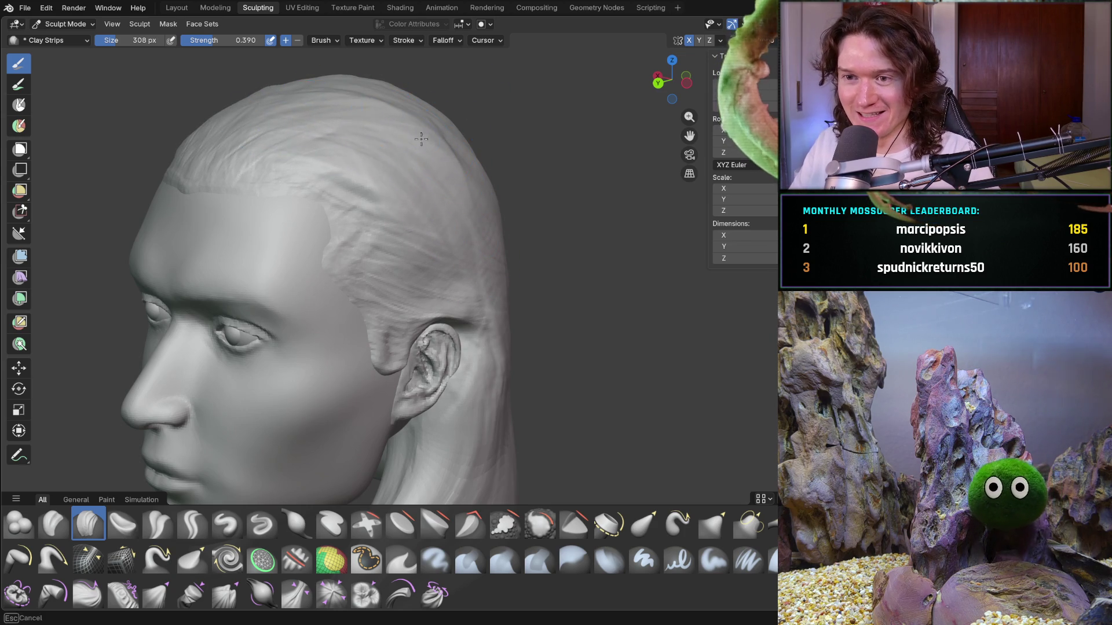
pyautogui.moveTo(339, 145)
pyautogui.mouseDown(button='middle')
pyautogui.moveTo(449, 221)
pyautogui.moveTo(491, 313)
pyautogui.moveTo(466, 316)
pyautogui.mouseUp(button='middle')
pyautogui.scroll(5, 501, 292)
# Shrink the brush to 164 px and carve strand strokes across the neck hair
pyautogui.press('[')
pyautogui.press('[')
pyautogui.press('[')
pyautogui.moveTo(467, 209); pyautogui.dragTo(504, 281, button='middle')
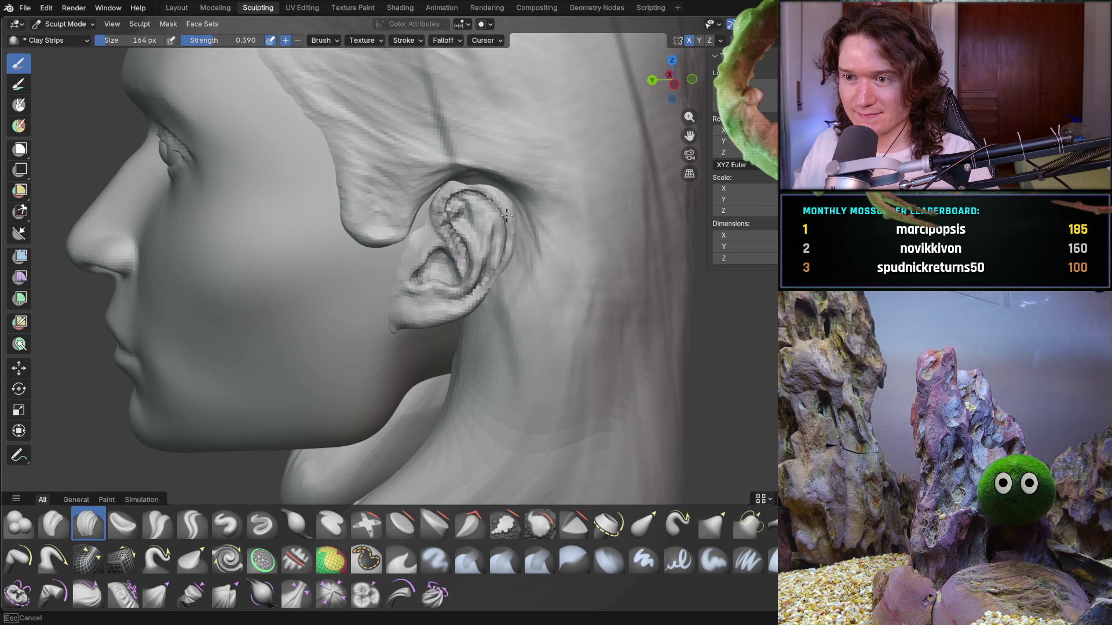
pyautogui.moveTo(448, 381)
pyautogui.mouseDown(button='middle')
pyautogui.moveTo(503, 283)
pyautogui.moveTo(470, 335)
pyautogui.moveTo(449, 347)
pyautogui.moveTo(446, 328)
pyautogui.moveTo(458, 353)
pyautogui.mouseUp(button='middle')
pyautogui.keyDown('ctrl'); pyautogui.moveTo(446, 397); pyautogui.dragTo(473, 244, button='middle'); pyautogui.keyUp('ctrl')
pyautogui.moveTo(515, 367)
pyautogui.mouseDown()
pyautogui.moveTo(533, 325)
pyautogui.moveTo(573, 307)
pyautogui.moveTo(637, 313)
pyautogui.mouseUp()
pyautogui.moveTo(645, 313); pyautogui.dragTo(644, 149, button='middle')
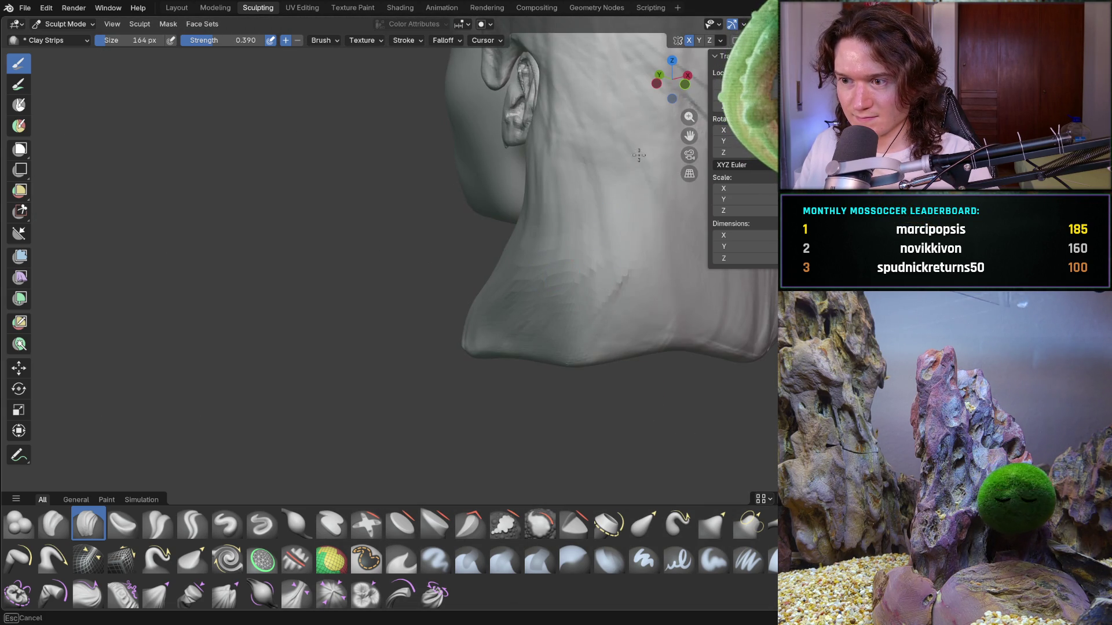
pyautogui.moveTo(691, 293)
pyautogui.mouseDown(button='middle')
pyautogui.moveTo(620, 236)
pyautogui.moveTo(566, 248)
pyautogui.moveTo(542, 273)
pyautogui.moveTo(543, 241)
pyautogui.moveTo(517, 260)
pyautogui.moveTo(442, 264)
pyautogui.moveTo(438, 284)
pyautogui.mouseUp(button='middle')
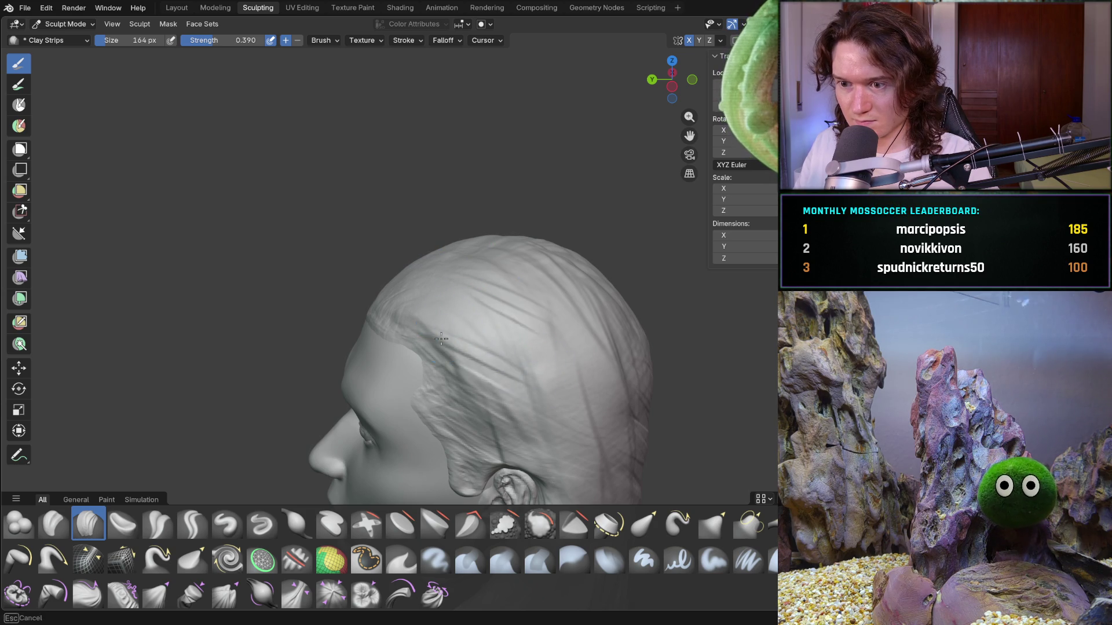
pyautogui.moveTo(557, 389)
pyautogui.mouseDown(button='middle')
pyautogui.moveTo(576, 315)
pyautogui.moveTo(487, 302)
pyautogui.moveTo(528, 290)
pyautogui.mouseUp(button='middle')
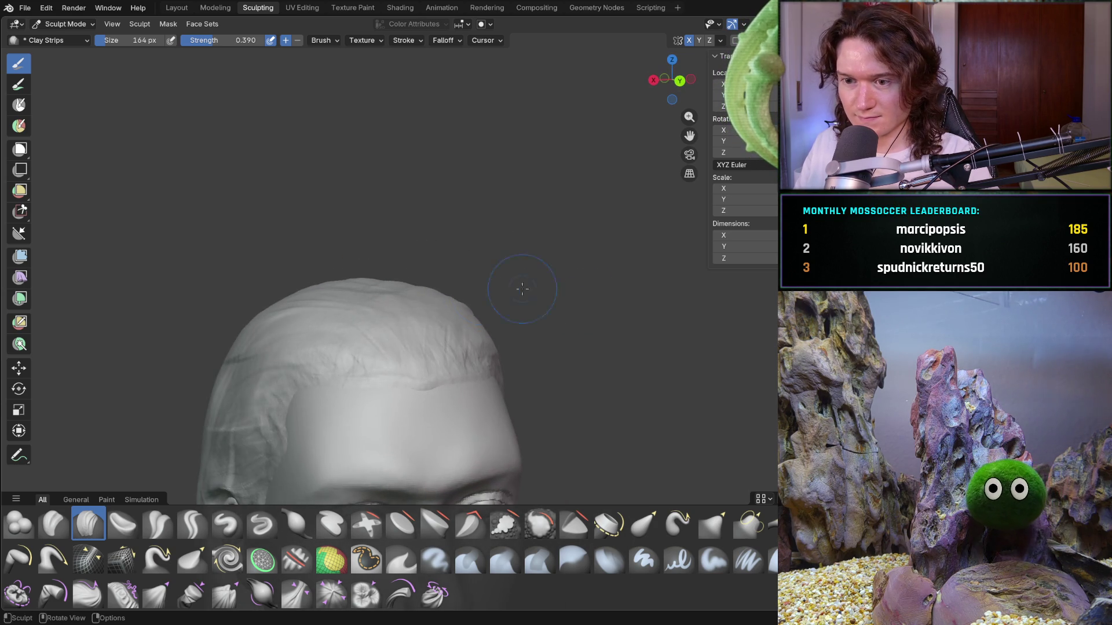
pyautogui.moveTo(420, 320)
pyautogui.keyDown('shift'); pyautogui.mouseDown(button='middle')
pyautogui.moveTo(405, 347)
pyautogui.moveTo(364, 330)
pyautogui.moveTo(515, 252)
pyautogui.mouseUp(button='middle'); pyautogui.keyUp('shift')
pyautogui.moveTo(580, 168); pyautogui.dragTo(346, 354, button='middle')
# Cut a Crease Sharp crease into the hair above the forehead, then reselect Clay Strips
pyautogui.click(192, 524)
pyautogui.keyDown('shift'); pyautogui.moveTo(443, 340); pyautogui.dragTo(451, 336, button='middle'); pyautogui.keyUp('shift')
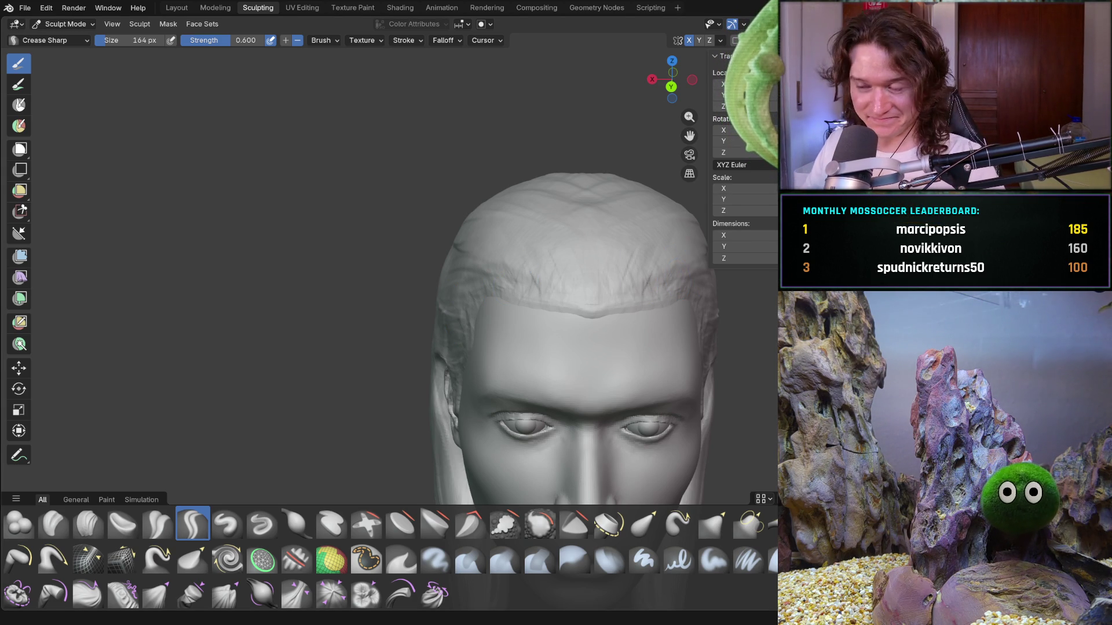
pyautogui.moveTo(615, 293)
pyautogui.mouseDown(button='middle')
pyautogui.moveTo(558, 317)
pyautogui.moveTo(565, 266)
pyautogui.mouseUp(button='middle')
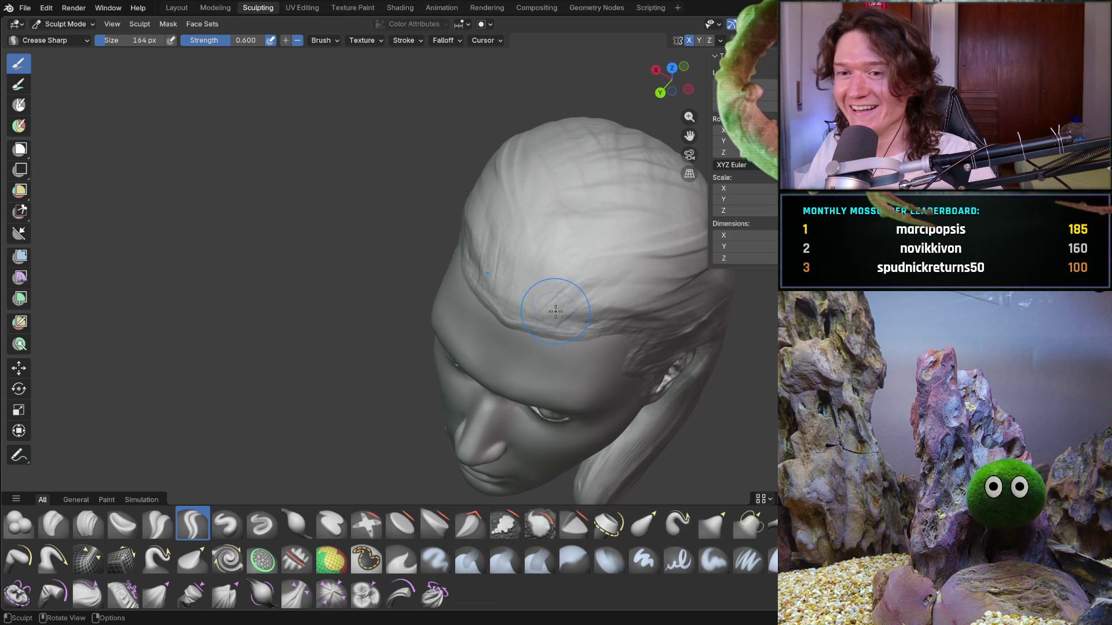
pyautogui.moveTo(505, 277); pyautogui.dragTo(513, 217)
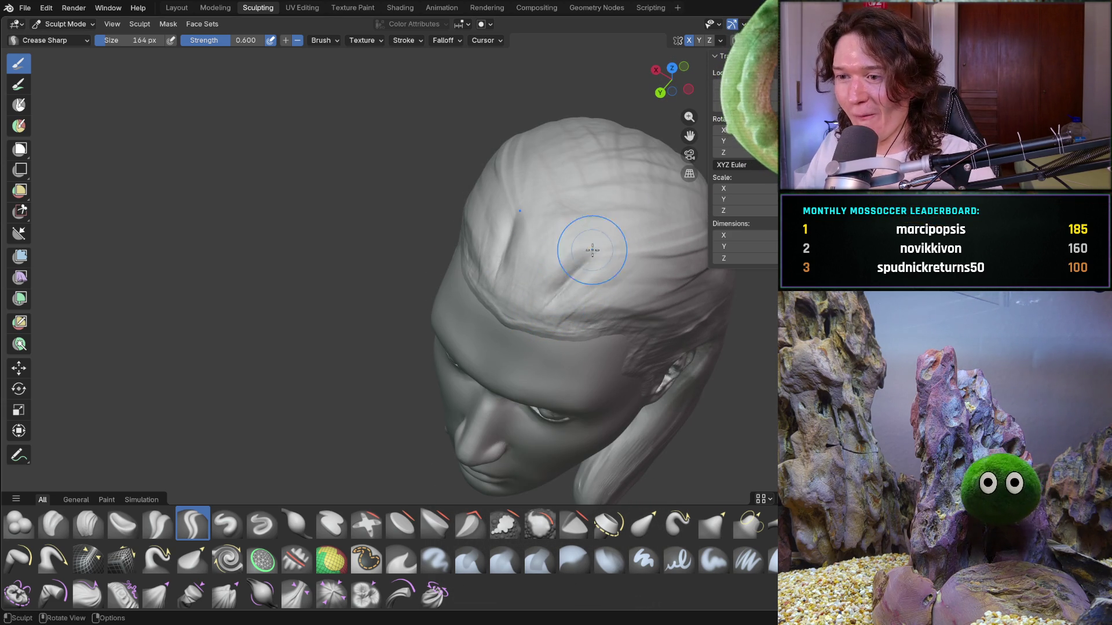
pyautogui.moveTo(625, 278); pyautogui.dragTo(432, 363, button='middle')
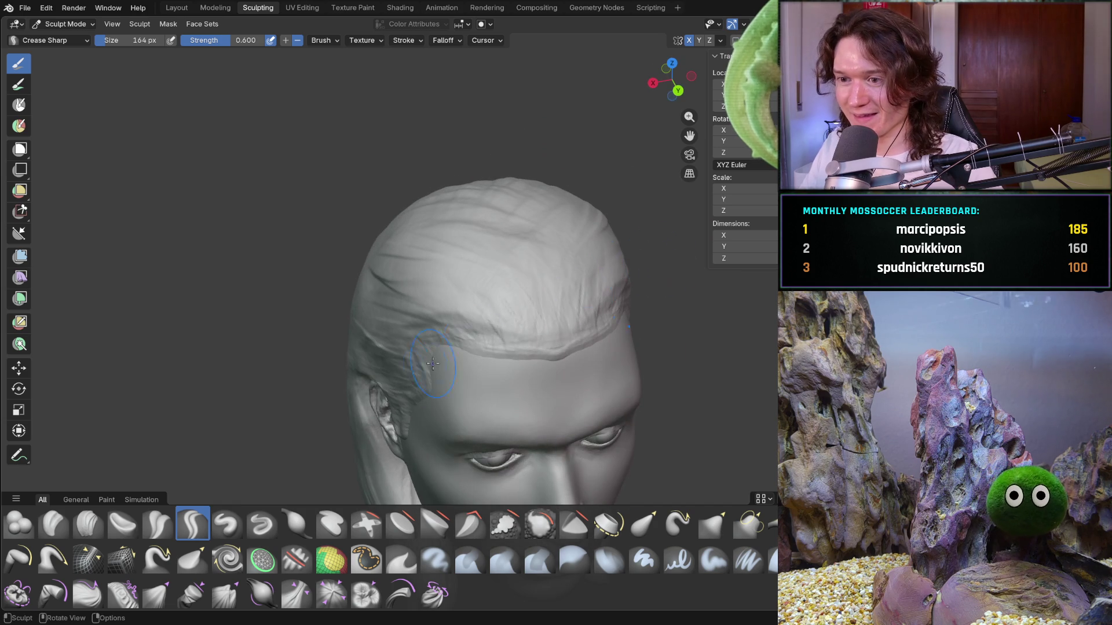
pyautogui.click(88, 524)
pyautogui.moveTo(209, 427)
pyautogui.mouseDown(button='middle')
pyautogui.moveTo(460, 311)
pyautogui.moveTo(471, 293)
pyautogui.moveTo(359, 318)
pyautogui.moveTo(363, 185)
pyautogui.mouseUp(button='middle')
# Carve Clay Strips strand ridges along the side hair, the back hair and across the top of the head
pyautogui.moveTo(363, 185); pyautogui.dragTo(325, 218)
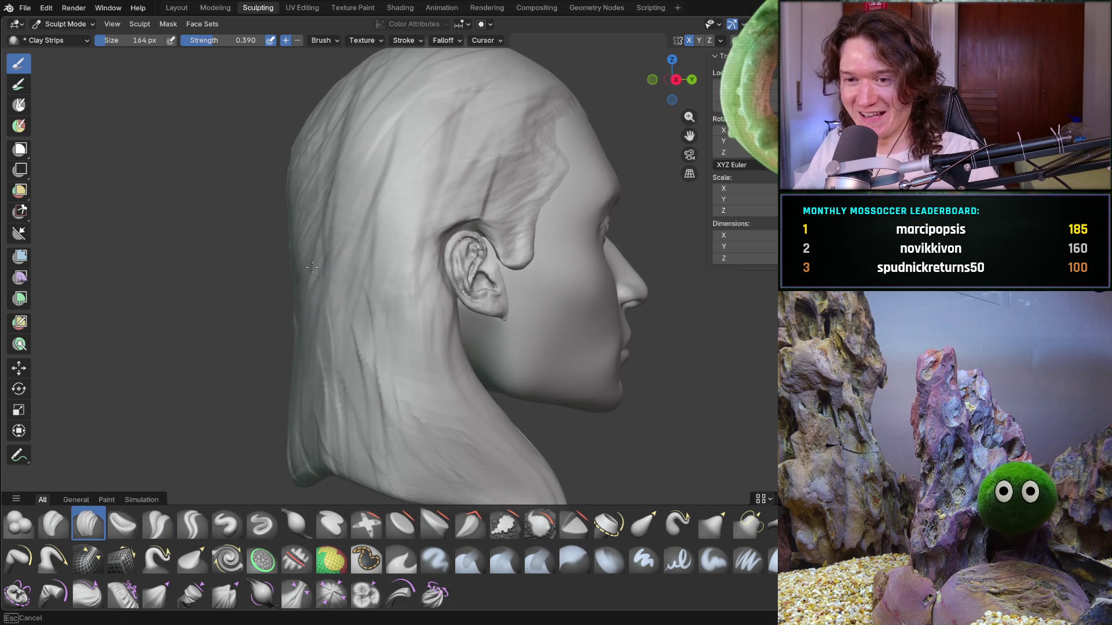
pyautogui.moveTo(298, 362); pyautogui.dragTo(289, 320, button='middle')
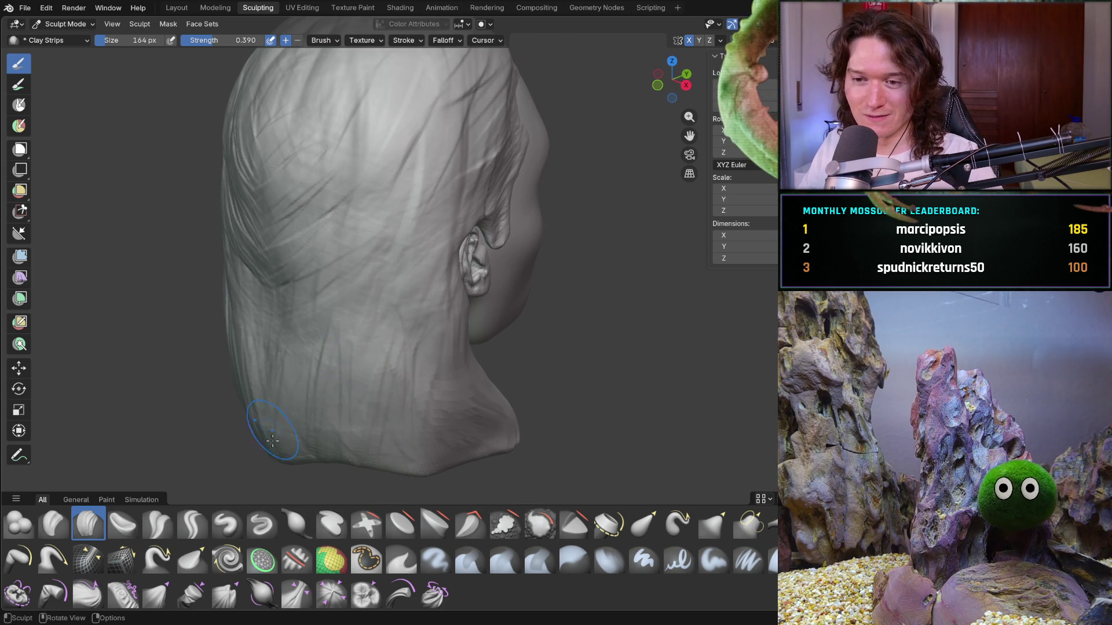
pyautogui.moveTo(233, 454); pyautogui.dragTo(336, 354)
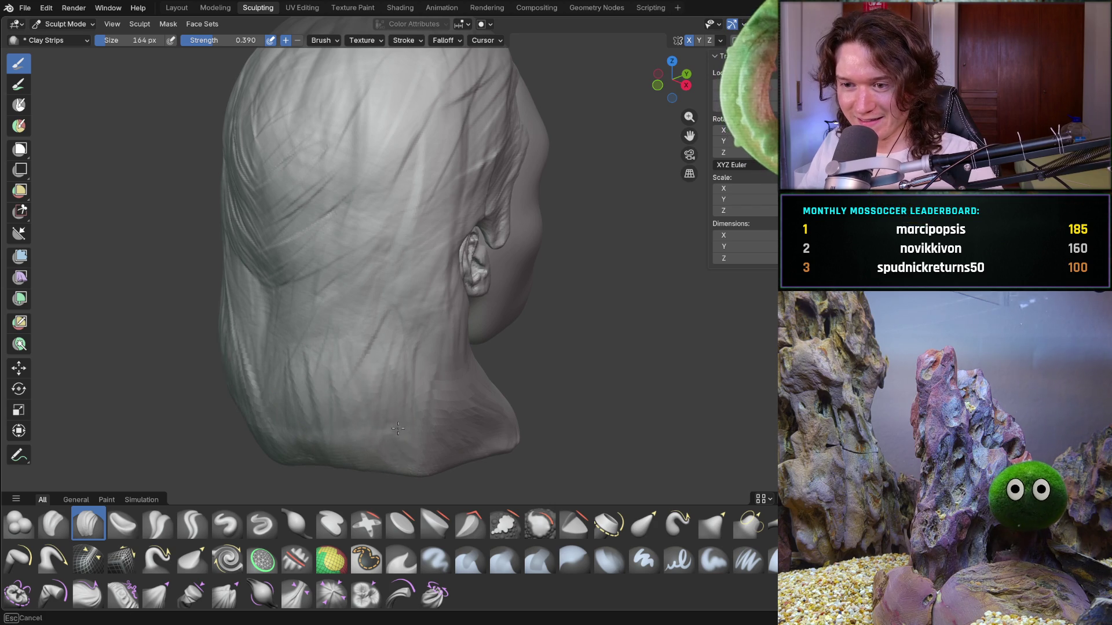
pyautogui.press('KP_3')
pyautogui.moveTo(400, 446)
pyautogui.mouseDown()
pyautogui.moveTo(382, 399)
pyautogui.moveTo(340, 364)
pyautogui.moveTo(361, 260)
pyautogui.mouseUp()
pyautogui.moveTo(379, 165); pyautogui.dragTo(388, 152, button='middle')
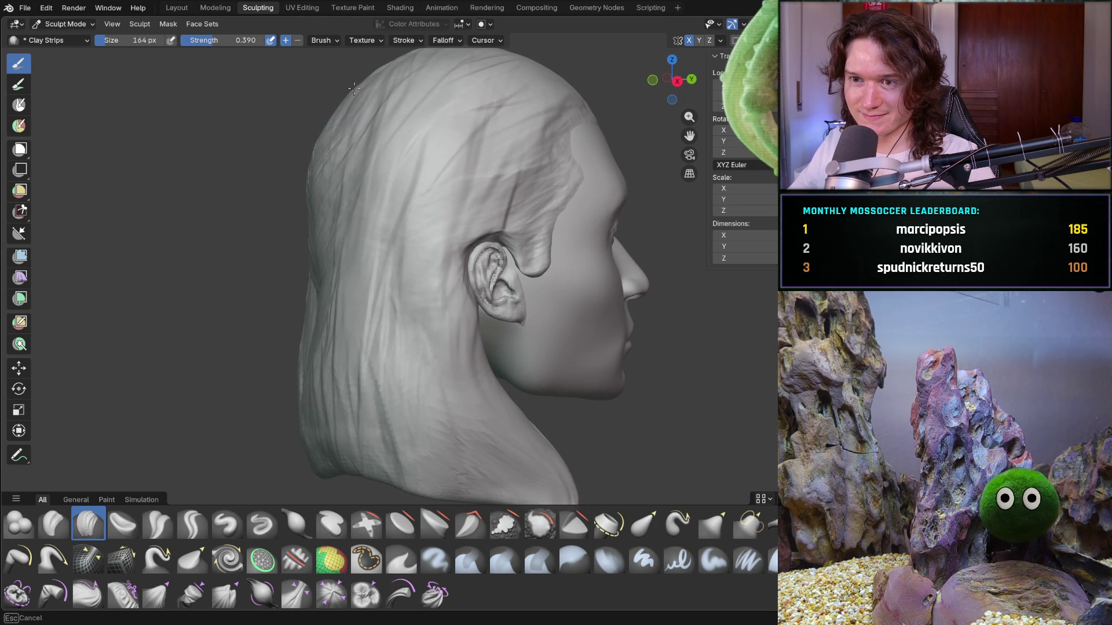
pyautogui.moveTo(387, 81); pyautogui.dragTo(336, 110)
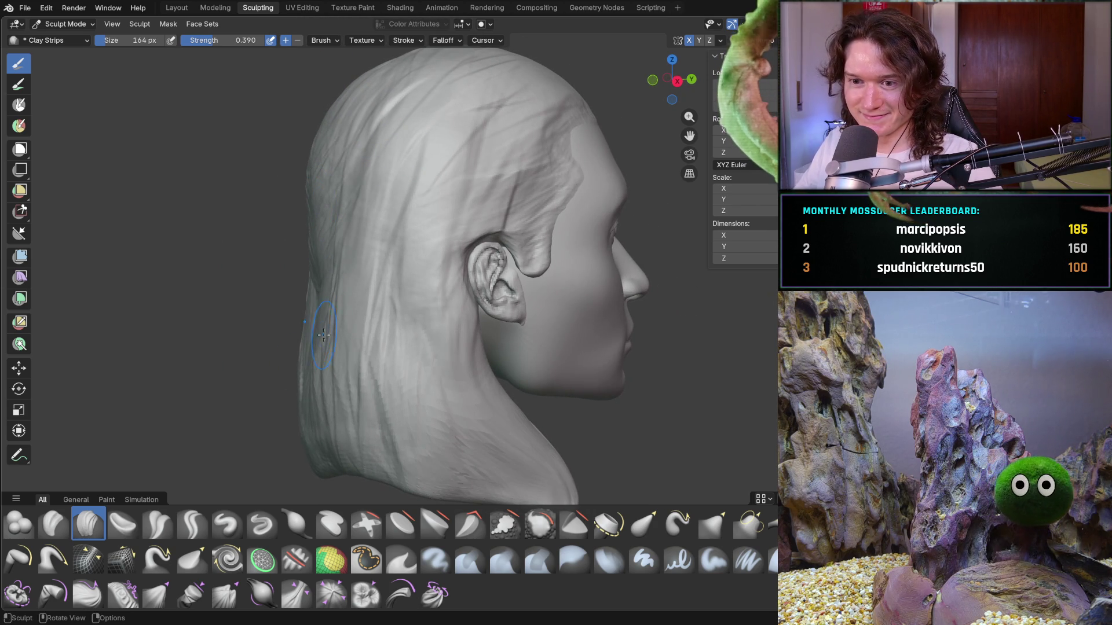
pyautogui.moveTo(309, 435); pyautogui.dragTo(376, 425, button='middle')
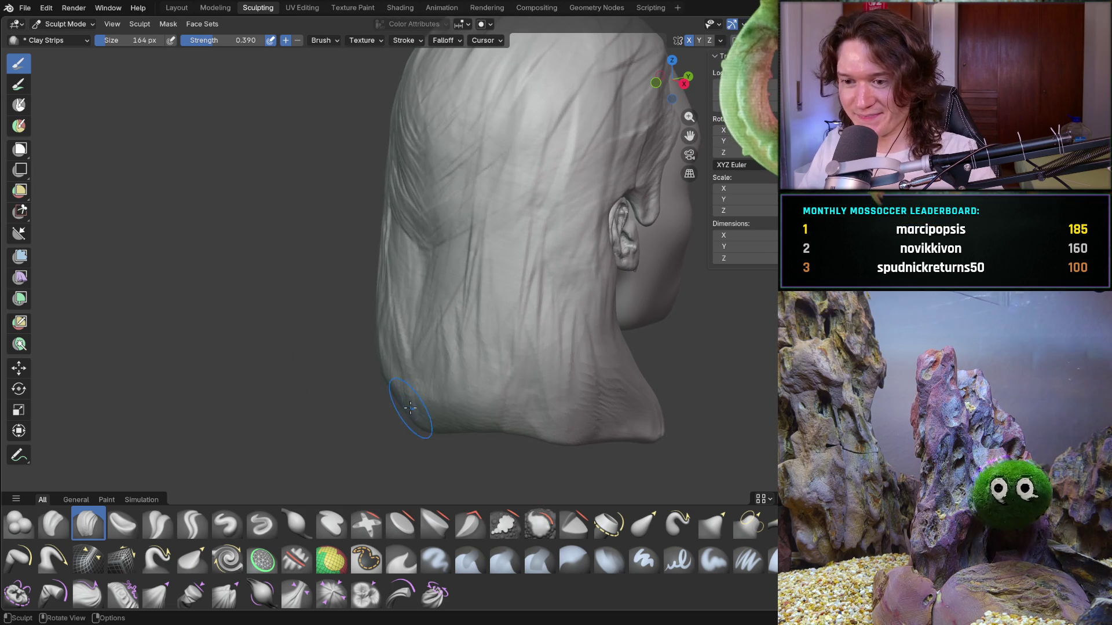
# With the Grab brush, pull the lower back edge of the hair outward
pyautogui.press('g')
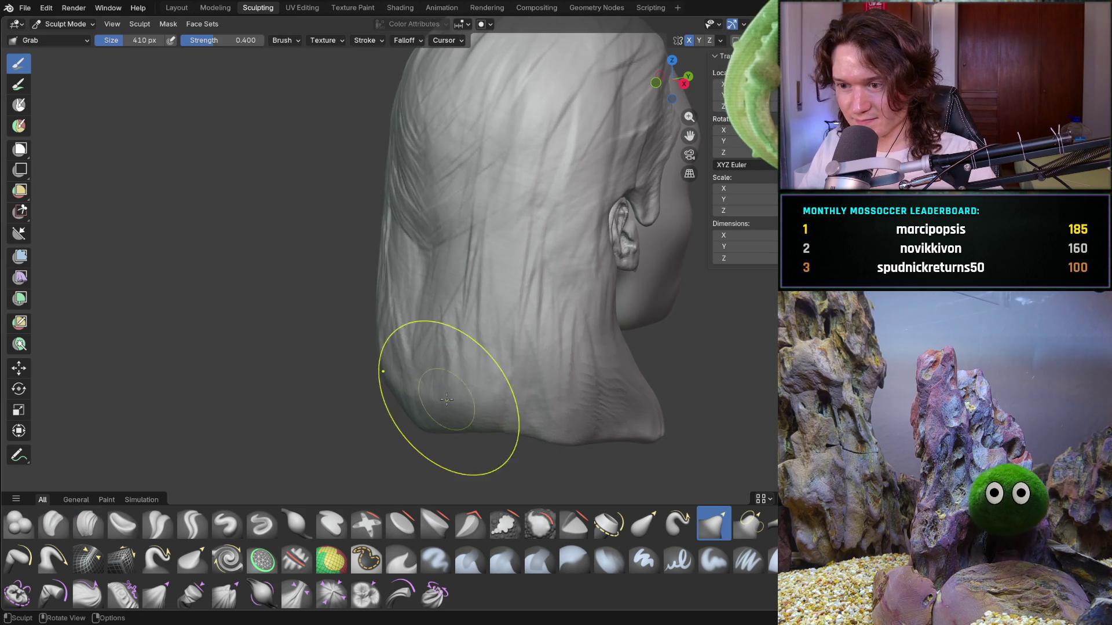
pyautogui.moveTo(459, 402); pyautogui.dragTo(386, 363, button='middle')
pyautogui.moveTo(387, 363); pyautogui.dragTo(427, 418)
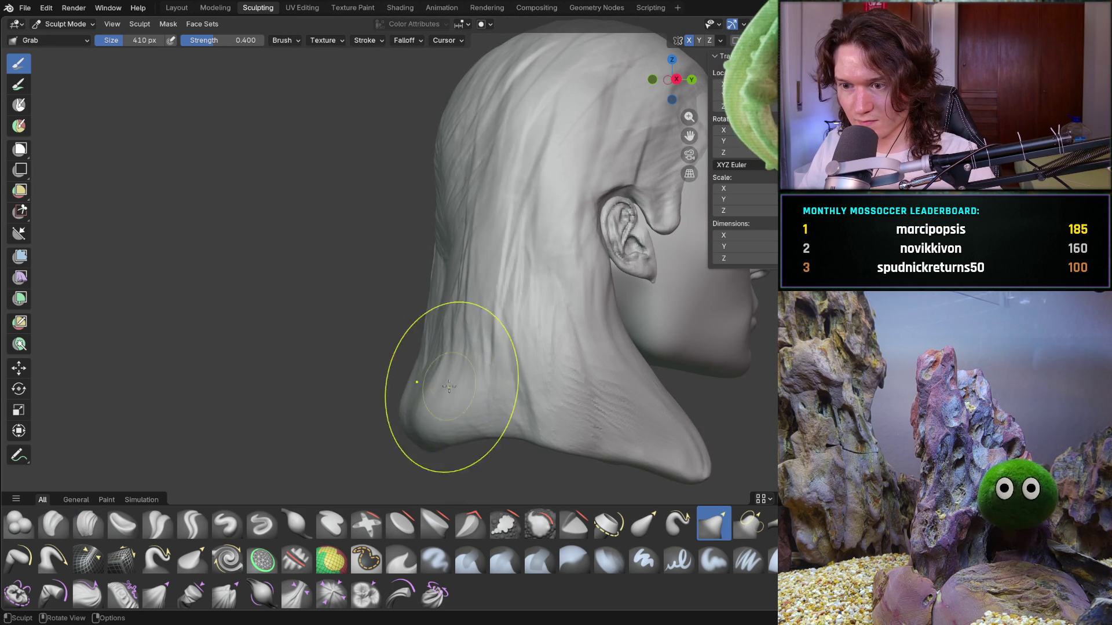
pyautogui.moveTo(471, 360); pyautogui.dragTo(518, 367, button='middle')
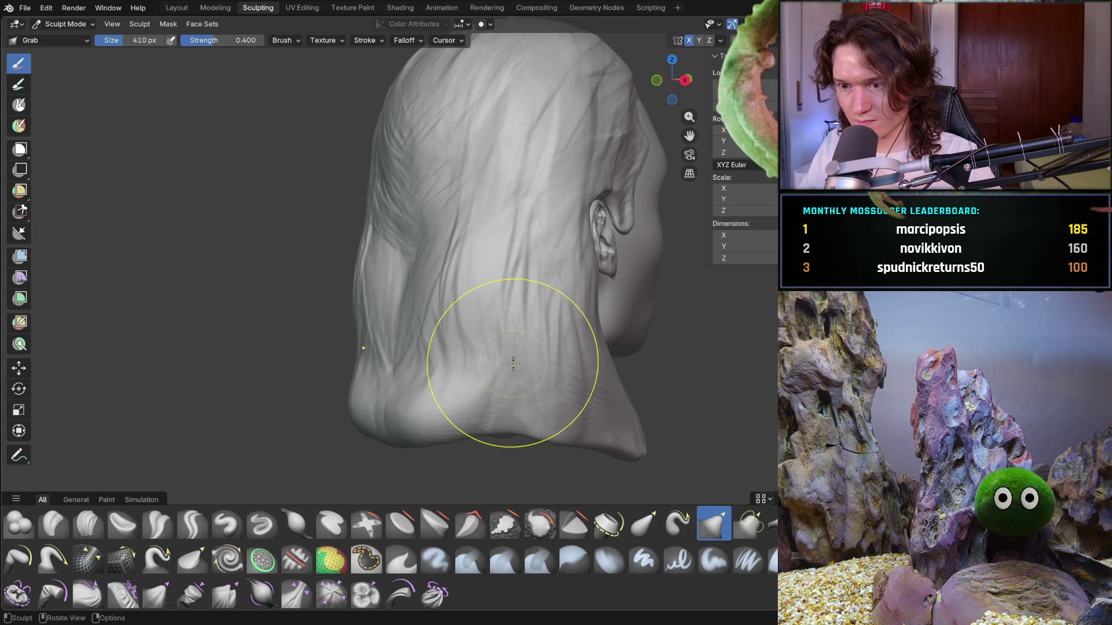
pyautogui.moveTo(472, 335)
pyautogui.mouseDown(button='middle')
pyautogui.moveTo(438, 310)
pyautogui.moveTo(463, 284)
pyautogui.moveTo(448, 282)
pyautogui.mouseUp(button='middle')
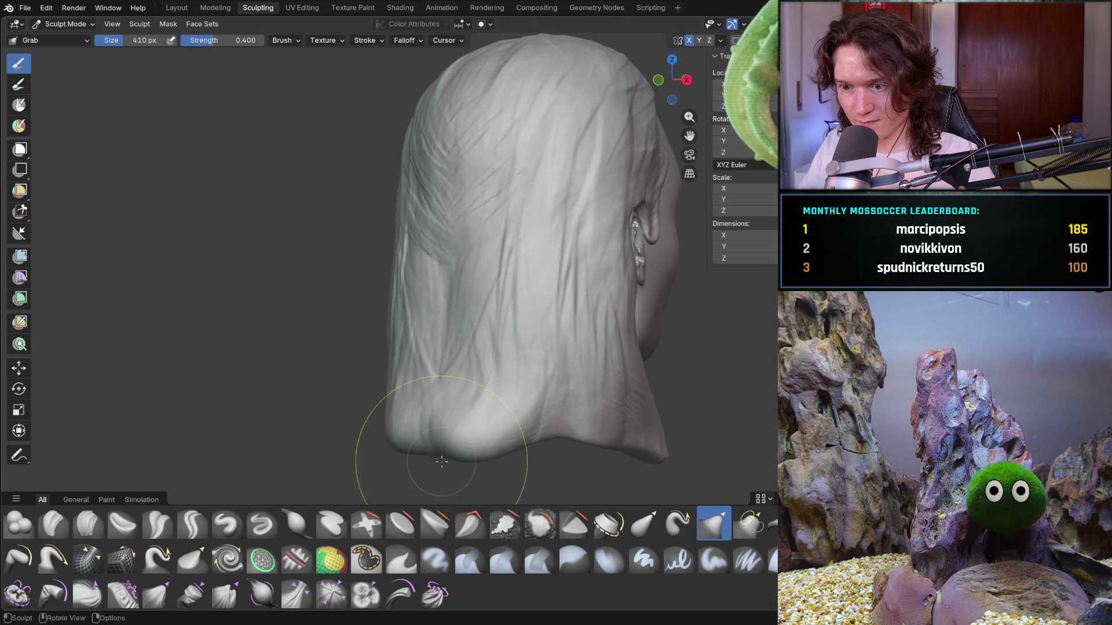
pyautogui.moveTo(462, 435)
pyautogui.mouseDown(button='middle')
pyautogui.moveTo(532, 428)
pyautogui.moveTo(438, 476)
pyautogui.moveTo(427, 398)
pyautogui.mouseUp(button='middle')
pyautogui.moveTo(502, 412); pyautogui.dragTo(460, 419, button='middle')
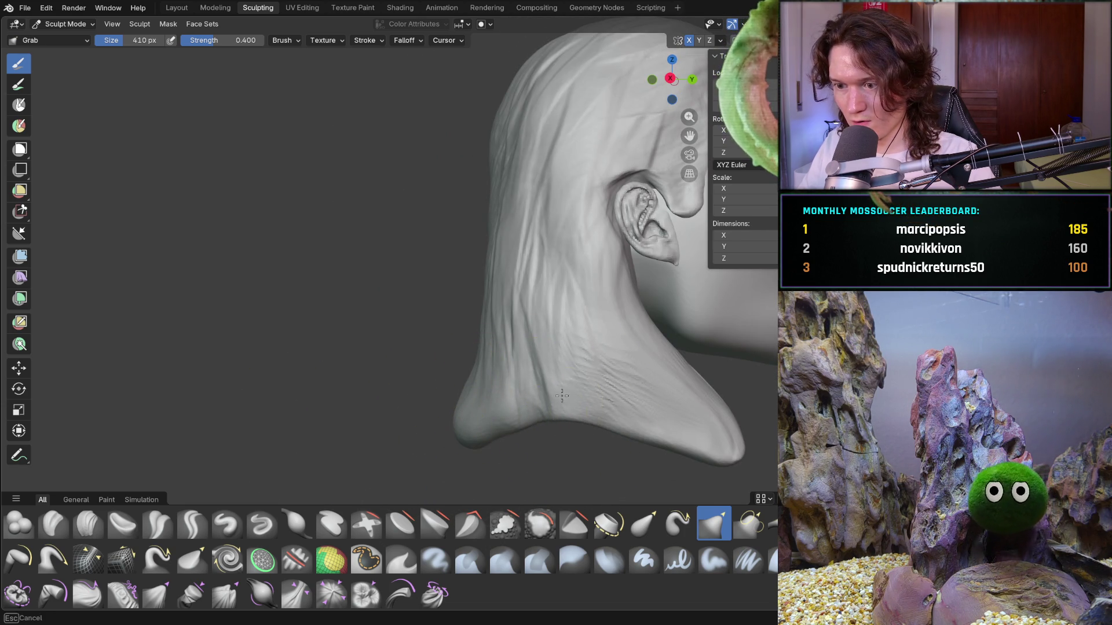
# Reshape the right hair tip and drag the lower strand on the left further down
pyautogui.moveTo(670, 443)
pyautogui.mouseDown()
pyautogui.moveTo(697, 380)
pyautogui.moveTo(658, 360)
pyautogui.moveTo(707, 447)
pyautogui.moveTo(665, 422)
pyautogui.moveTo(699, 439)
pyautogui.mouseUp()
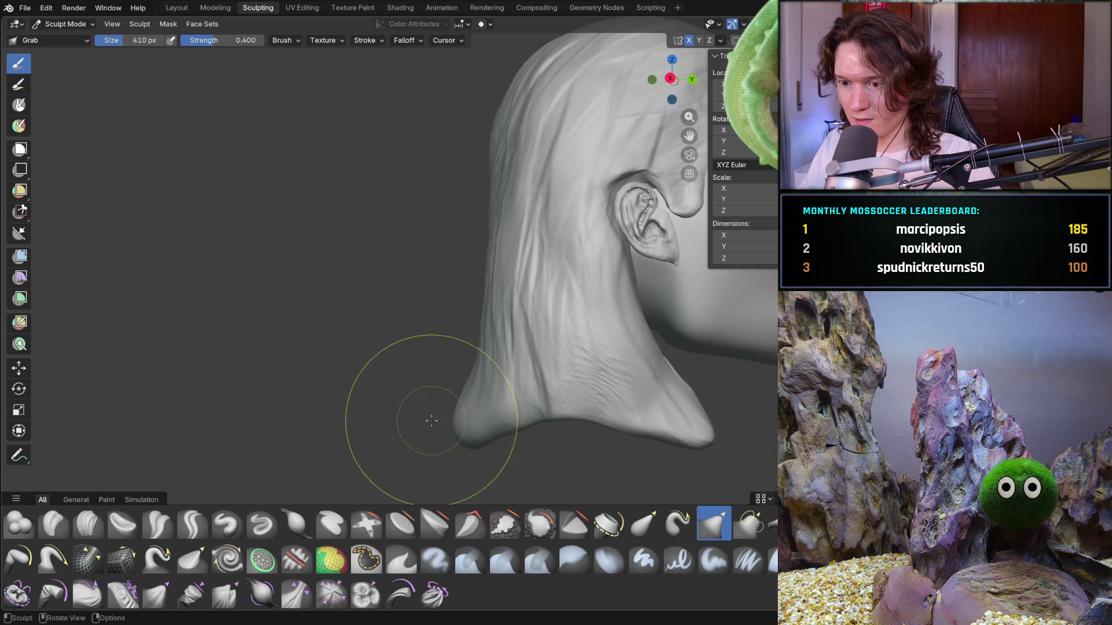
pyautogui.moveTo(480, 390); pyautogui.dragTo(502, 351, button='middle')
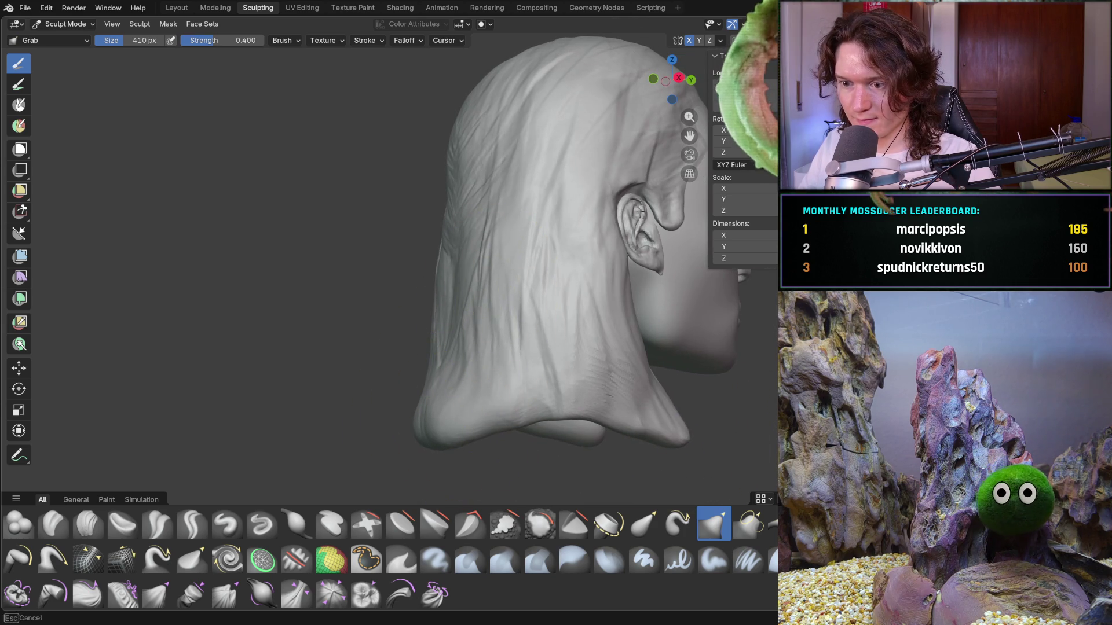
pyautogui.moveTo(416, 409); pyautogui.dragTo(526, 422, button='middle')
pyautogui.moveTo(397, 417)
pyautogui.mouseDown(button='middle')
pyautogui.moveTo(475, 370)
pyautogui.moveTo(433, 326)
pyautogui.moveTo(464, 397)
pyautogui.moveTo(538, 374)
pyautogui.moveTo(496, 397)
pyautogui.moveTo(540, 372)
pyautogui.moveTo(511, 387)
pyautogui.mouseUp(button='middle')
pyautogui.scroll(-4, 432, 326)
pyautogui.moveTo(511, 387)
pyautogui.mouseDown()
pyautogui.moveTo(488, 427)
pyautogui.moveTo(509, 409)
pyautogui.mouseUp()
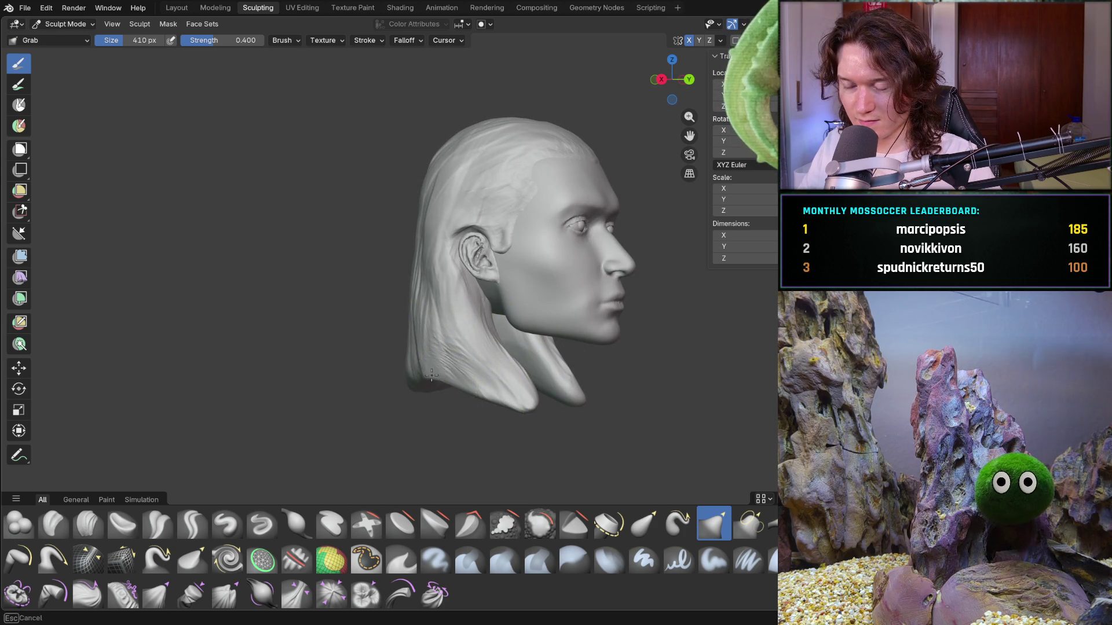
pyautogui.moveTo(406, 373); pyautogui.dragTo(408, 377, button='middle')
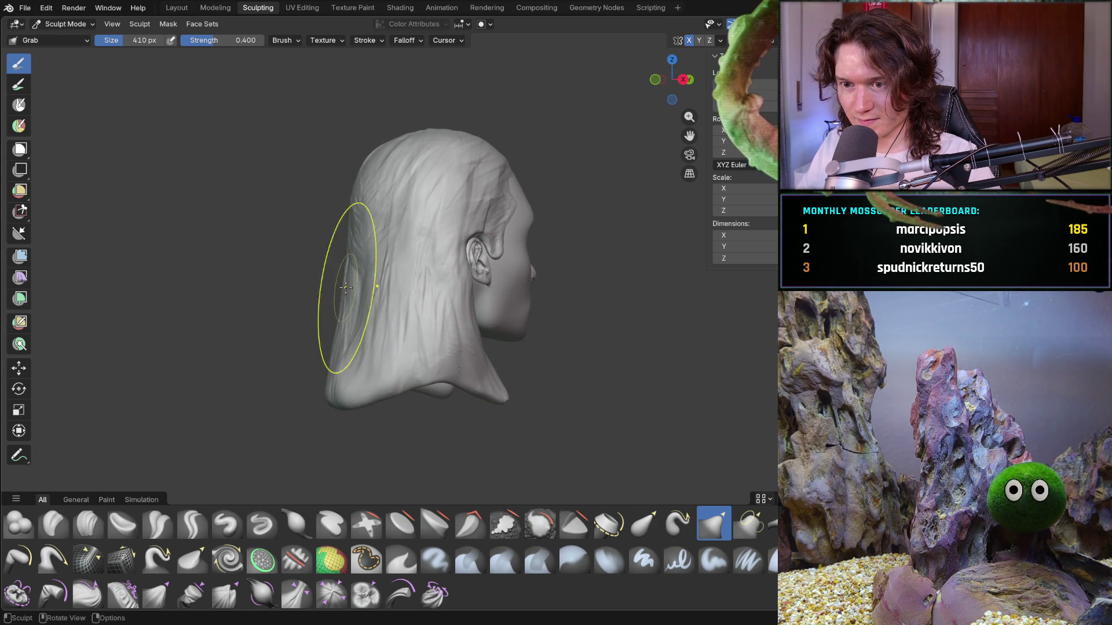
pyautogui.moveTo(357, 292); pyautogui.dragTo(308, 287, button='middle')
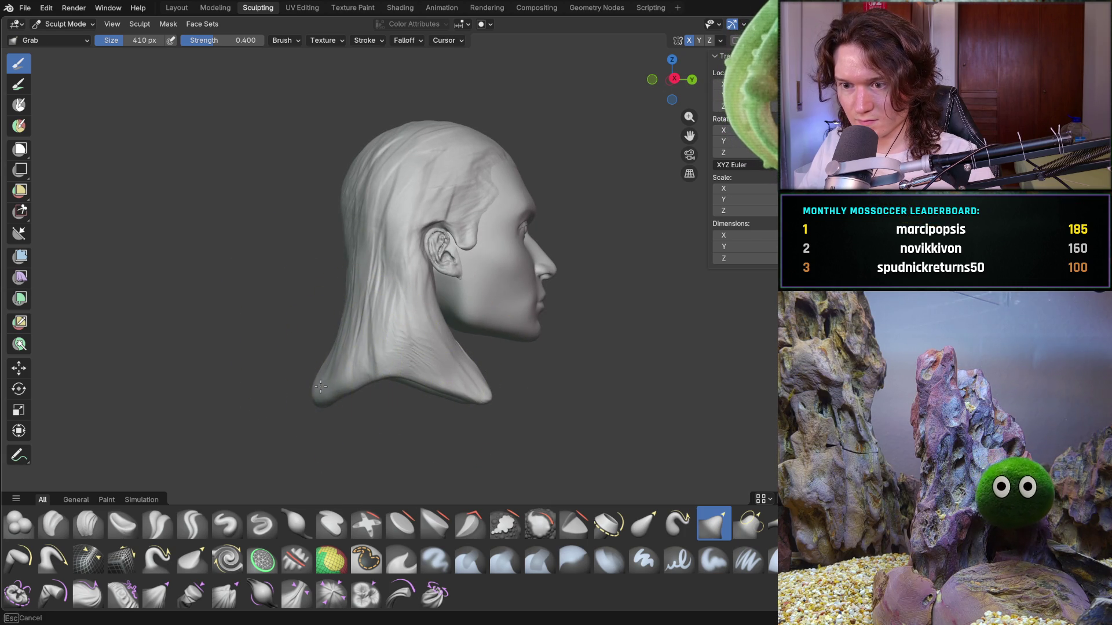
pyautogui.moveTo(316, 396); pyautogui.dragTo(334, 399, button='middle')
pyautogui.moveTo(339, 363)
pyautogui.mouseDown(button='middle')
pyautogui.moveTo(278, 371)
pyautogui.moveTo(241, 405)
pyautogui.moveTo(202, 377)
pyautogui.moveTo(229, 398)
pyautogui.mouseUp(button='middle')
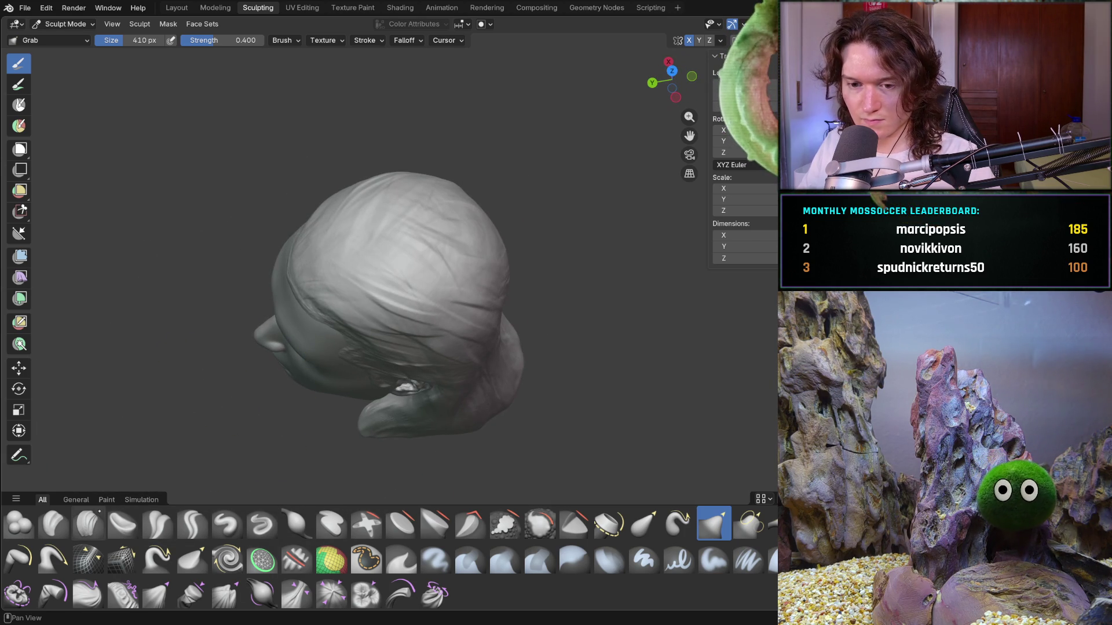
# Switch back to the Clay Strips brush and set its size to 196 px
pyautogui.press('c')
pyautogui.press('f')
pyautogui.click(248, 382)
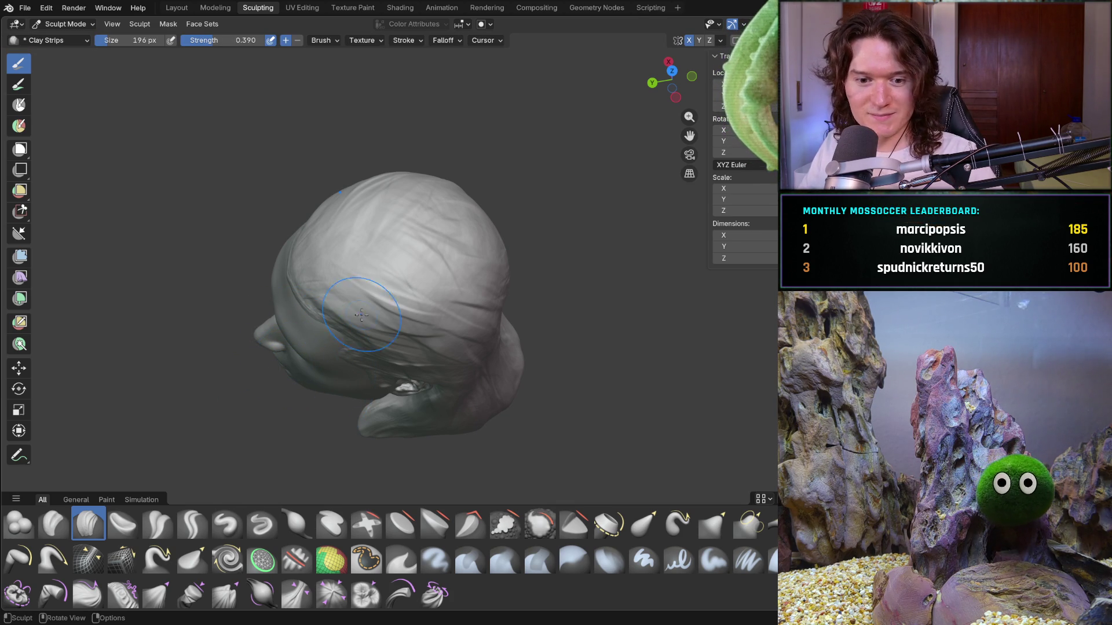
pyautogui.moveTo(396, 299); pyautogui.dragTo(441, 342, button='middle')
pyautogui.scroll(5, 461, 385)
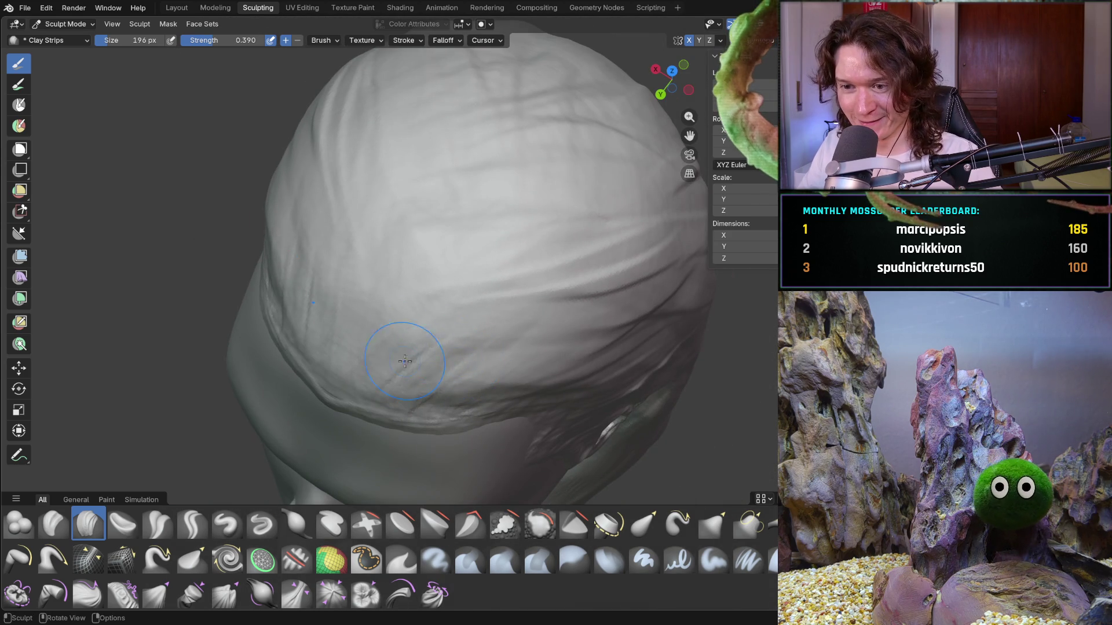
# Carve faint strand marks over the top of the scalp
pyautogui.moveTo(504, 289); pyautogui.dragTo(364, 317)
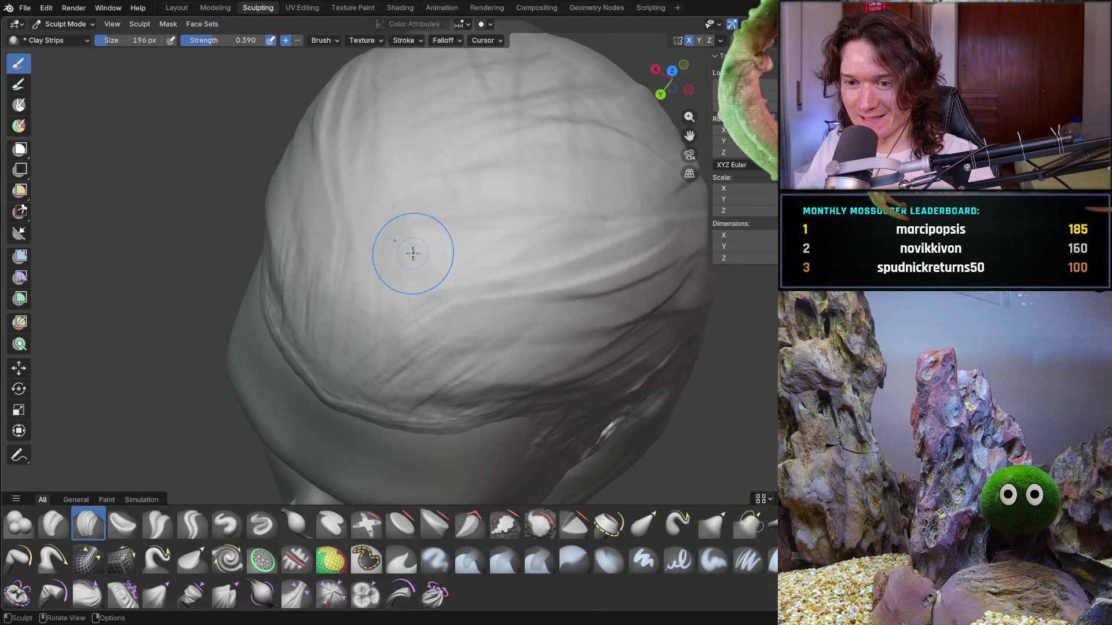
pyautogui.moveTo(401, 253); pyautogui.dragTo(390, 273, button='middle')
pyautogui.moveTo(390, 273)
pyautogui.mouseDown()
pyautogui.moveTo(325, 263)
pyautogui.moveTo(426, 278)
pyautogui.mouseUp()
pyautogui.moveTo(426, 278); pyautogui.dragTo(534, 289, button='middle')
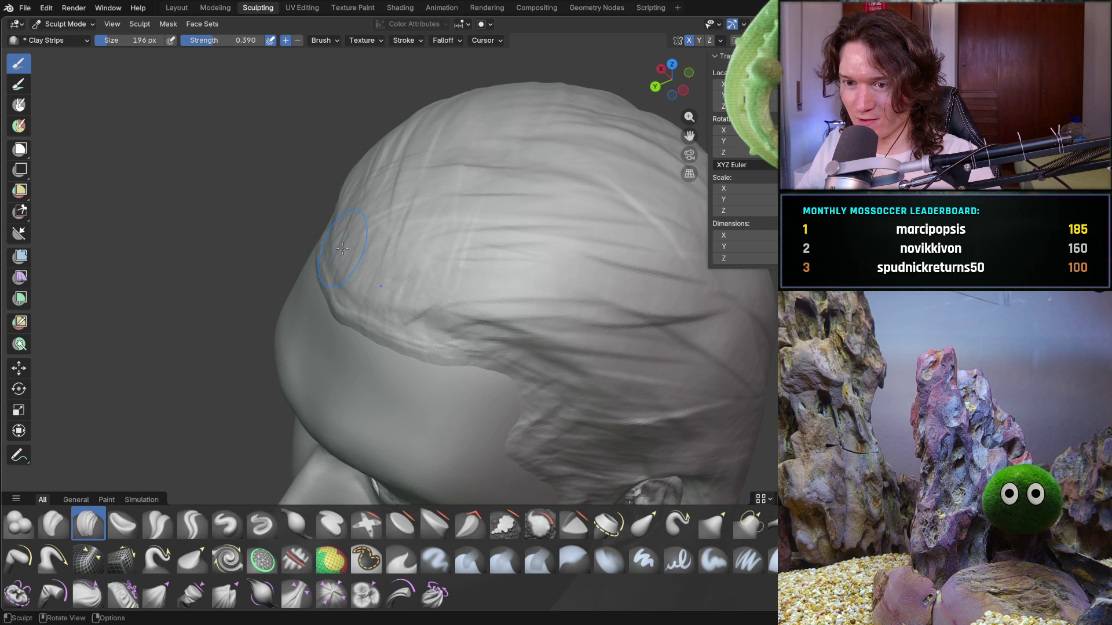
pyautogui.moveTo(434, 220)
pyautogui.mouseDown(button='middle')
pyautogui.moveTo(419, 190)
pyautogui.moveTo(432, 208)
pyautogui.mouseUp(button='middle')
pyautogui.scroll(-6, 558, 231)
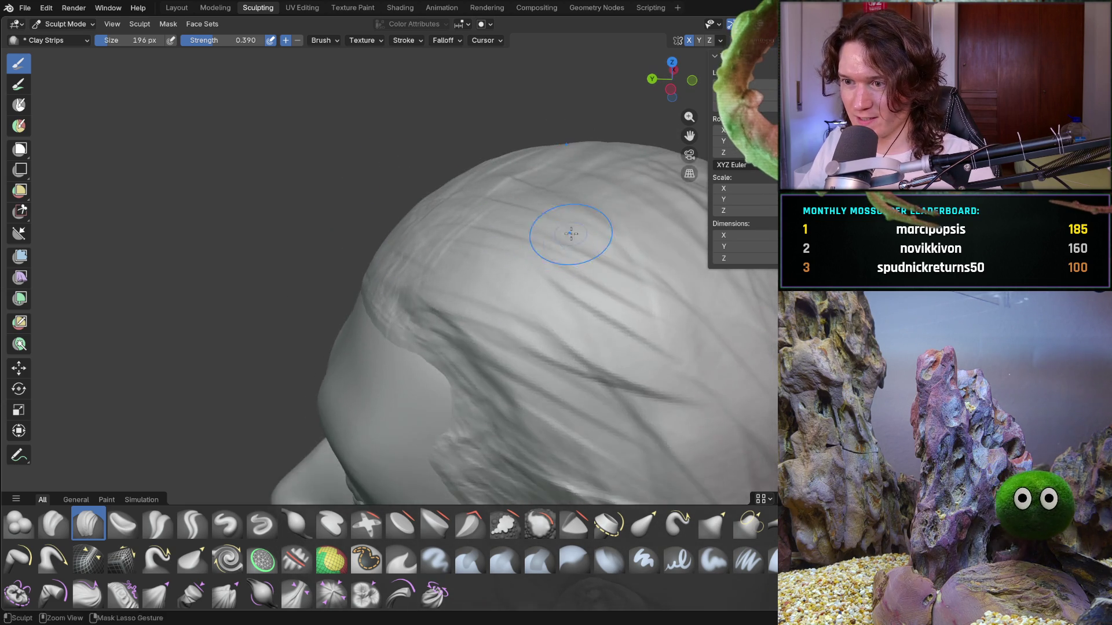
pyautogui.moveTo(507, 263); pyautogui.dragTo(504, 267, button='middle')
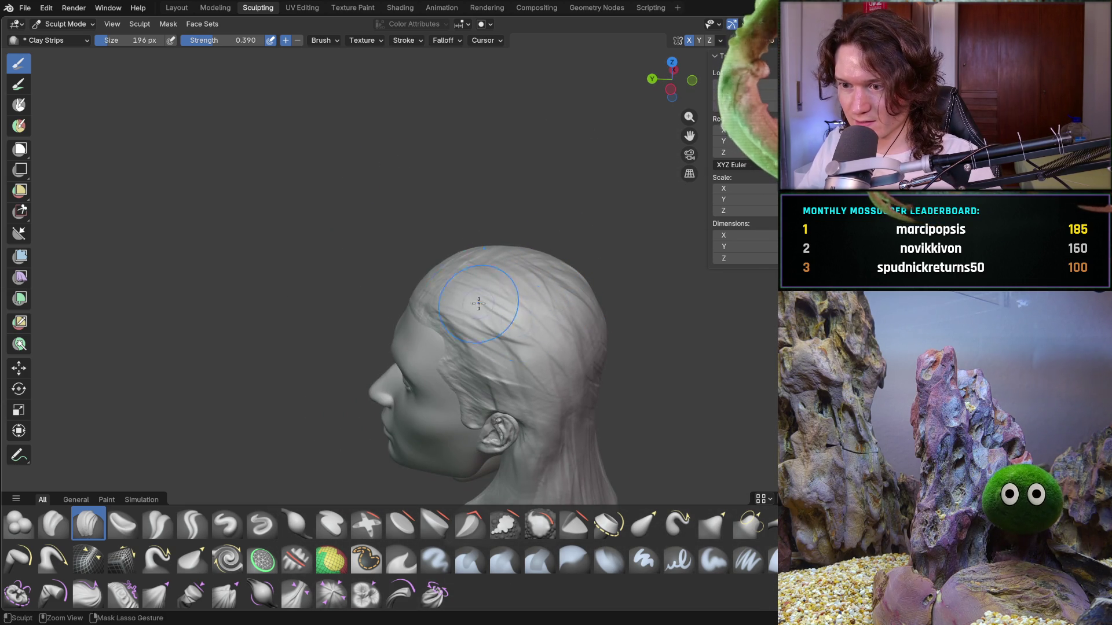
# Orbit around the head to inspect the face, left ear and scalp strands
pyautogui.moveTo(505, 325)
pyautogui.mouseDown(button='middle')
pyautogui.moveTo(565, 399)
pyautogui.moveTo(686, 378)
pyautogui.mouseUp(button='middle')
pyautogui.moveTo(642, 408)
pyautogui.mouseDown(button='middle')
pyautogui.moveTo(682, 389)
pyautogui.moveTo(675, 367)
pyautogui.moveTo(702, 365)
pyautogui.moveTo(648, 354)
pyautogui.mouseUp(button='middle')
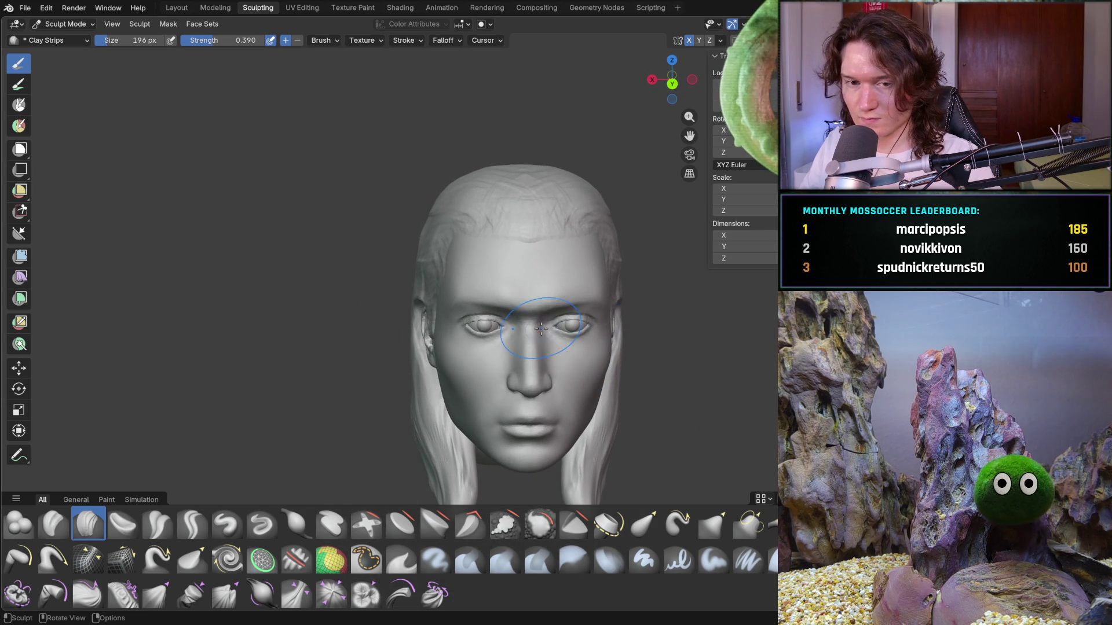
pyautogui.keyDown('ctrl'); pyautogui.moveTo(443, 338); pyautogui.dragTo(455, 265, button='middle'); pyautogui.keyUp('ctrl')
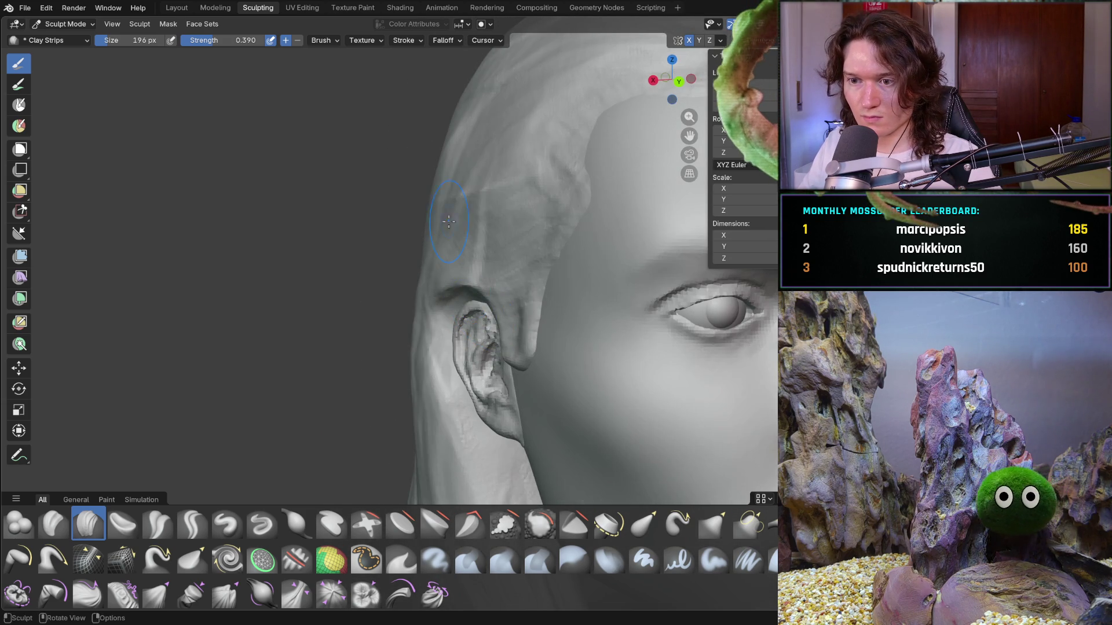
pyautogui.moveTo(415, 218)
pyautogui.mouseDown(button='middle')
pyautogui.moveTo(529, 219)
pyautogui.moveTo(512, 253)
pyautogui.mouseUp(button='middle')
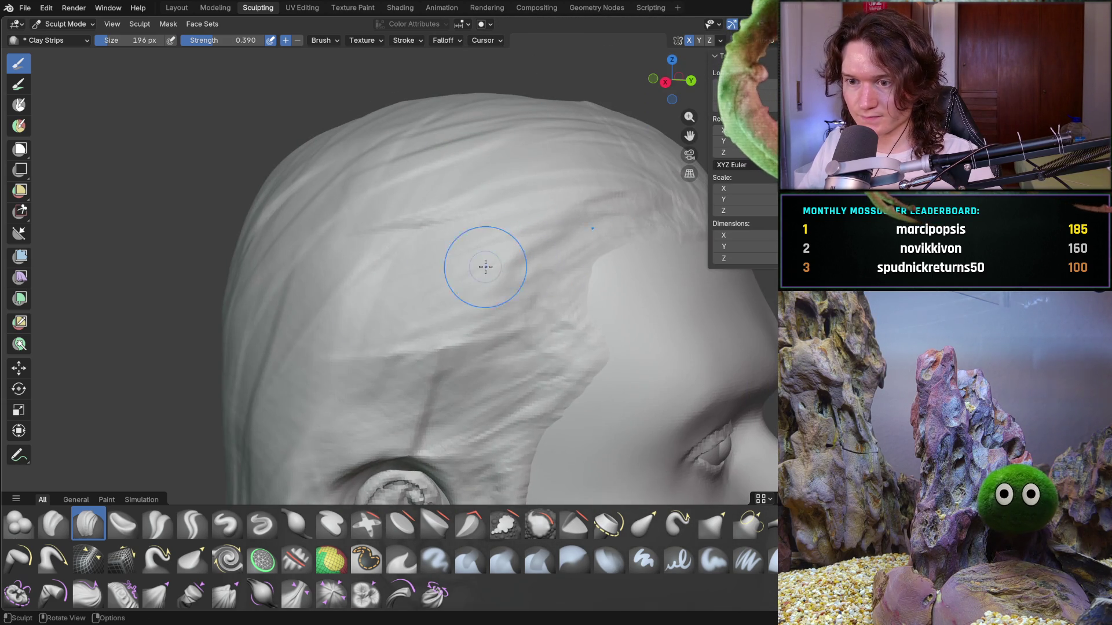
pyautogui.moveTo(224, 447)
pyautogui.mouseDown(button='middle')
pyautogui.moveTo(280, 367)
pyautogui.moveTo(351, 322)
pyautogui.mouseUp(button='middle')
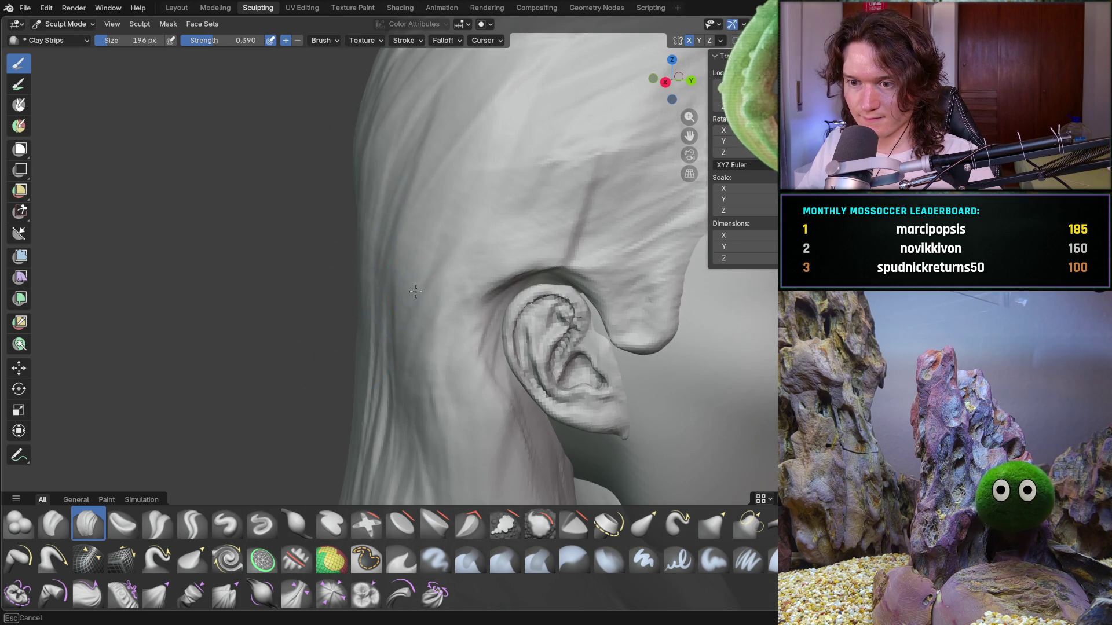
pyautogui.scroll(-6, 459, 355)
pyautogui.moveTo(342, 399); pyautogui.dragTo(421, 351, button='middle')
pyautogui.scroll(-1, 417, 352)
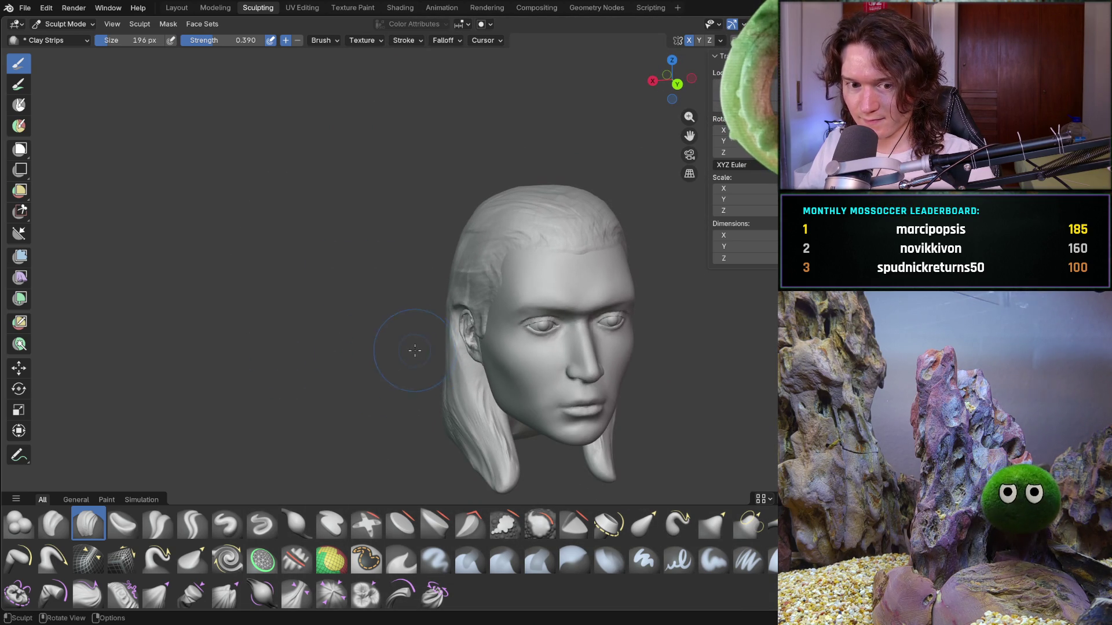
# Carve two diagonal strand grooves across the back hair
pyautogui.moveTo(444, 408); pyautogui.dragTo(455, 405, button='middle')
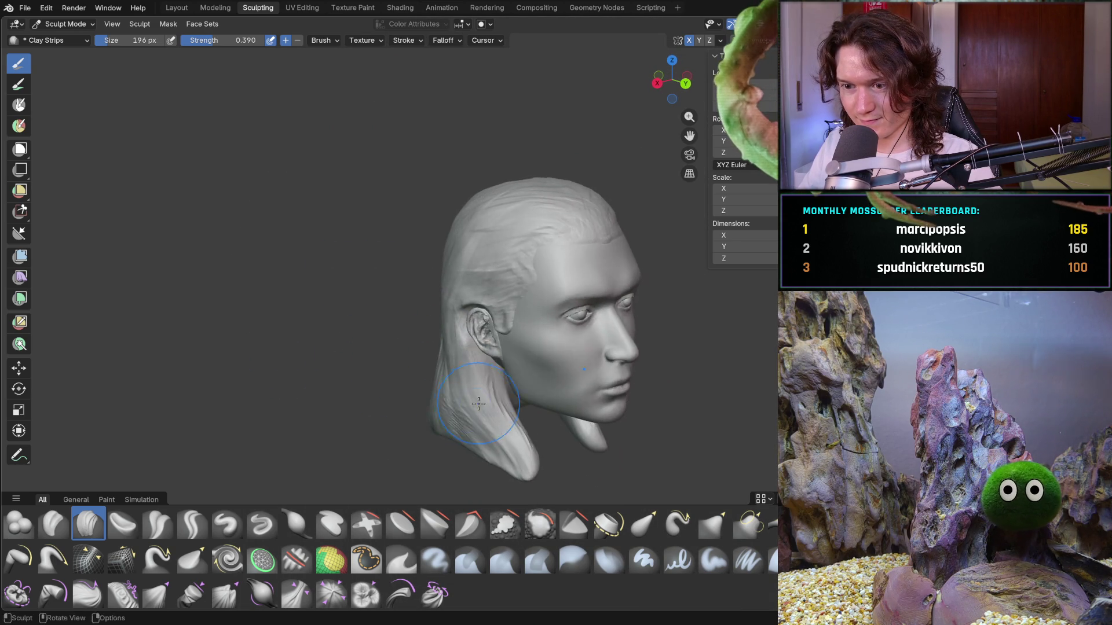
pyautogui.scroll(3, 458, 403)
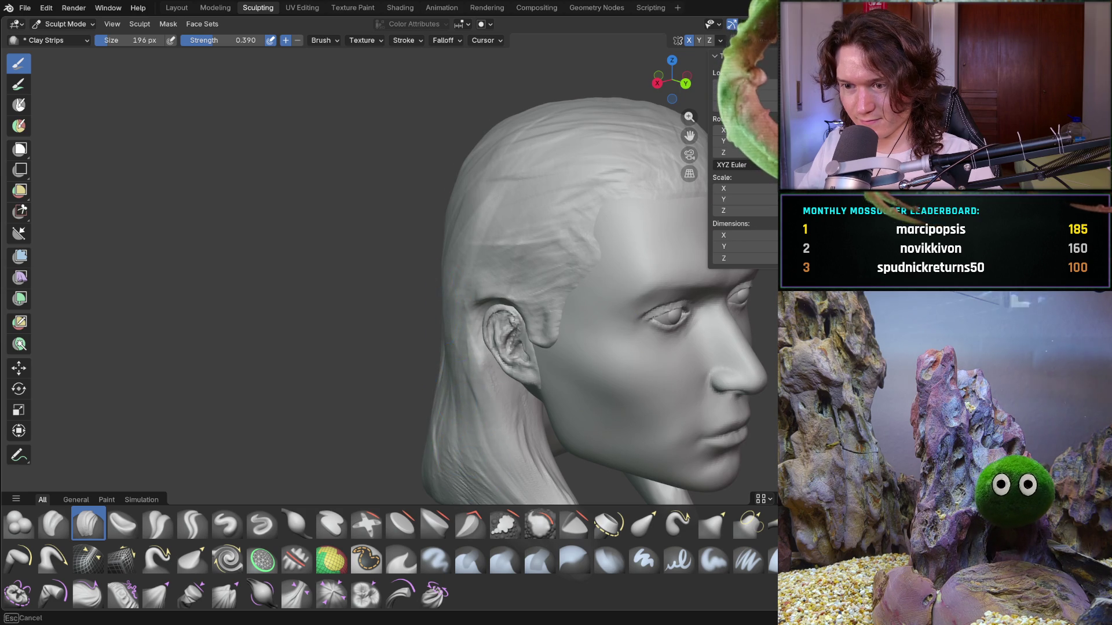
pyautogui.moveTo(439, 360); pyautogui.dragTo(484, 268, button='middle')
pyautogui.moveTo(371, 329); pyautogui.dragTo(422, 256, button='middle')
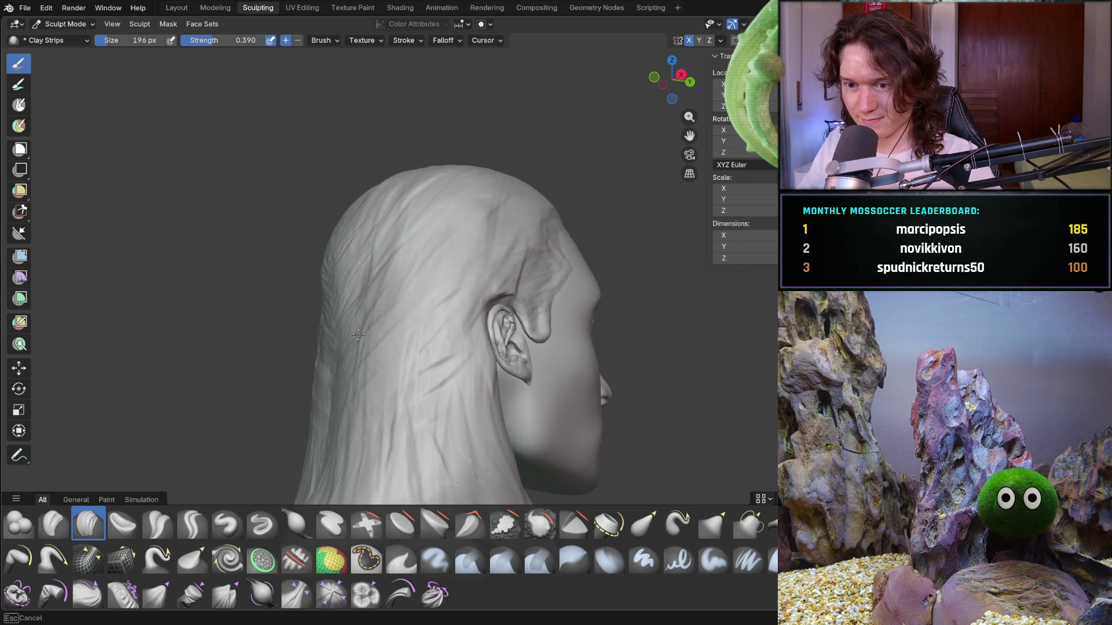
pyautogui.moveTo(449, 266); pyautogui.dragTo(323, 372)
pyautogui.moveTo(442, 298); pyautogui.dragTo(308, 502)
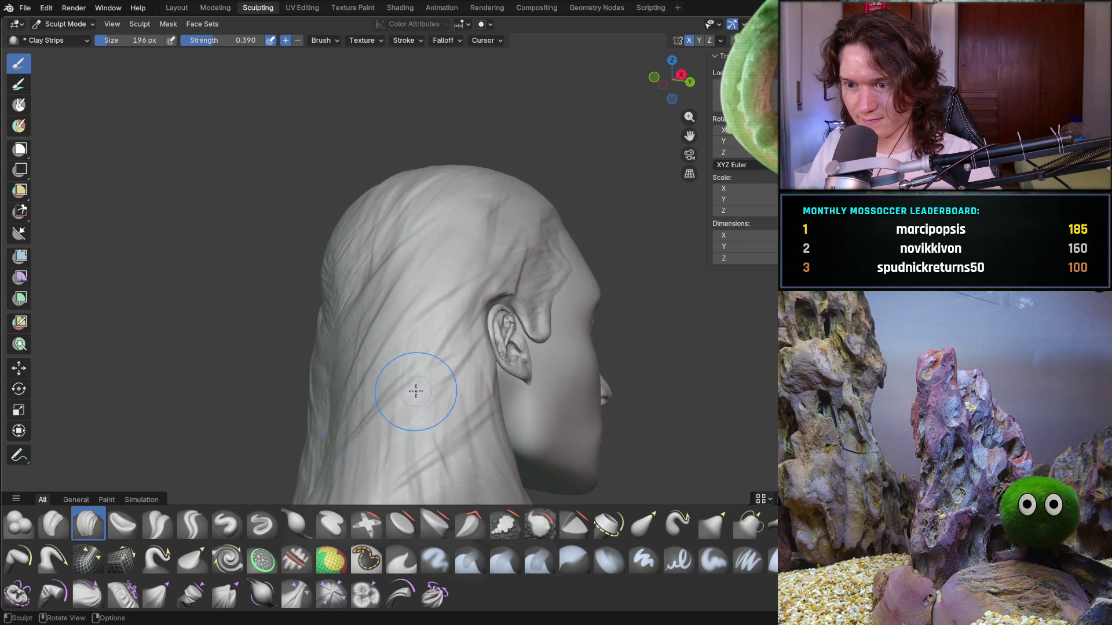
# Sculpt strand strokes on the right side hair and the back of the head
pyautogui.moveTo(398, 459); pyautogui.dragTo(291, 437, button='middle')
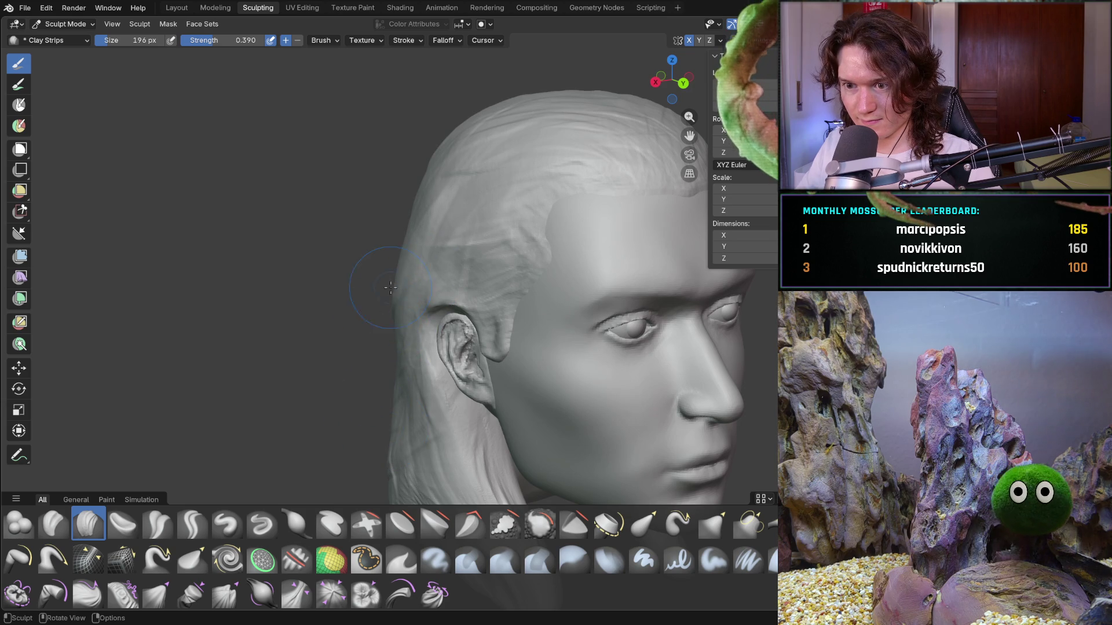
pyautogui.moveTo(385, 425); pyautogui.dragTo(450, 223, button='middle')
pyautogui.moveTo(449, 224)
pyautogui.mouseDown()
pyautogui.moveTo(380, 215)
pyautogui.moveTo(400, 184)
pyautogui.mouseUp()
pyautogui.moveTo(400, 184); pyautogui.dragTo(367, 218, button='middle')
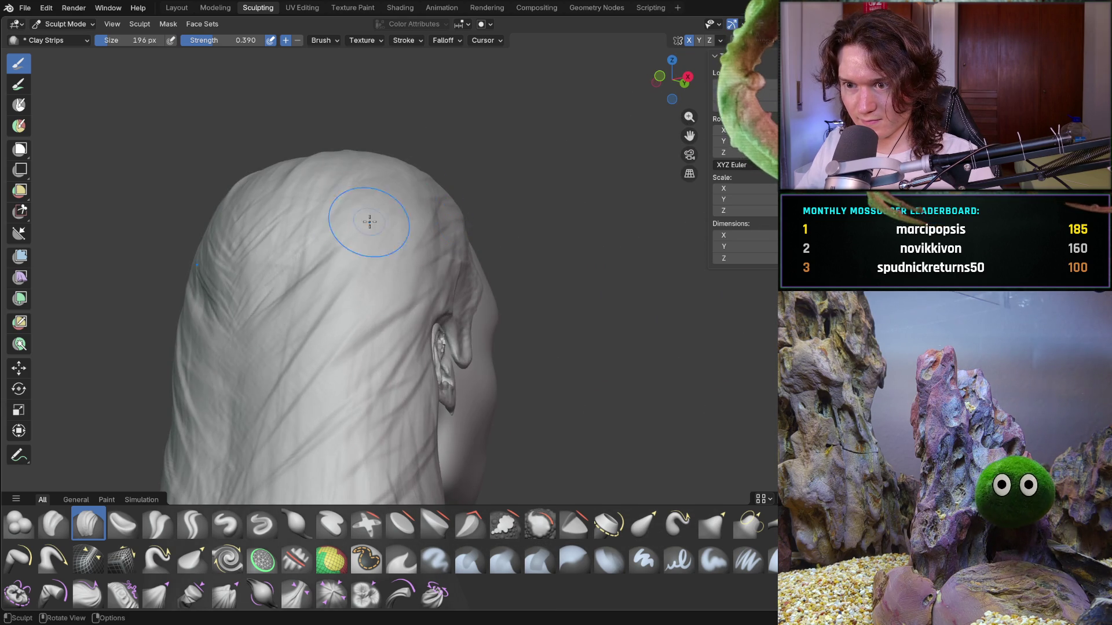
pyautogui.moveTo(277, 385)
pyautogui.mouseDown()
pyautogui.moveTo(260, 325)
pyautogui.moveTo(272, 267)
pyautogui.mouseUp()
pyautogui.moveTo(272, 266)
pyautogui.mouseDown(button='middle')
pyautogui.moveTo(198, 367)
pyautogui.moveTo(272, 390)
pyautogui.moveTo(329, 384)
pyautogui.mouseUp(button='middle')
# Carve longer strand strokes running down the back hair
pyautogui.scroll(2, 329, 385)
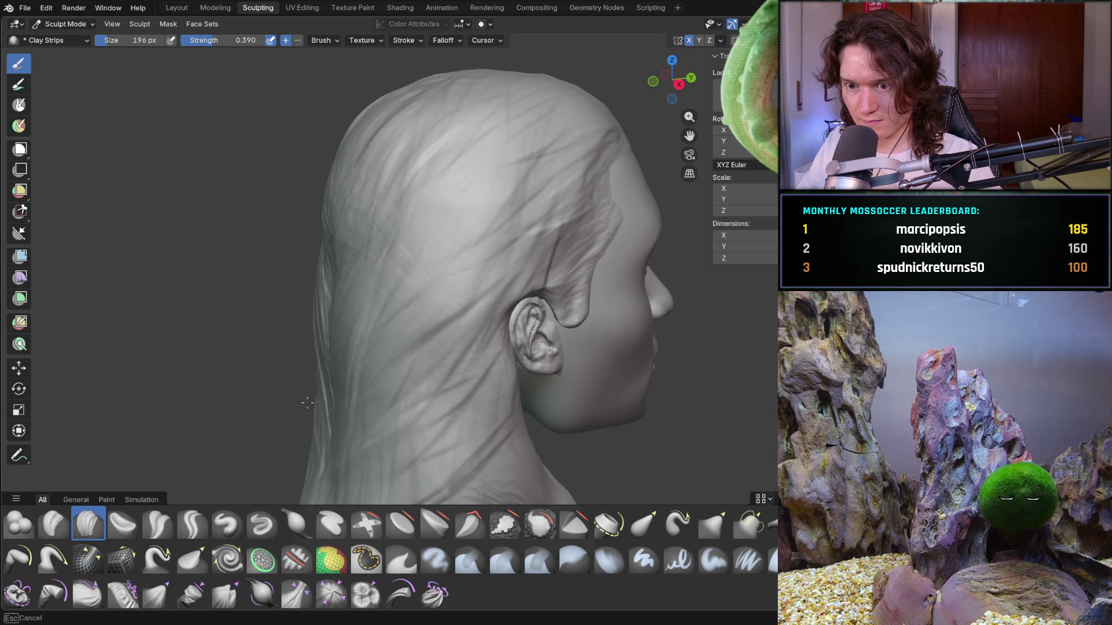
pyautogui.scroll(-2, 335, 372)
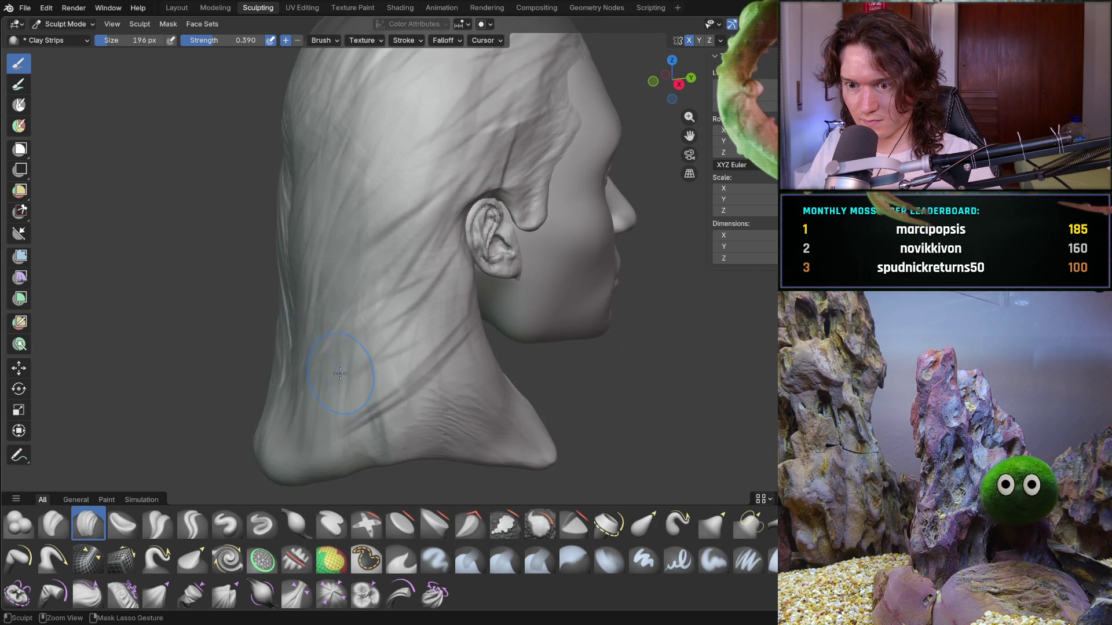
pyautogui.moveTo(283, 301)
pyautogui.mouseDown()
pyautogui.moveTo(255, 474)
pyautogui.moveTo(341, 431)
pyautogui.moveTo(417, 476)
pyautogui.mouseUp()
pyautogui.moveTo(455, 423); pyautogui.dragTo(440, 356)
pyautogui.moveTo(440, 356); pyautogui.dragTo(458, 377, button='middle')
pyautogui.moveTo(449, 289)
pyautogui.mouseDown(button='middle')
pyautogui.moveTo(454, 324)
pyautogui.moveTo(517, 370)
pyautogui.moveTo(463, 371)
pyautogui.moveTo(521, 406)
pyautogui.moveTo(459, 360)
pyautogui.mouseUp(button='middle')
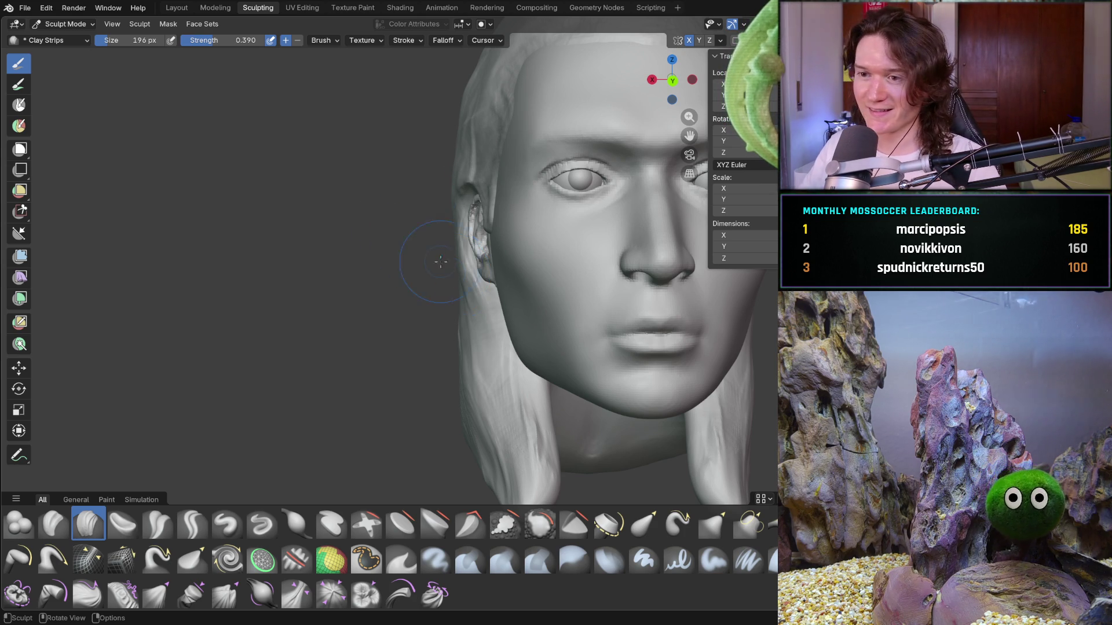
# Carve strand strokes across the hair behind the ear
pyautogui.moveTo(454, 311)
pyautogui.mouseDown(button='middle')
pyautogui.moveTo(435, 264)
pyautogui.moveTo(458, 370)
pyautogui.moveTo(451, 501)
pyautogui.moveTo(474, 433)
pyautogui.mouseUp(button='middle')
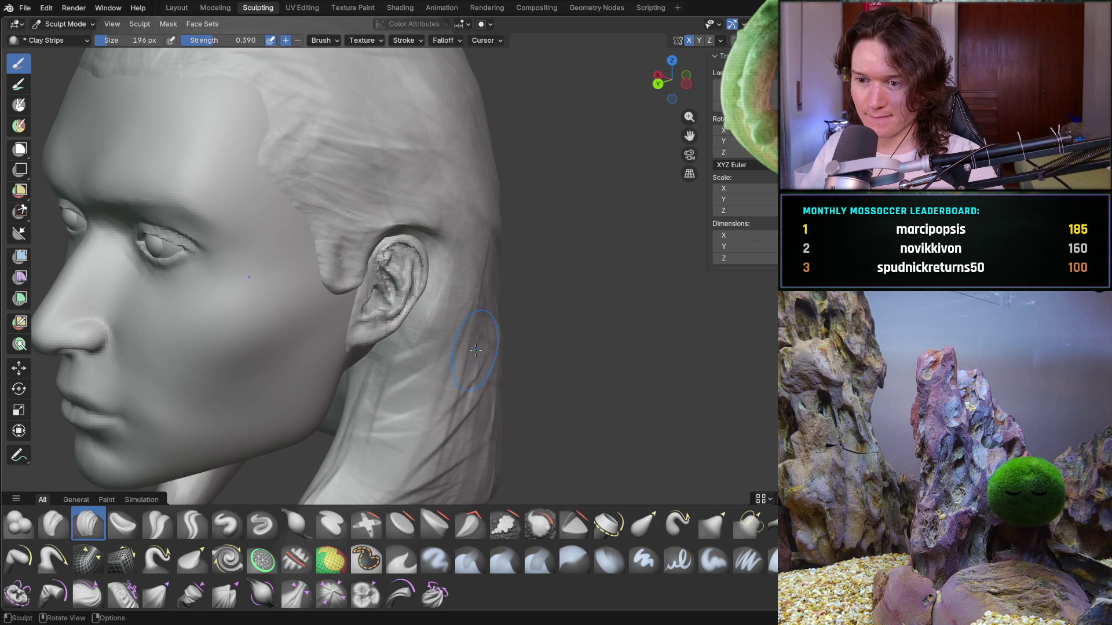
pyautogui.moveTo(420, 383); pyautogui.dragTo(370, 368, button='middle')
pyautogui.moveTo(458, 325)
pyautogui.mouseDown()
pyautogui.moveTo(504, 244)
pyautogui.moveTo(446, 218)
pyautogui.moveTo(436, 201)
pyautogui.moveTo(521, 244)
pyautogui.moveTo(533, 342)
pyautogui.mouseUp()
pyautogui.moveTo(533, 341); pyautogui.dragTo(548, 297, button='middle')
# Carve a strand line down the left side of the head
pyautogui.scroll(-5, 547, 297)
pyautogui.press('ctrl+KP_1')
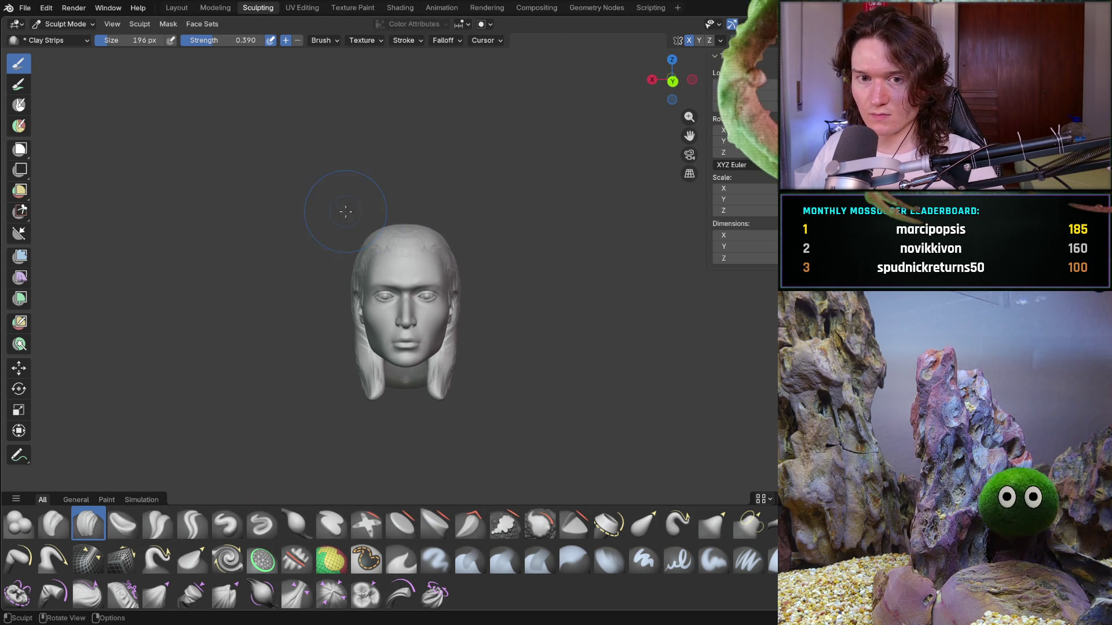
pyautogui.scroll(8, 344, 295)
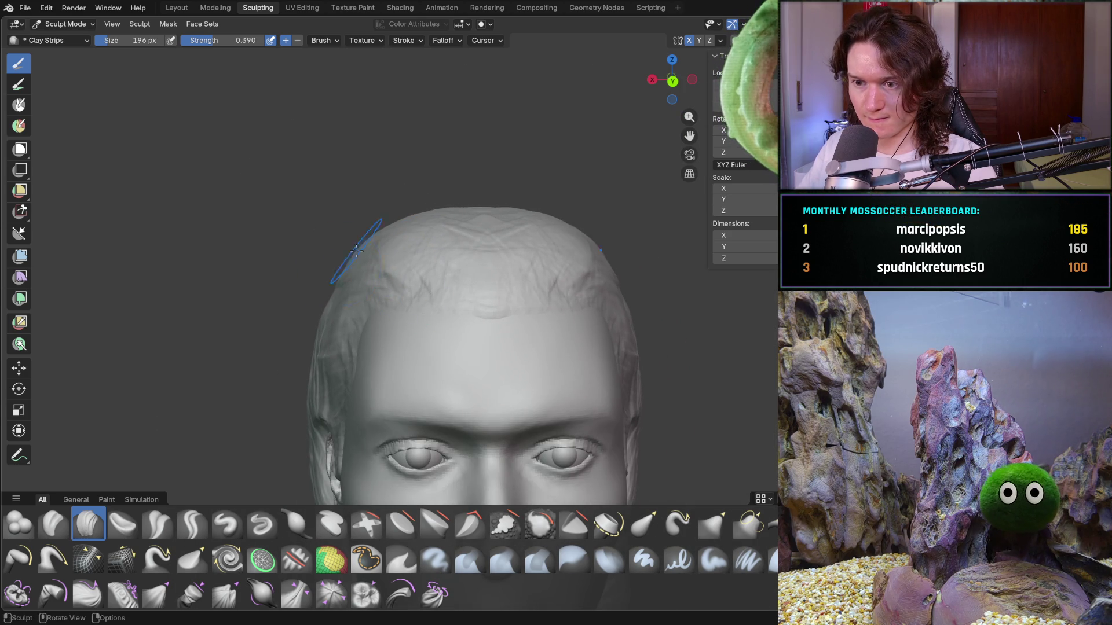
pyautogui.moveTo(343, 262); pyautogui.dragTo(414, 251, button='middle')
pyautogui.moveTo(316, 270); pyautogui.dragTo(266, 415)
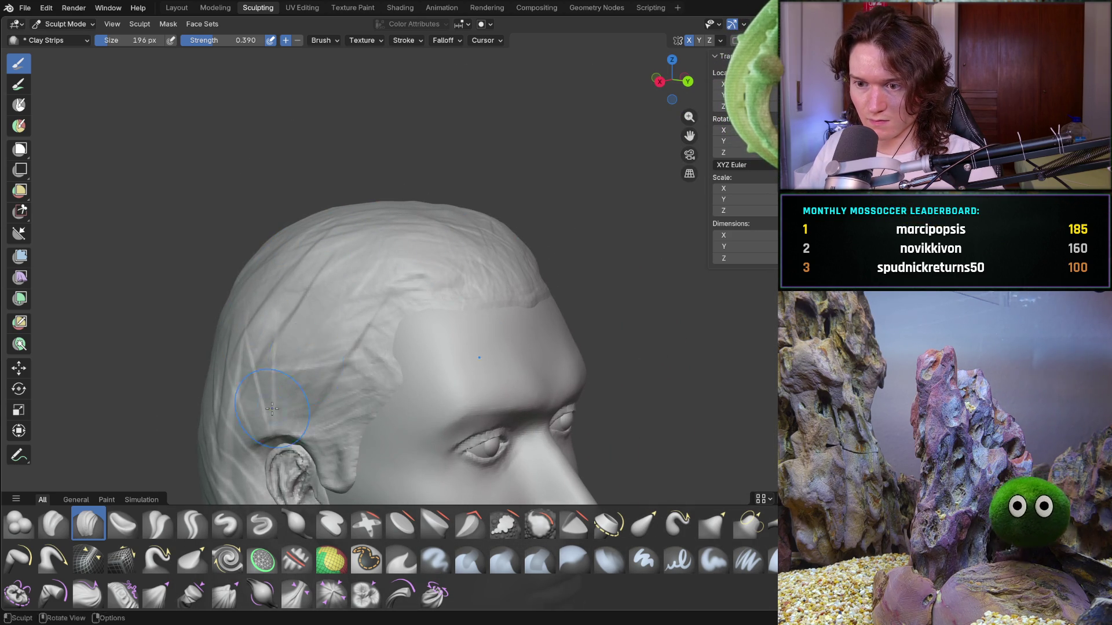
pyautogui.moveTo(290, 379)
pyautogui.mouseDown()
pyautogui.moveTo(272, 452)
pyautogui.moveTo(289, 406)
pyautogui.mouseUp()
# Add a faint strand stroke near the hairline, then check the head from the front
pyautogui.moveTo(290, 405)
pyautogui.mouseDown(button='middle')
pyautogui.moveTo(260, 357)
pyautogui.moveTo(272, 272)
pyautogui.mouseUp(button='middle')
pyautogui.moveTo(289, 289)
pyautogui.mouseDown()
pyautogui.moveTo(290, 243)
pyautogui.moveTo(258, 237)
pyautogui.mouseUp()
pyautogui.moveTo(257, 238)
pyautogui.mouseDown(button='middle')
pyautogui.moveTo(238, 249)
pyautogui.moveTo(235, 173)
pyautogui.mouseUp(button='middle')
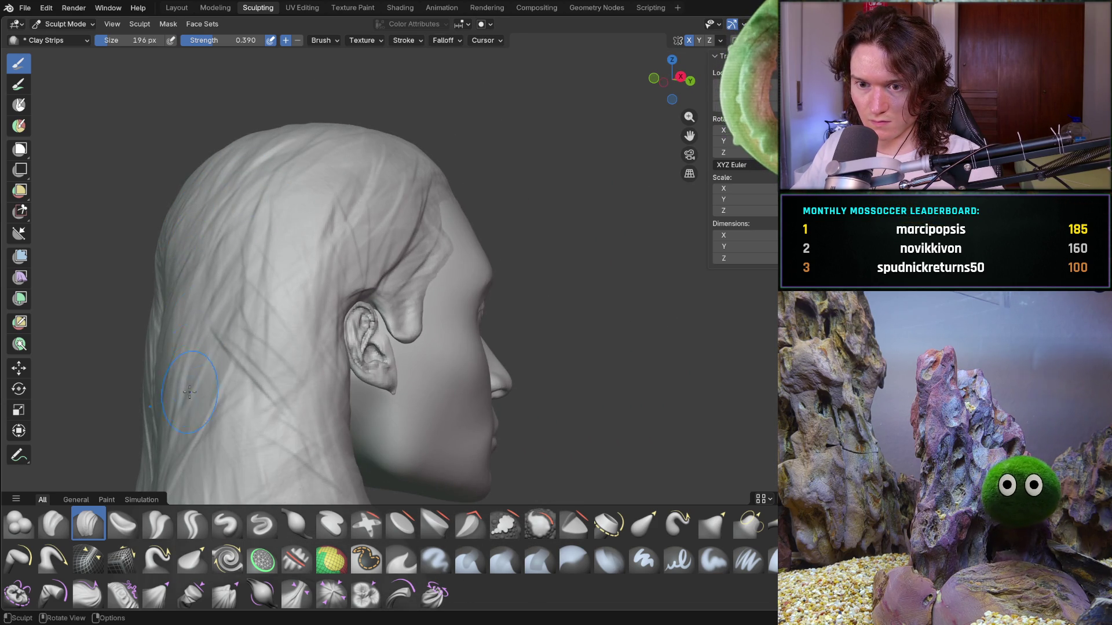
pyautogui.scroll(-5, 222, 377)
pyautogui.moveTo(219, 318)
pyautogui.mouseDown(button='middle')
pyautogui.moveTo(243, 377)
pyautogui.moveTo(176, 402)
pyautogui.moveTo(141, 454)
pyautogui.moveTo(241, 367)
pyautogui.mouseUp(button='middle')
pyautogui.moveTo(339, 369)
pyautogui.mouseDown(button='middle')
pyautogui.moveTo(322, 311)
pyautogui.moveTo(334, 336)
pyautogui.mouseUp(button='middle')
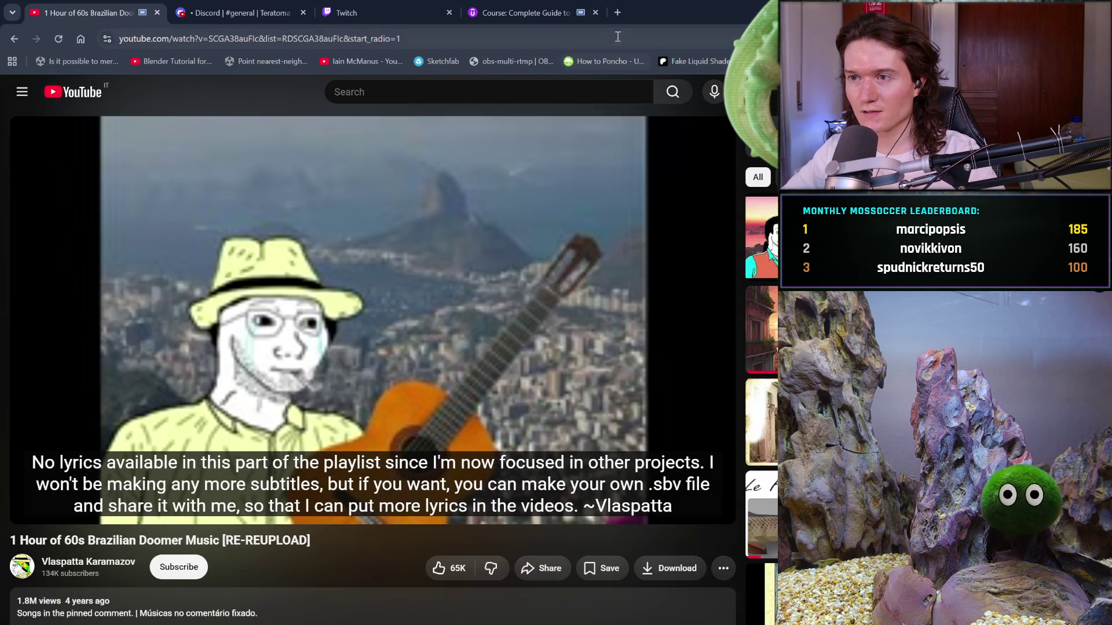
# Search Google for 'star wars characters' in a new tab and switch to image results
pyautogui.click(619, 18)
pyautogui.write('sta')
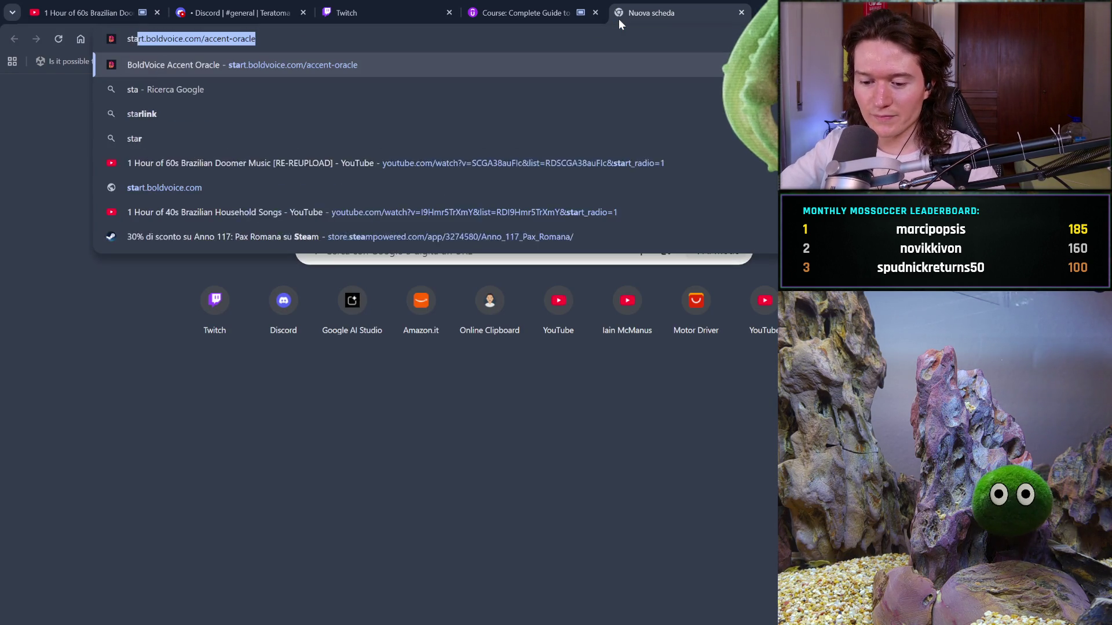
pyautogui.write('r wars')
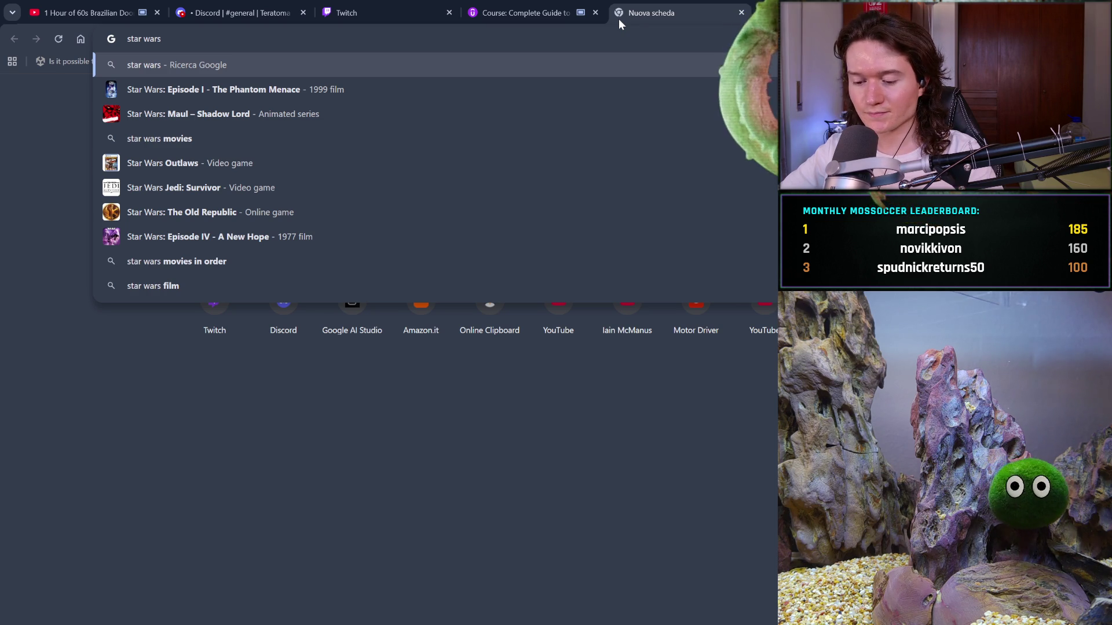
pyautogui.write(' ch')
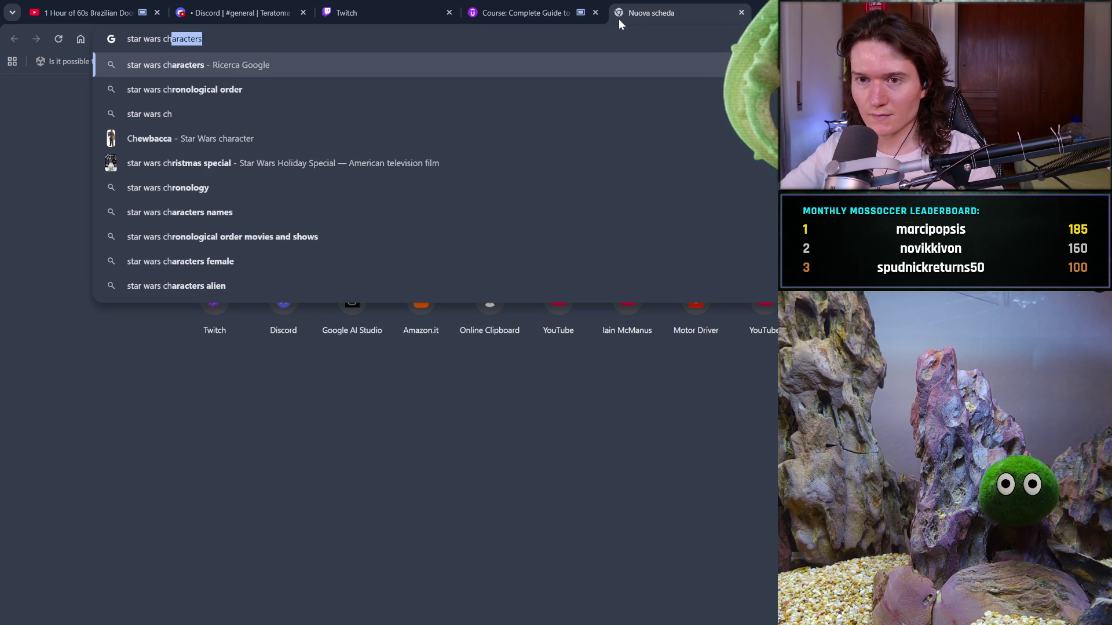
pyautogui.press('Return')
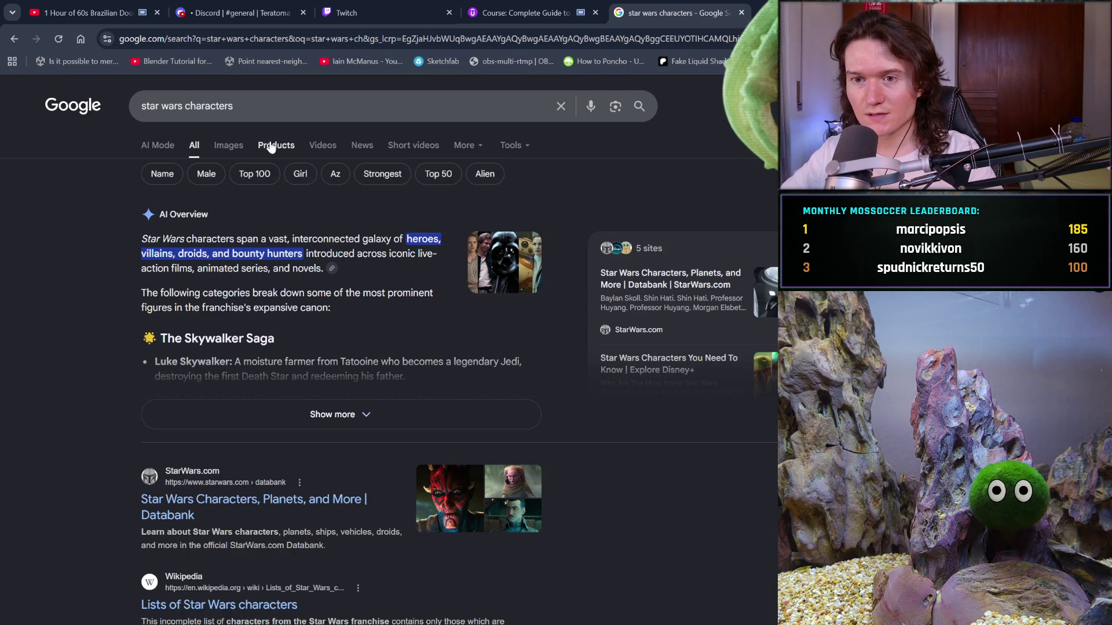
pyautogui.click(231, 154)
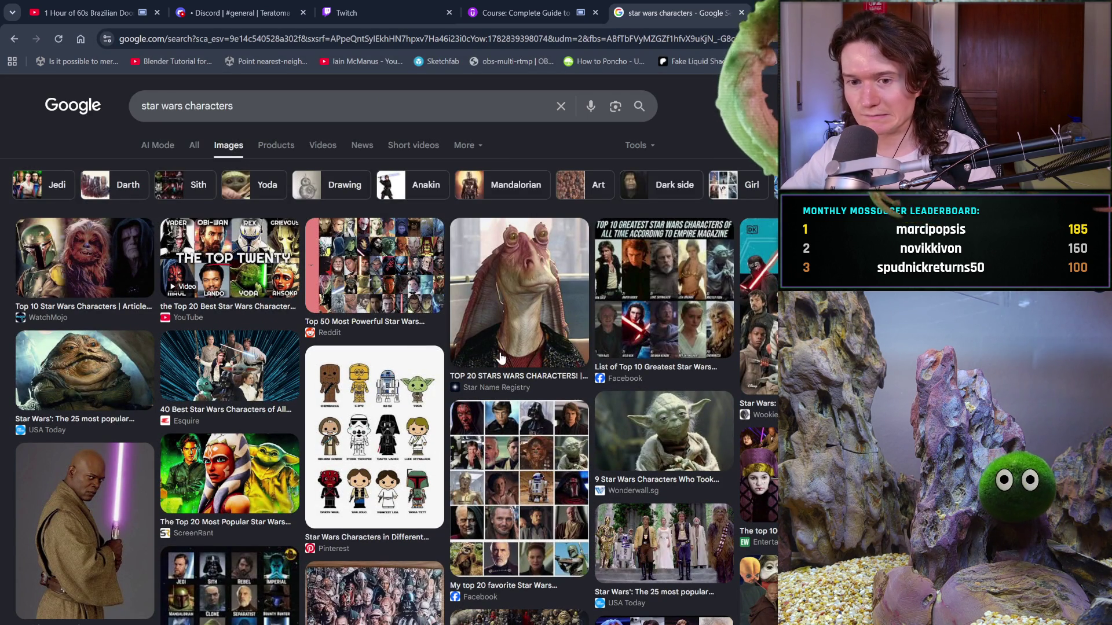
# Scroll the image grid and preview the '16 Star Wars Animated Characters' result
pyautogui.scroll(-2, 501, 359)
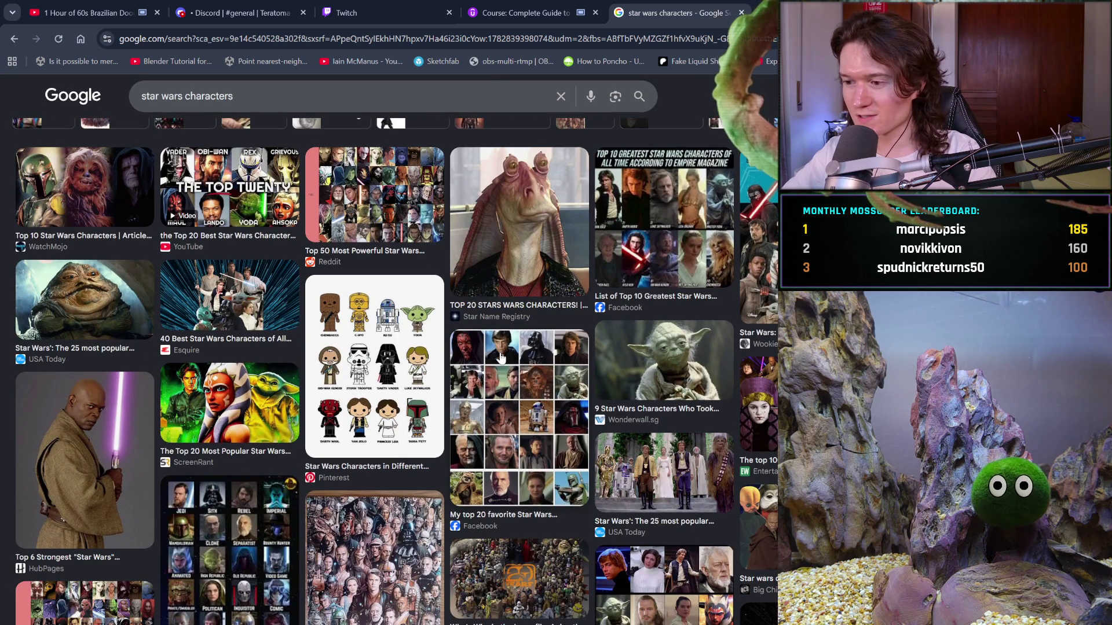
pyautogui.scroll(-10, 501, 358)
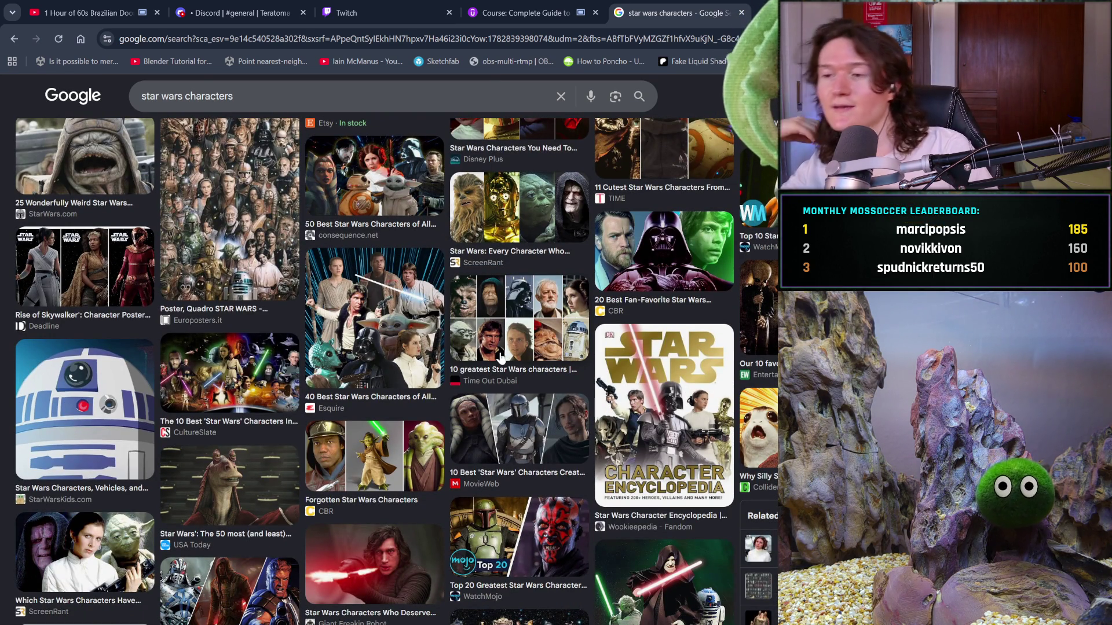
pyautogui.scroll(-15, 679, 412)
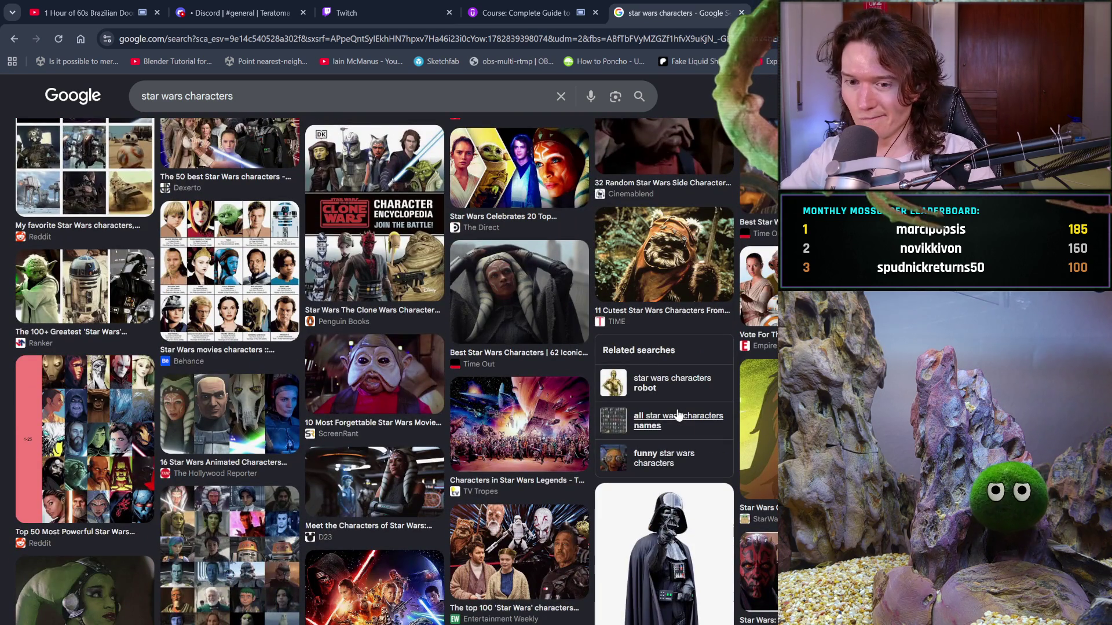
pyautogui.click(231, 414)
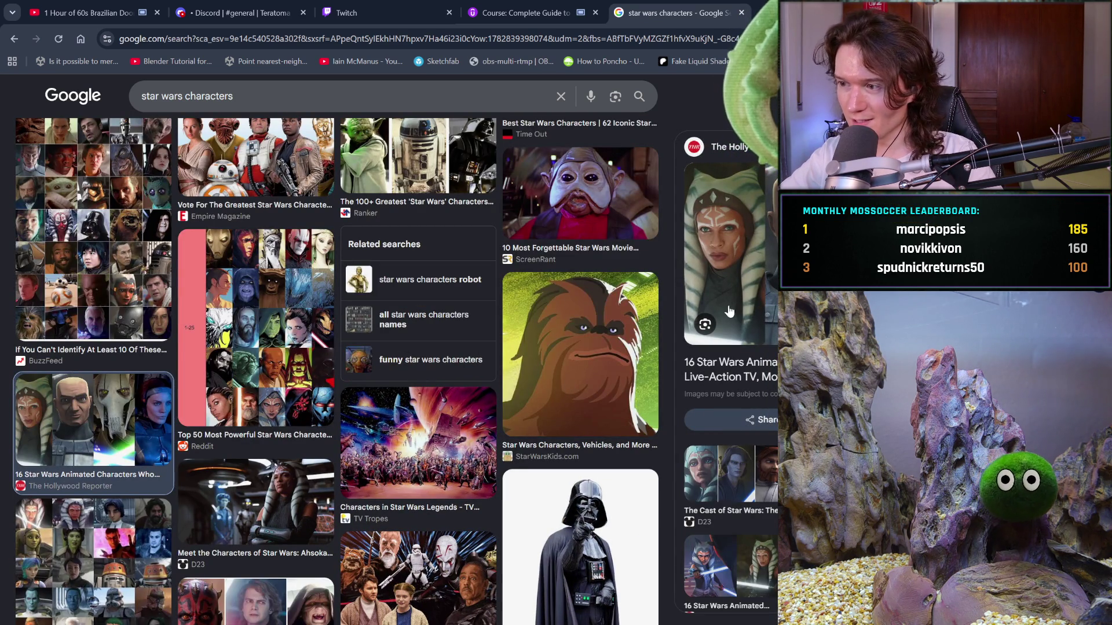
# Preview the cartoon Ahsoka image and open its Reddit post 'Comparing Clone Wars To Ahsoka Ep 5.'
pyautogui.scroll(-2, 738, 376)
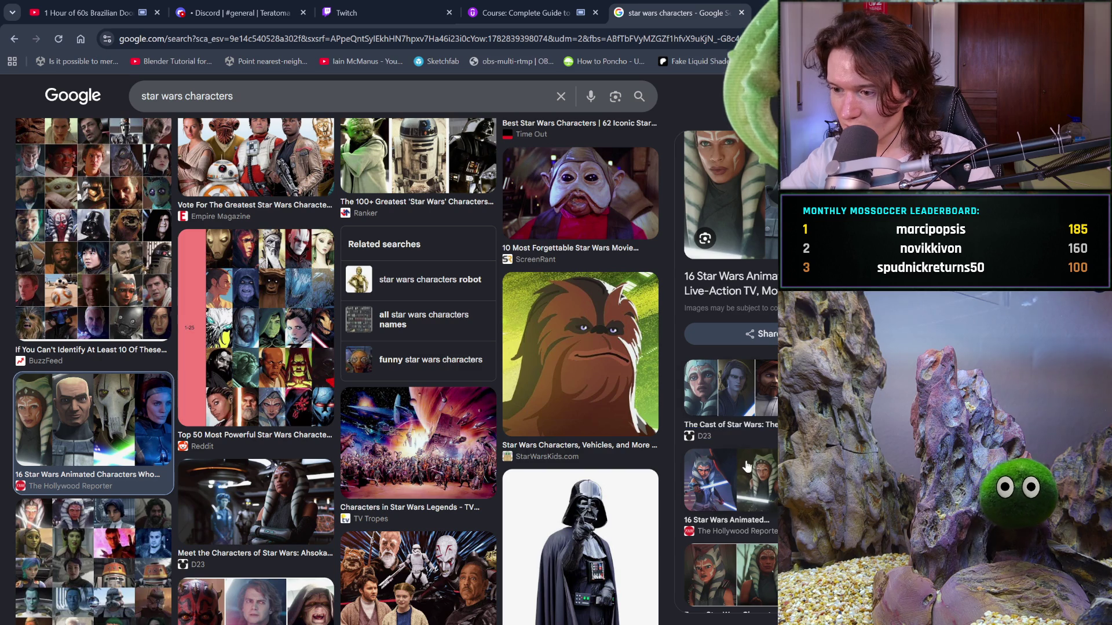
pyautogui.click(748, 467)
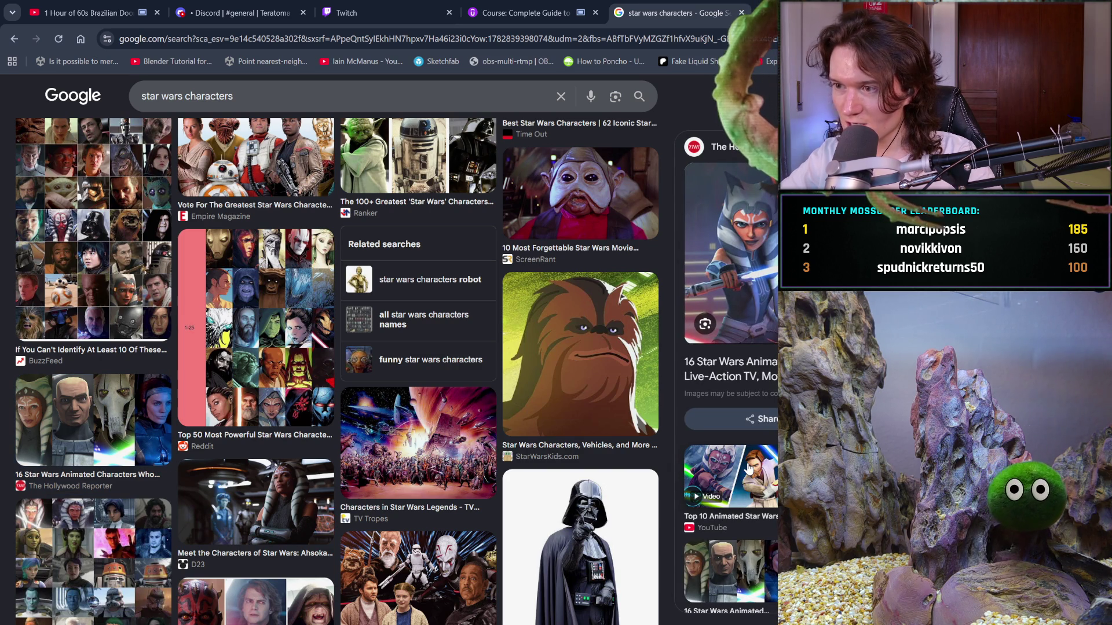
pyautogui.scroll(-4, 747, 468)
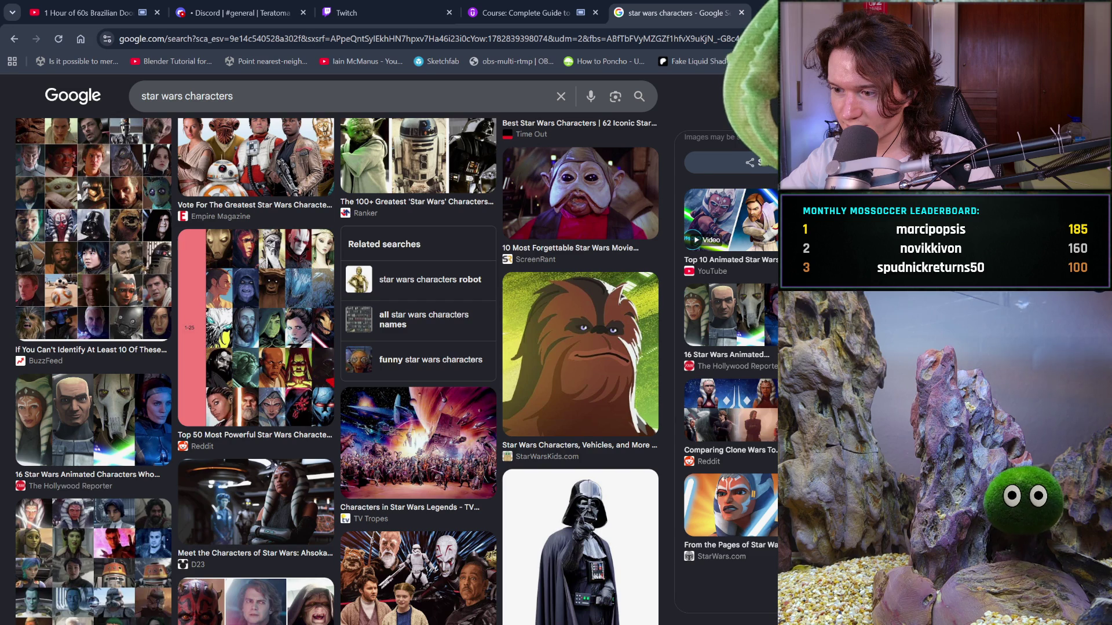
pyautogui.click(758, 449)
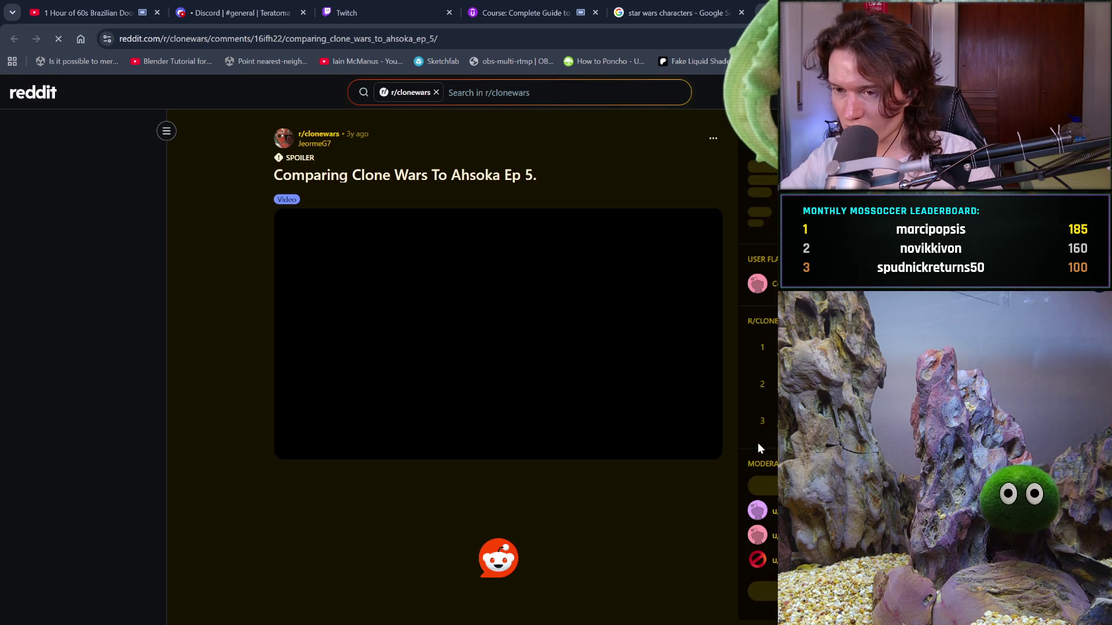
# Reveal the post's spoiler-hidden video, scroll to the comments and close the imgbb tab
pyautogui.click(547, 286)
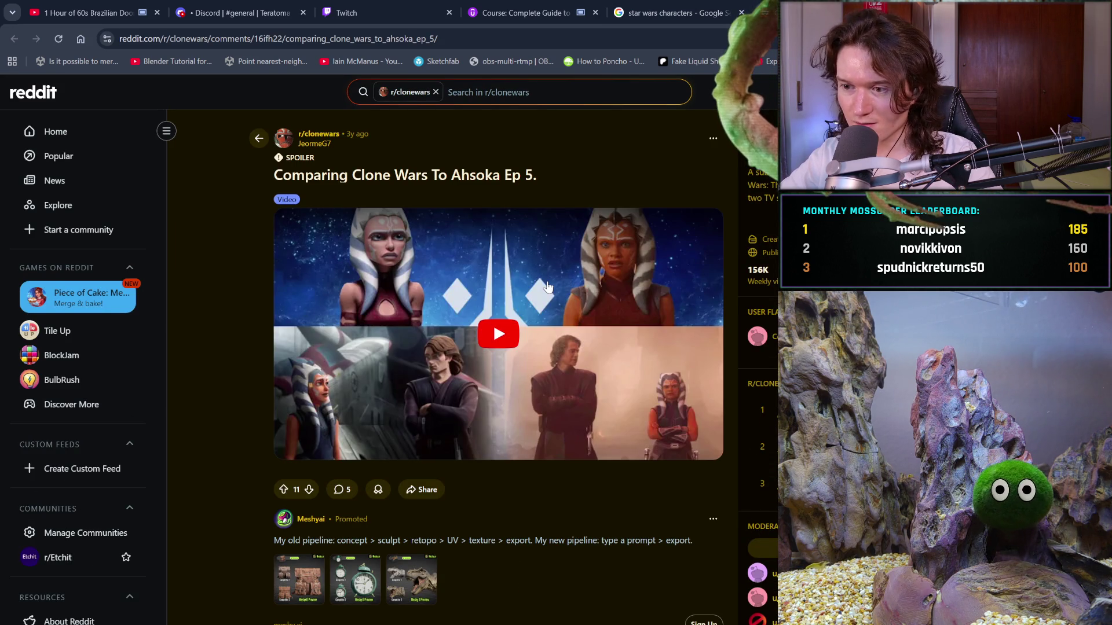
pyautogui.scroll(-3, 547, 287)
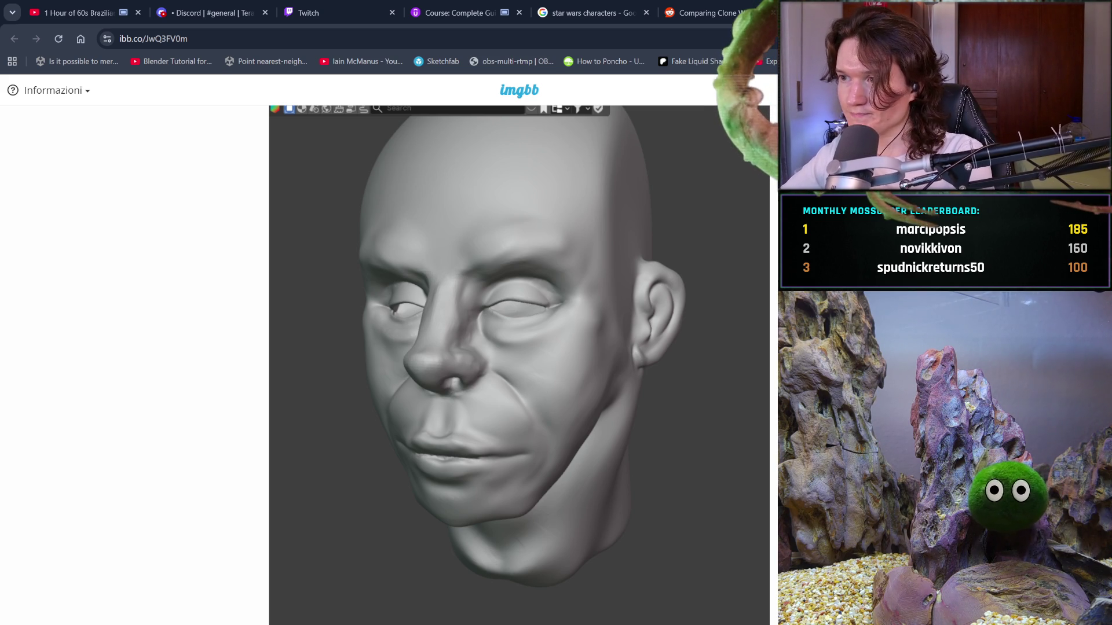
pyautogui.hotkey('ctrl', 'w')
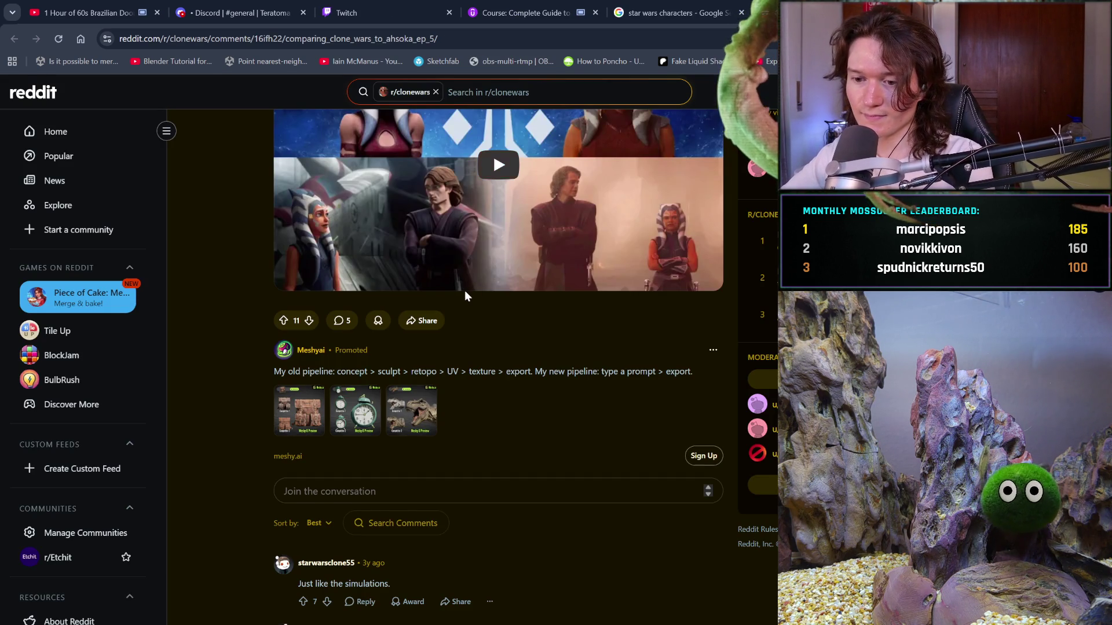